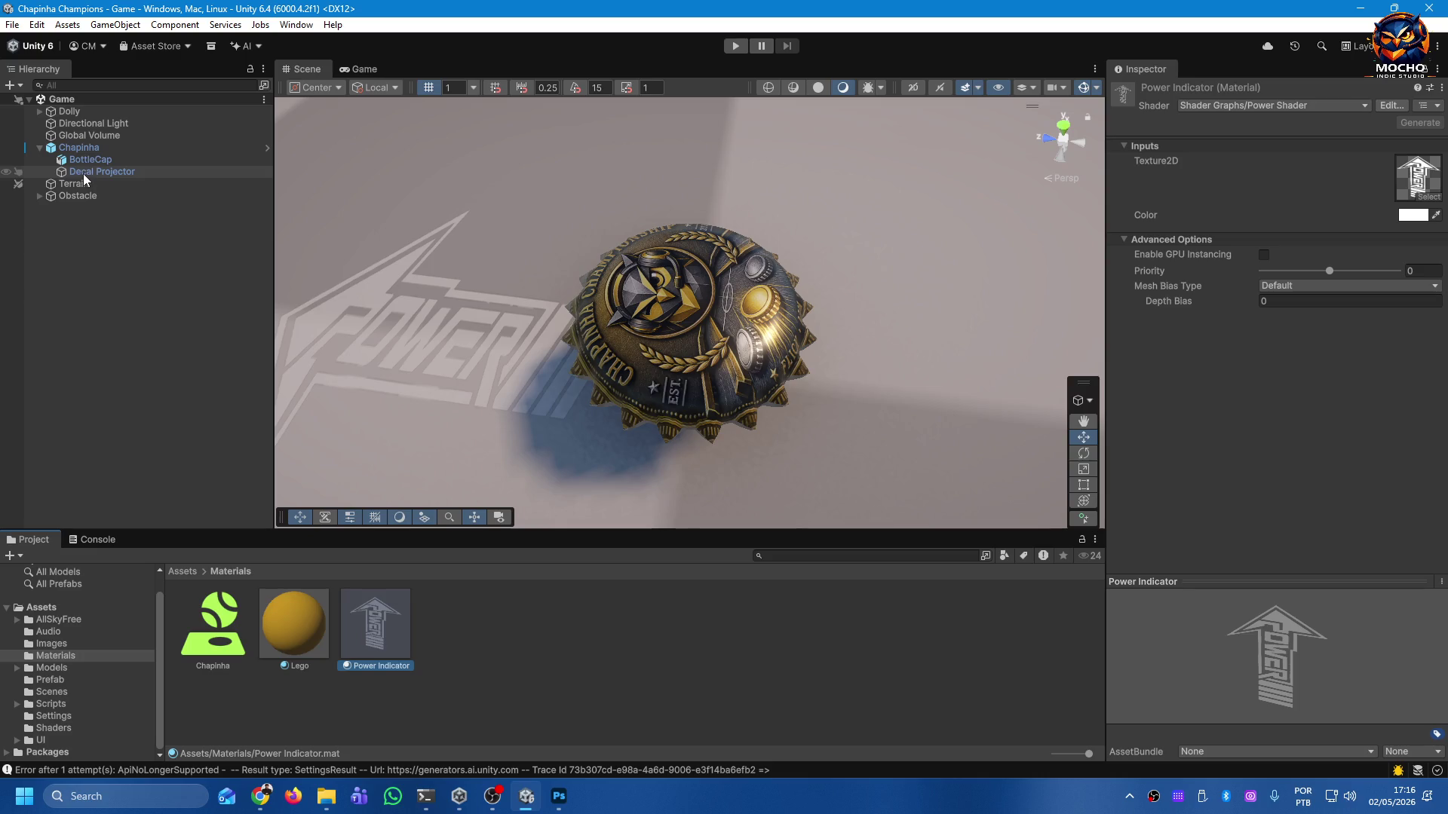
Create a 3D Quad object from the Hierarchy context menu and frame it in view.
{"action": "right_click", "coordinate": [80, 149]}
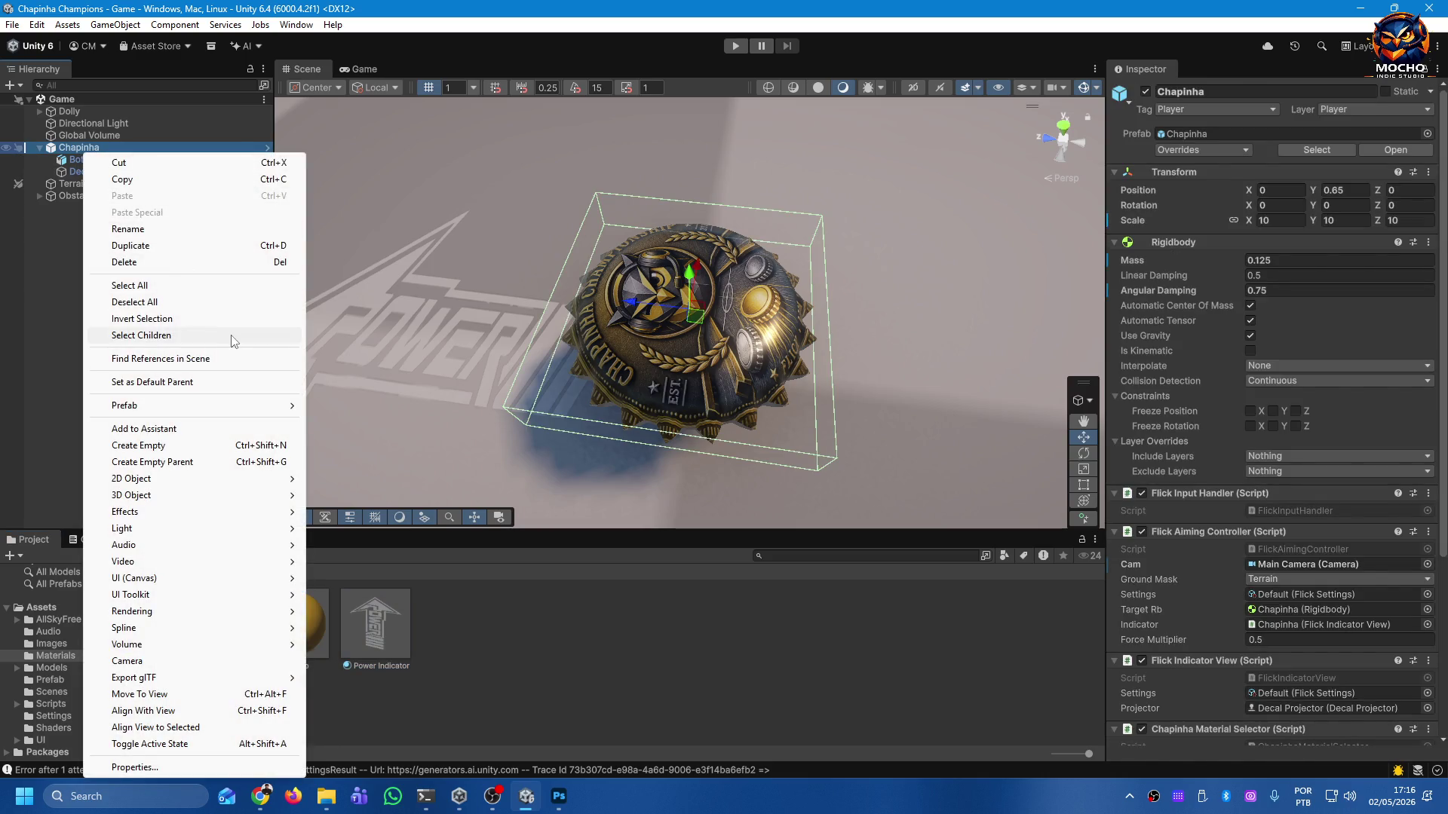
{"action": "left_click", "coordinate": [59, 291]}
{"action": "right_click", "coordinate": [107, 304]}
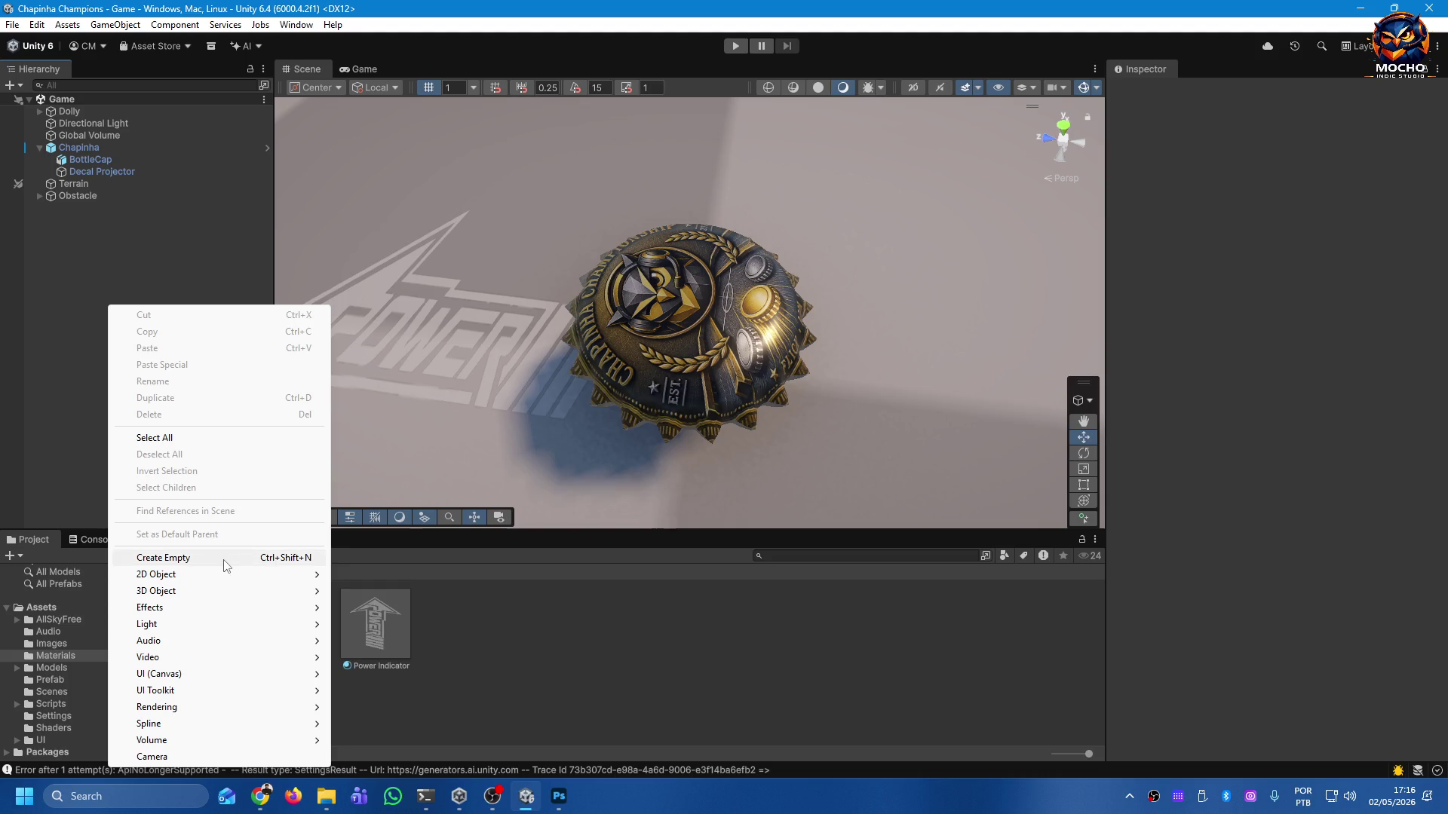
{"action": "mouse_move", "coordinate": [264, 593]}
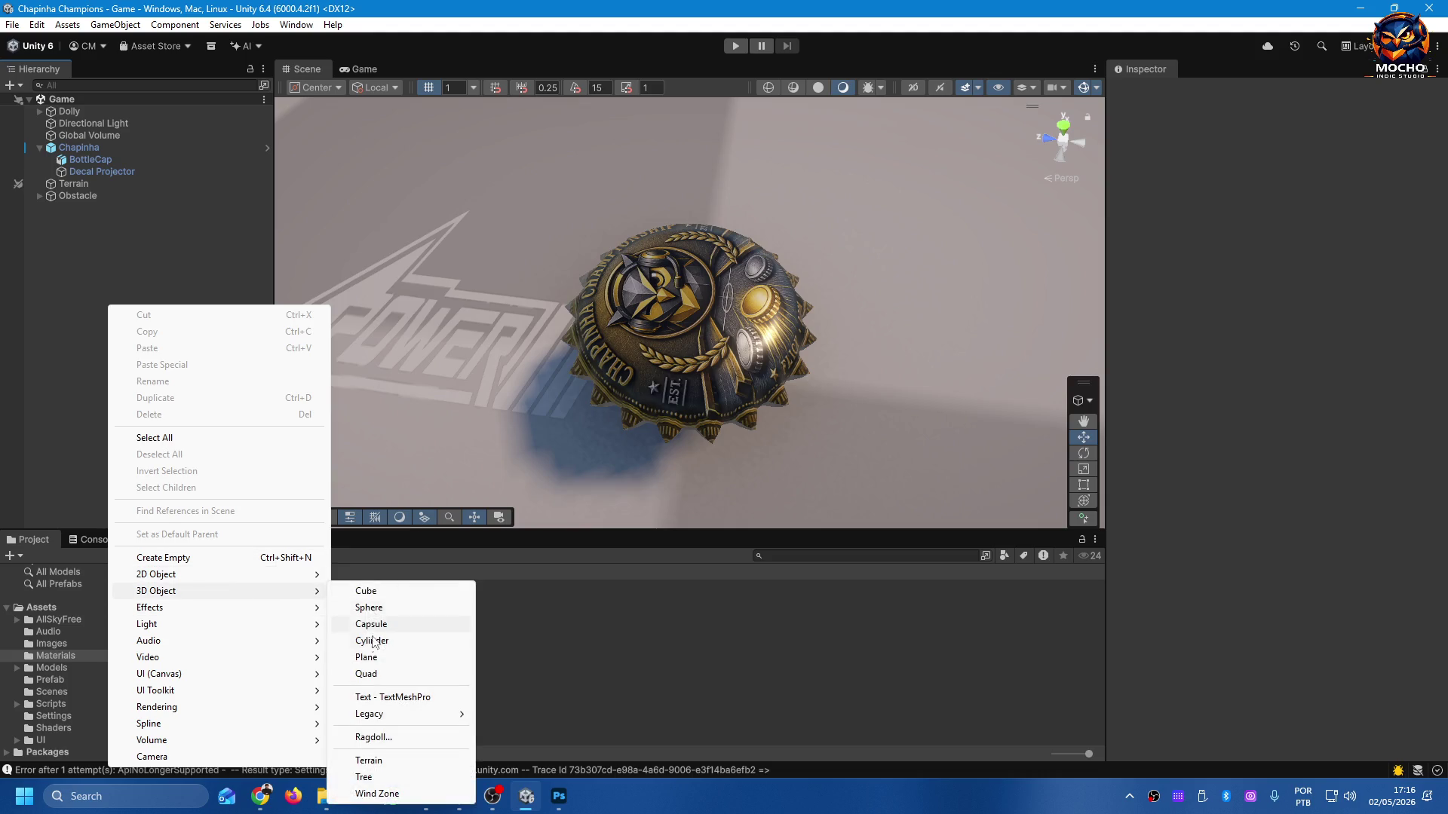
{"action": "left_click", "coordinate": [366, 674]}
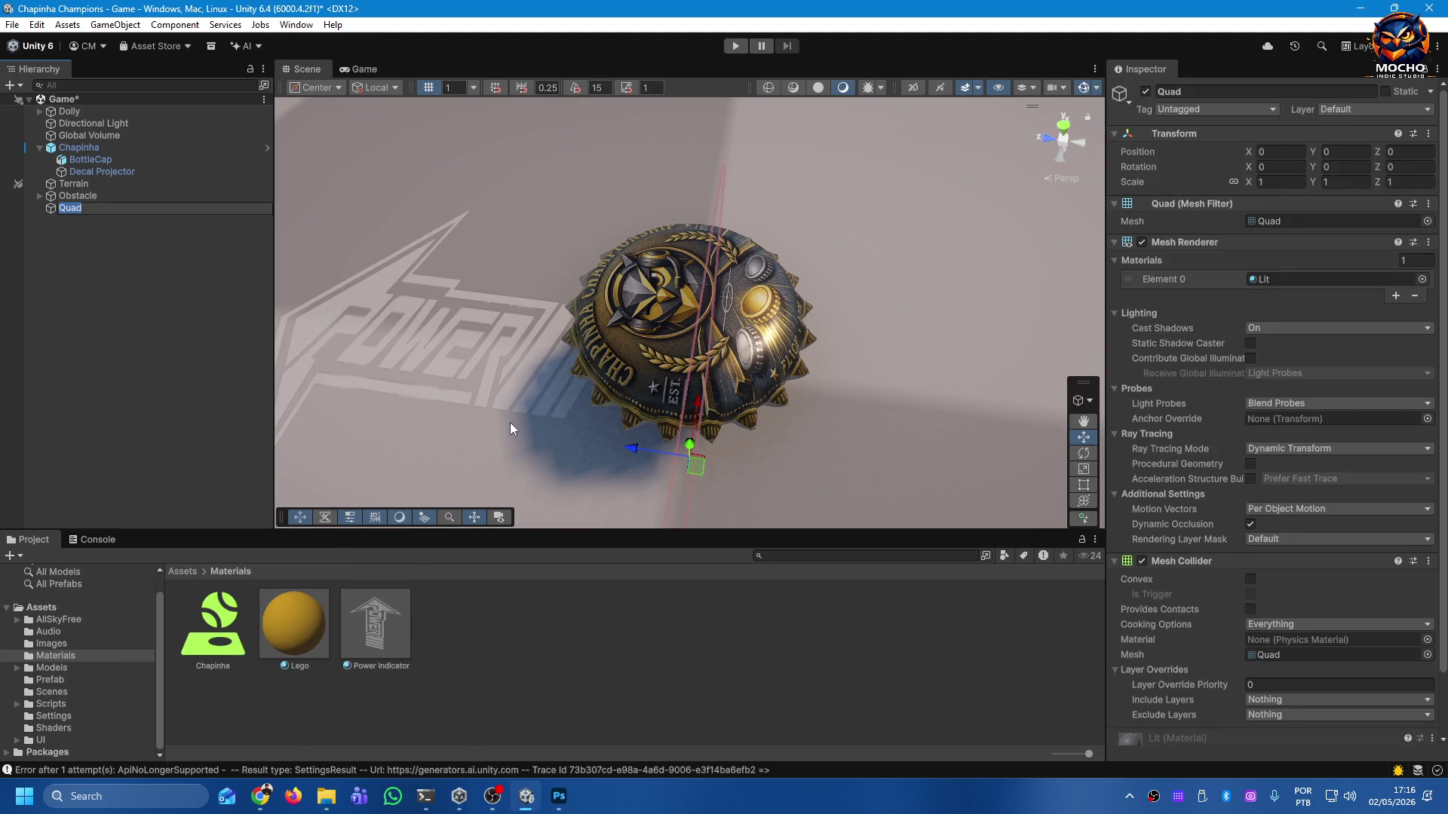
{"action": "left_click", "coordinate": [84, 241]}
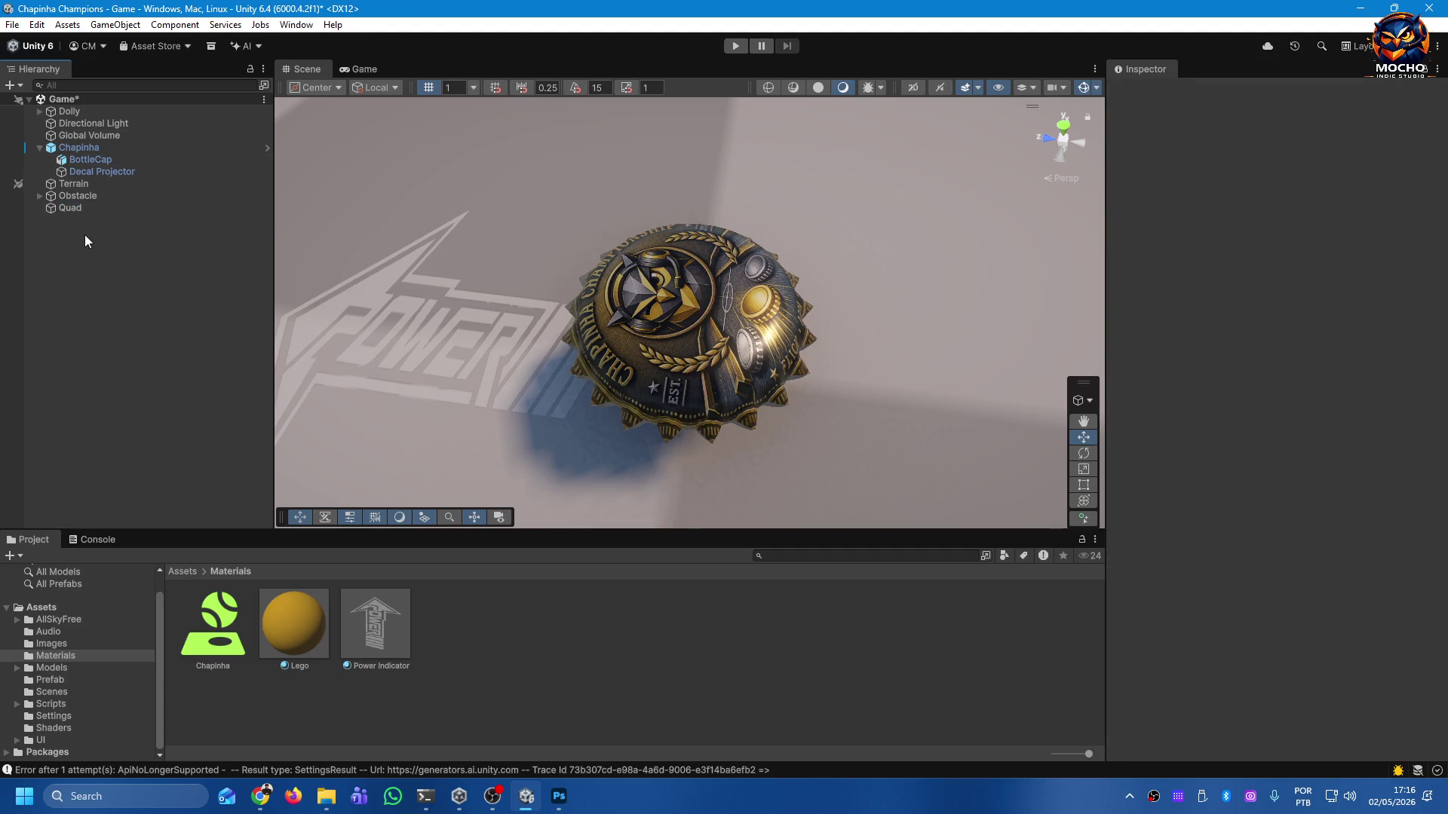
{"action": "double_click", "coordinate": [74, 207]}
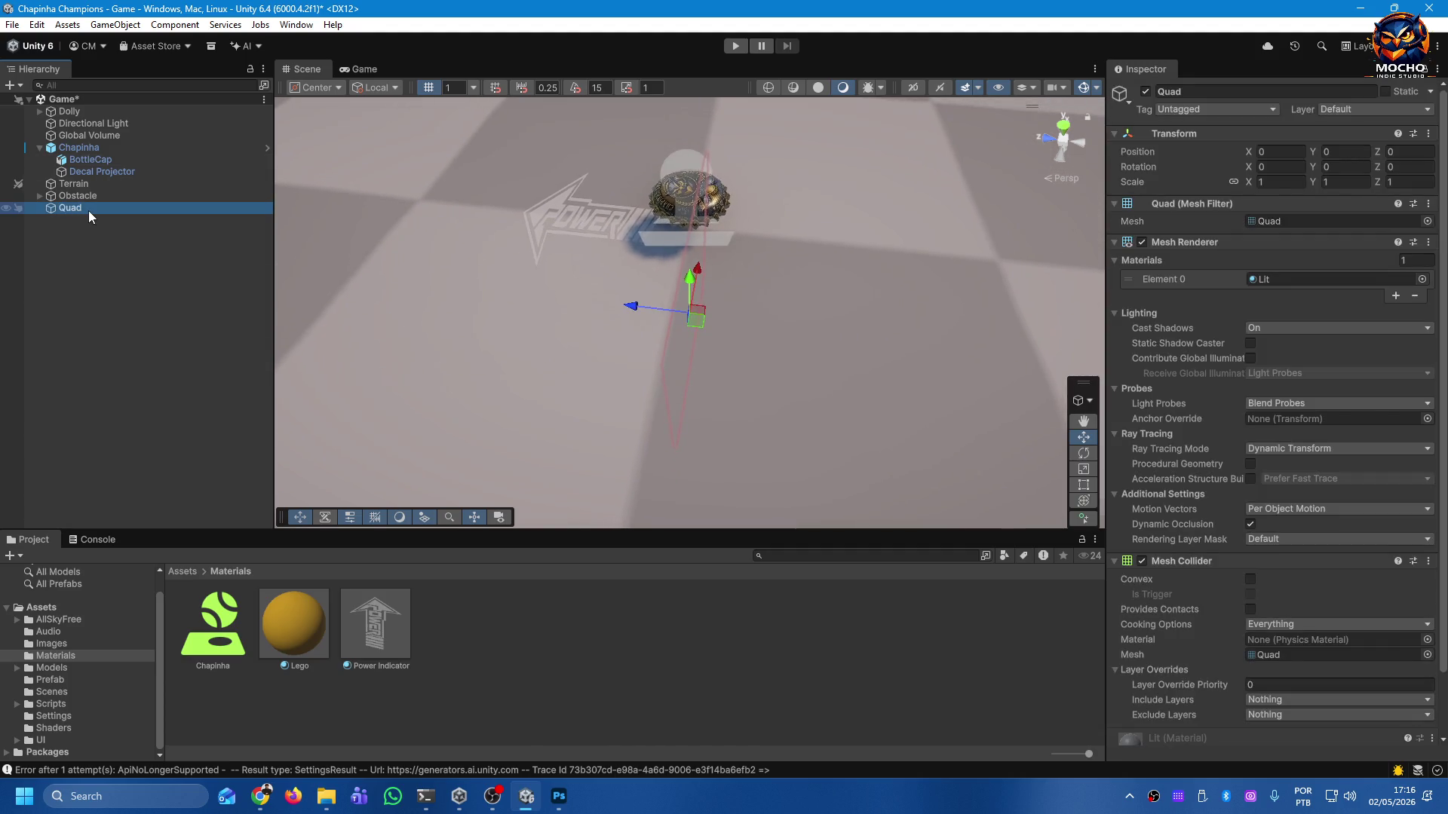
Raise the Quad to Y 1.799 with the move gizmo's Y handle.
{"action": "mouse_move", "coordinate": [856, 326]}
{"action": "left_mouse_down"}
{"action": "mouse_move", "coordinate": [517, 297]}
{"action": "mouse_move", "coordinate": [469, 166]}
{"action": "mouse_move", "coordinate": [478, 291]}
{"action": "mouse_move", "coordinate": [588, 123]}
{"action": "mouse_move", "coordinate": [819, 132]}
{"action": "mouse_move", "coordinate": [598, 136]}
{"action": "mouse_move", "coordinate": [1063, 138]}
{"action": "mouse_move", "coordinate": [970, 181]}
{"action": "left_mouse_up"}
{"action": "left_click_drag", "start_coordinate": [765, 305], "coordinate": [442, 282]}
{"action": "left_click_drag", "start_coordinate": [685, 272], "coordinate": [691, 4]}
{"action": "mouse_move", "coordinate": [690, 106]}
{"action": "left_mouse_down"}
{"action": "mouse_move", "coordinate": [641, 227]}
{"action": "mouse_move", "coordinate": [564, 243]}
{"action": "mouse_move", "coordinate": [705, 287]}
{"action": "left_mouse_up"}
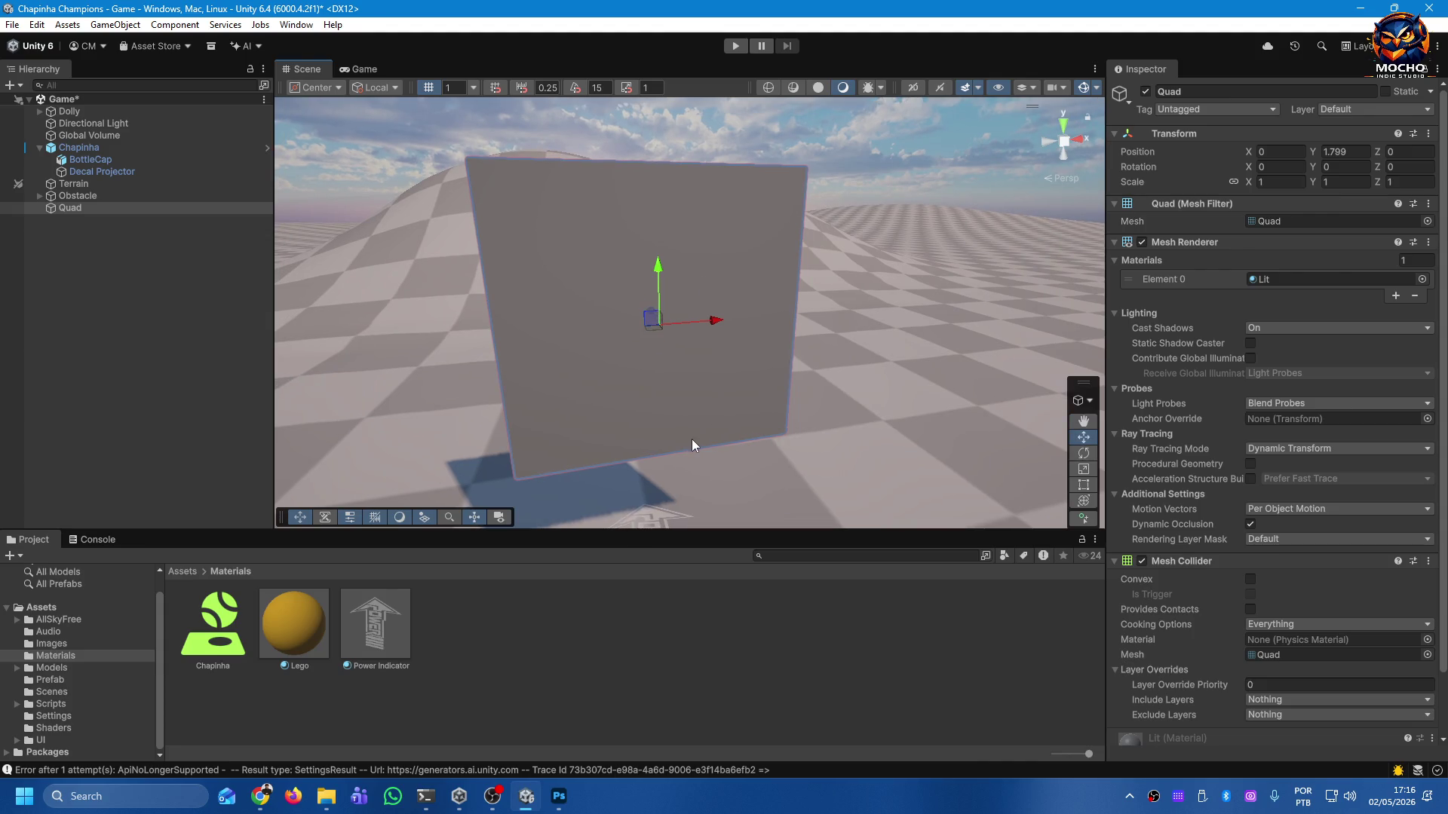
Set the Quad's Rotation X to 90 so it lies flat, discarding the Z edit.
{"action": "left_click", "coordinate": [1413, 167]}
{"action": "type", "text": "90"}
{"action": "key", "text": "Escape"}
{"action": "left_click", "coordinate": [1280, 164]}
{"action": "type", "text": "90"}
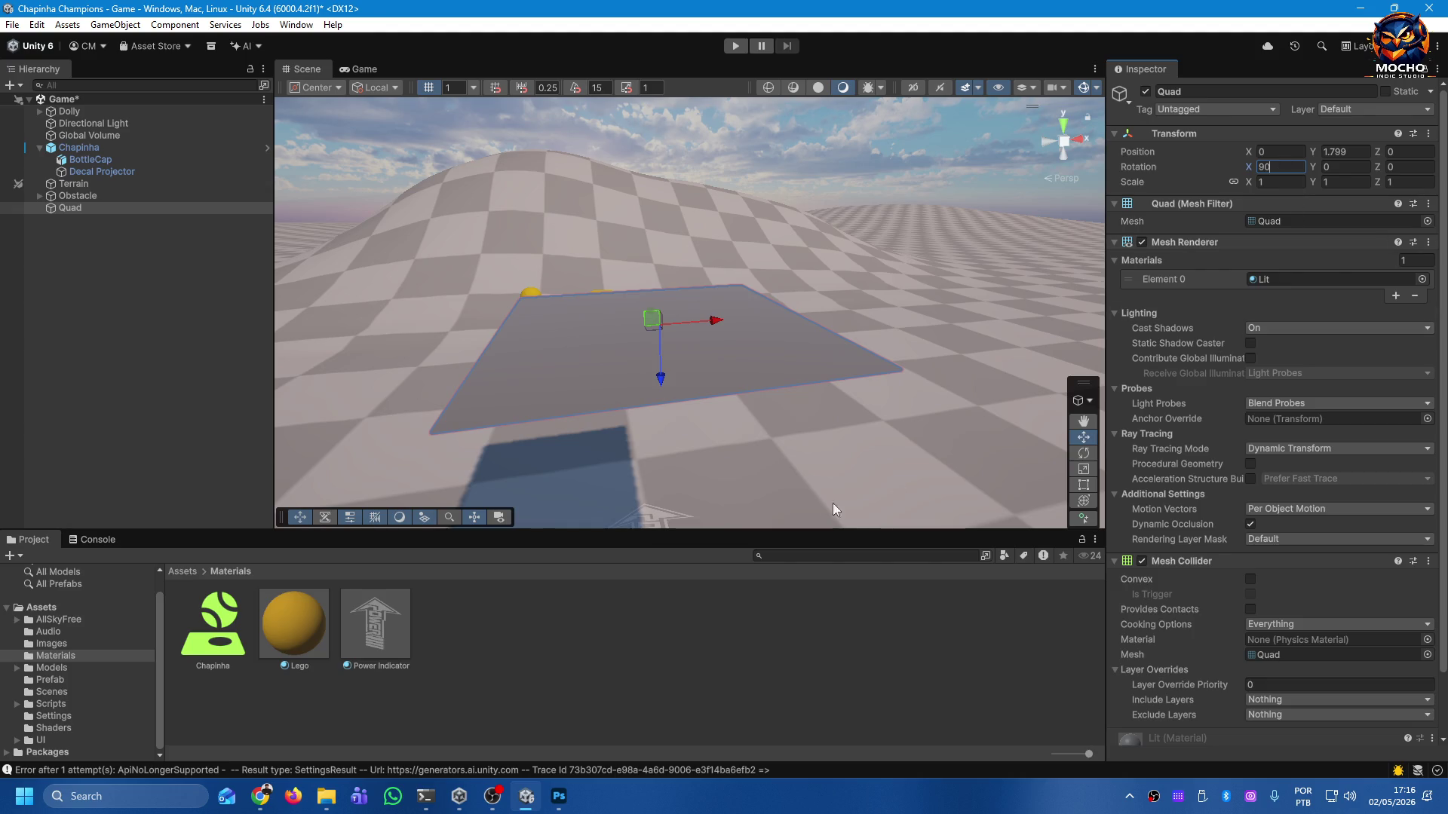
Apply the Power Indicator material to the flat Quad.
{"action": "left_click_drag", "start_coordinate": [629, 430], "coordinate": [803, 490]}
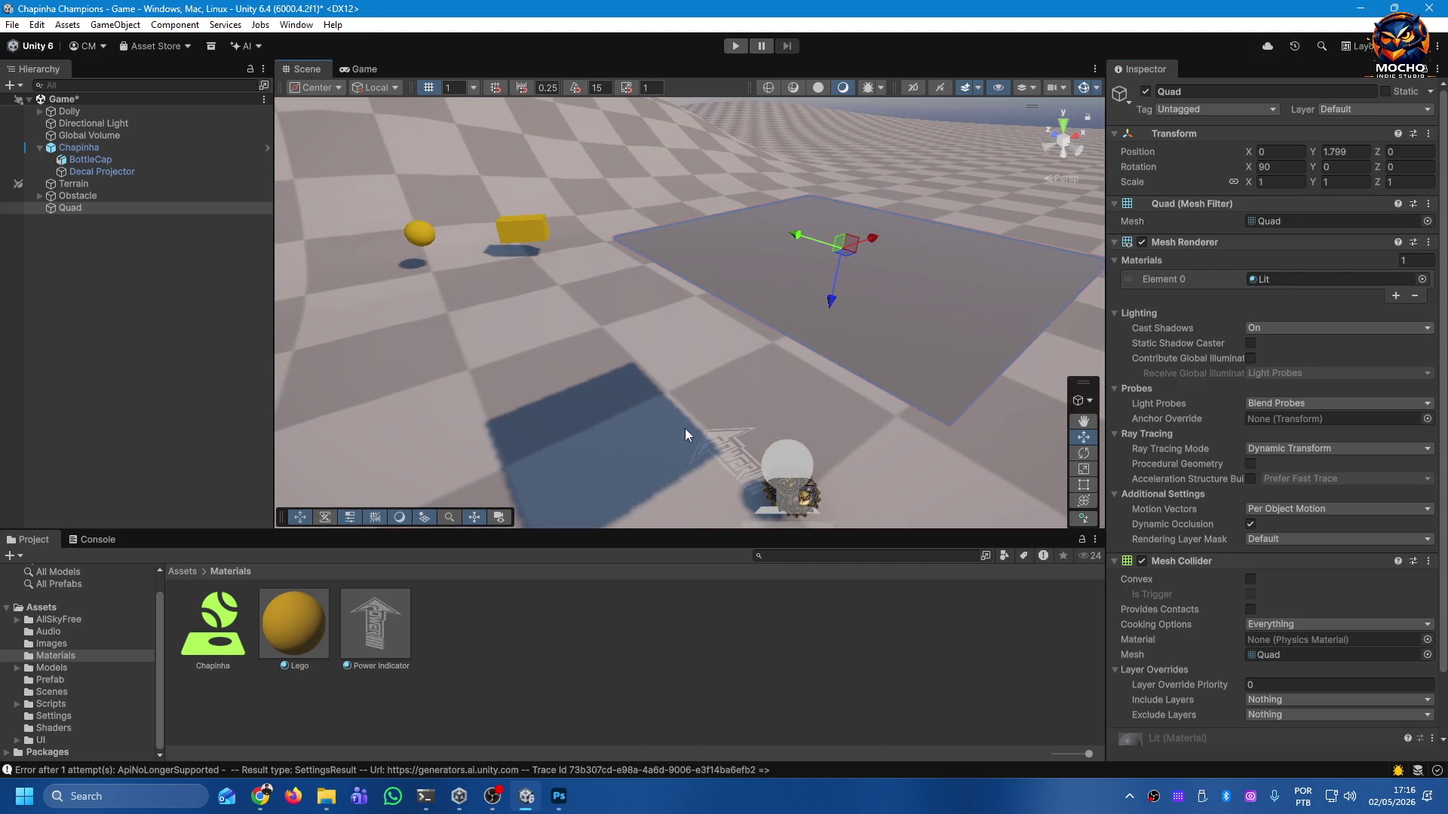
{"action": "mouse_move", "coordinate": [971, 305]}
{"action": "left_mouse_down"}
{"action": "mouse_move", "coordinate": [823, 197]}
{"action": "mouse_move", "coordinate": [724, 362]}
{"action": "mouse_move", "coordinate": [573, 528]}
{"action": "left_mouse_up"}
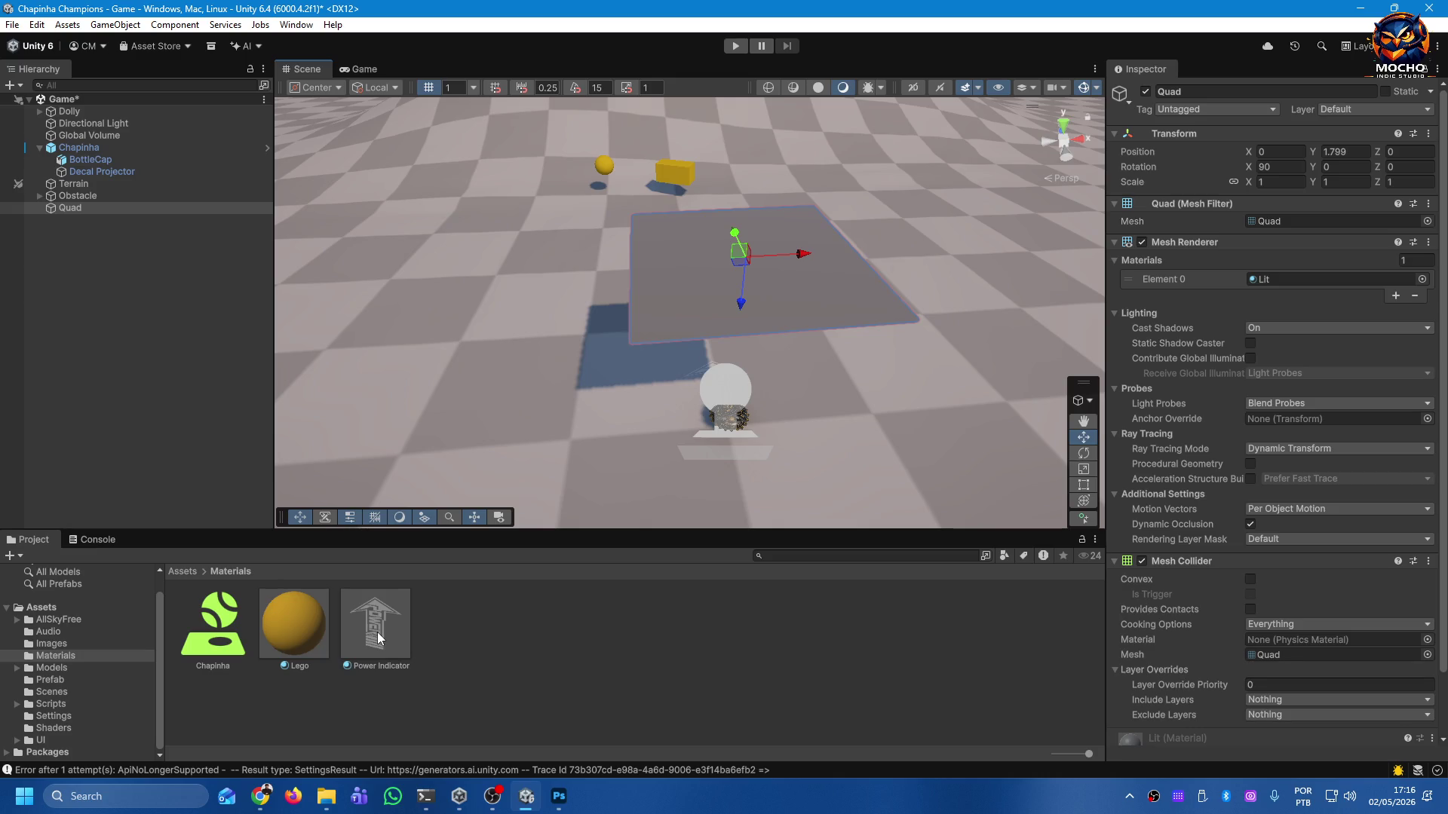
{"action": "mouse_move", "coordinate": [379, 642]}
{"action": "left_mouse_down"}
{"action": "mouse_move", "coordinate": [453, 528]}
{"action": "mouse_move", "coordinate": [689, 292]}
{"action": "left_mouse_up"}
Frame the Quad and slide it to about X 0.732, Y 0.521 above the floor.
{"action": "mouse_move", "coordinate": [823, 410]}
{"action": "left_mouse_down"}
{"action": "mouse_move", "coordinate": [1039, 270]}
{"action": "mouse_move", "coordinate": [1041, 339]}
{"action": "left_mouse_up"}
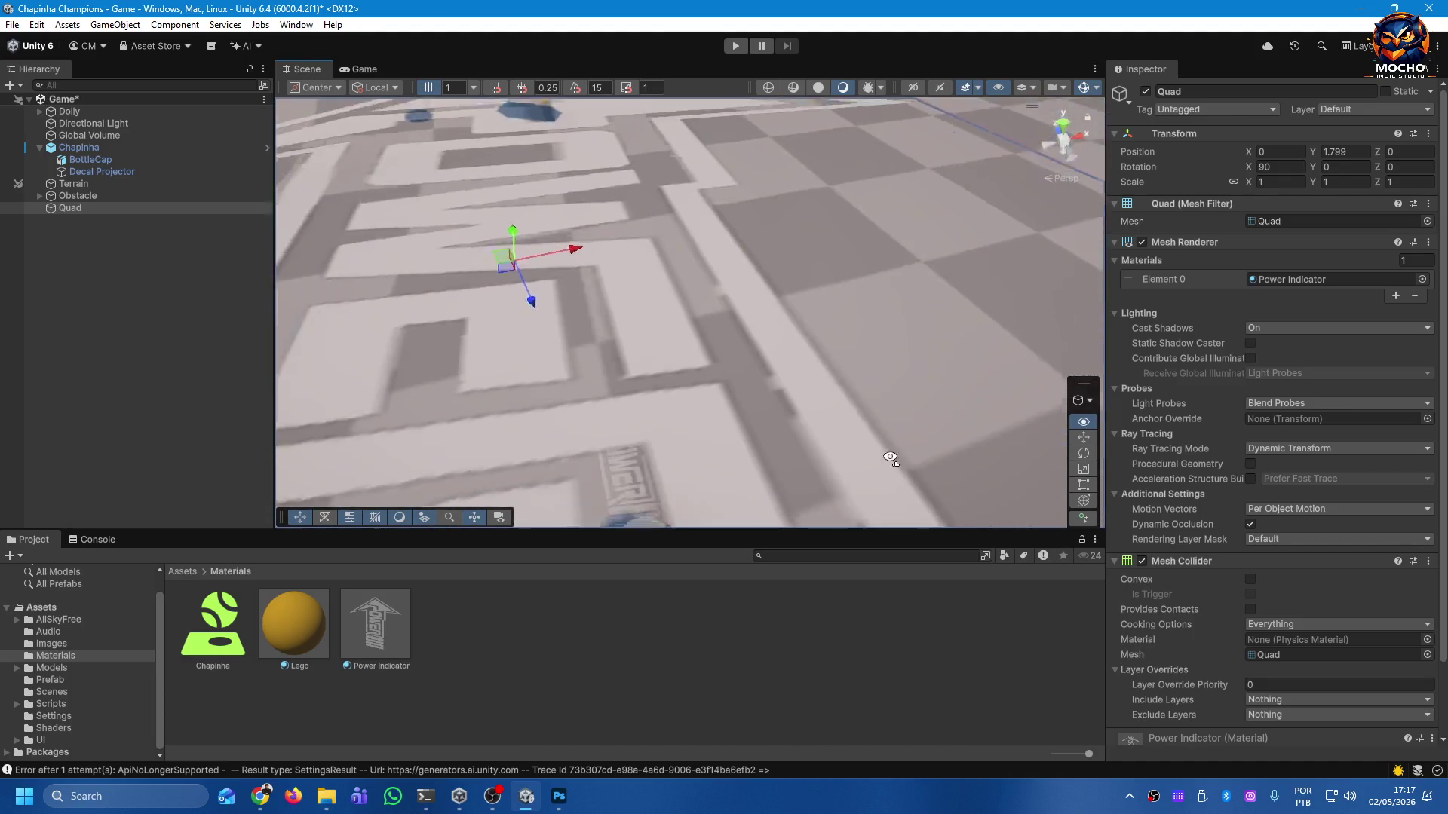
{"action": "scroll", "coordinate": [980, 453], "scroll_direction": "up", "scroll_amount": 5}
{"action": "key", "text": "f"}
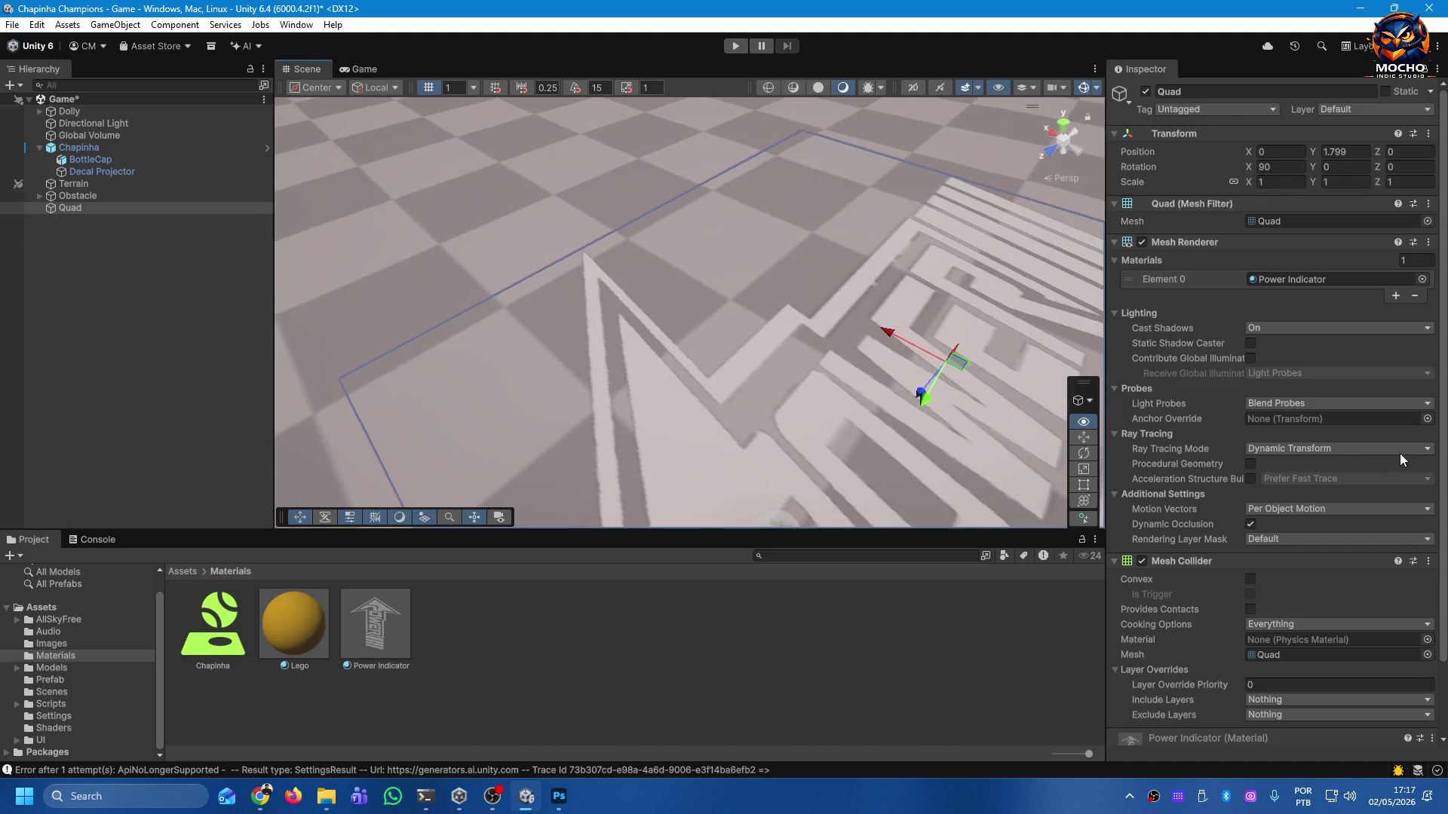
{"action": "mouse_move", "coordinate": [754, 423]}
{"action": "left_mouse_down"}
{"action": "mouse_move", "coordinate": [453, 477]}
{"action": "mouse_move", "coordinate": [1057, 463]}
{"action": "left_mouse_up"}
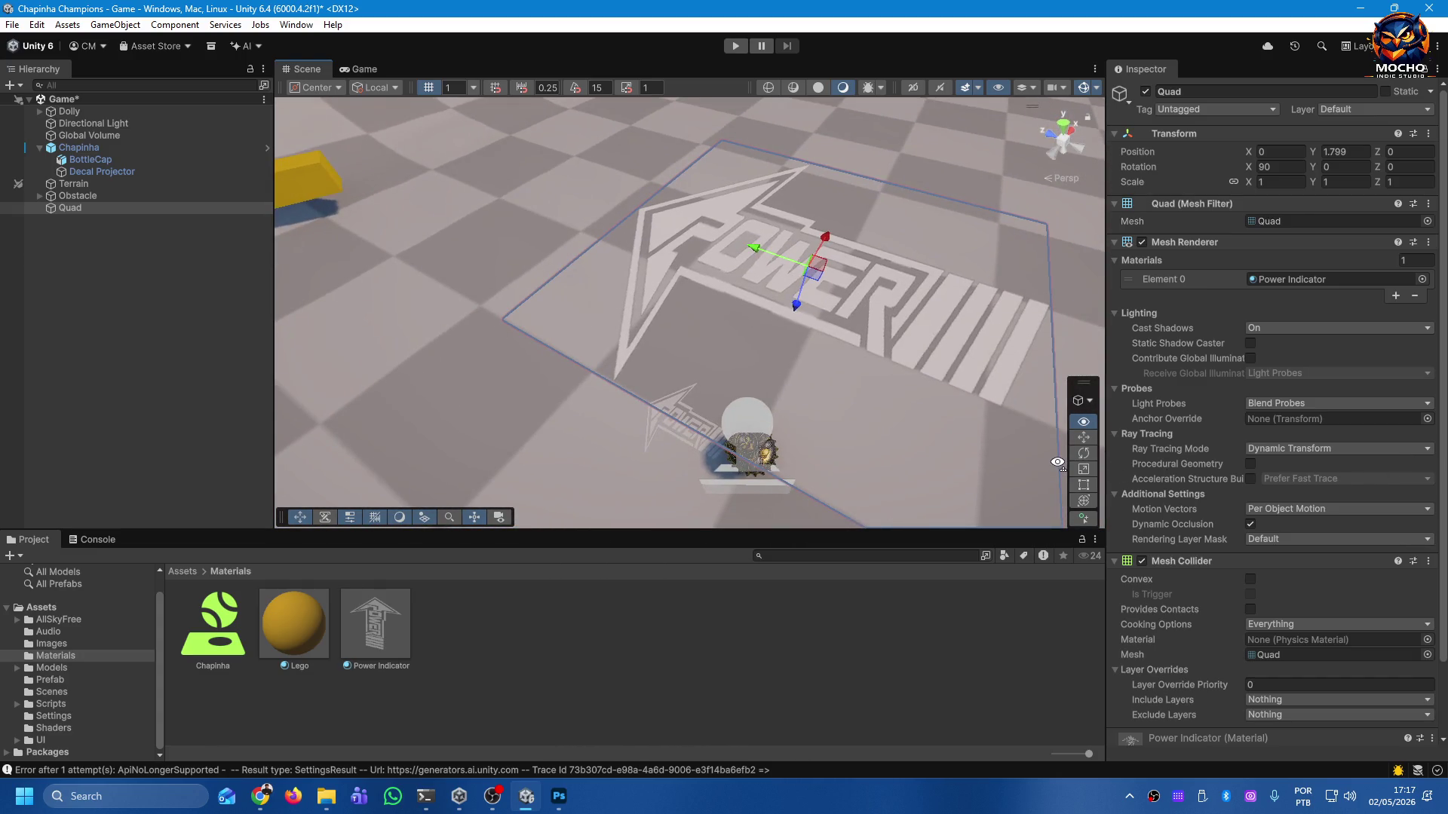
{"action": "mouse_move", "coordinate": [821, 235]}
{"action": "left_mouse_down"}
{"action": "mouse_move", "coordinate": [816, 365]}
{"action": "mouse_move", "coordinate": [876, 196]}
{"action": "mouse_move", "coordinate": [921, 142]}
{"action": "mouse_move", "coordinate": [727, 265]}
{"action": "mouse_move", "coordinate": [748, 532]}
{"action": "left_mouse_up"}
Move the Quad along X, Y and Z to 0.636, 0.538, 2.882 beside the yellow block.
{"action": "left_click_drag", "start_coordinate": [748, 532], "coordinate": [755, 400]}
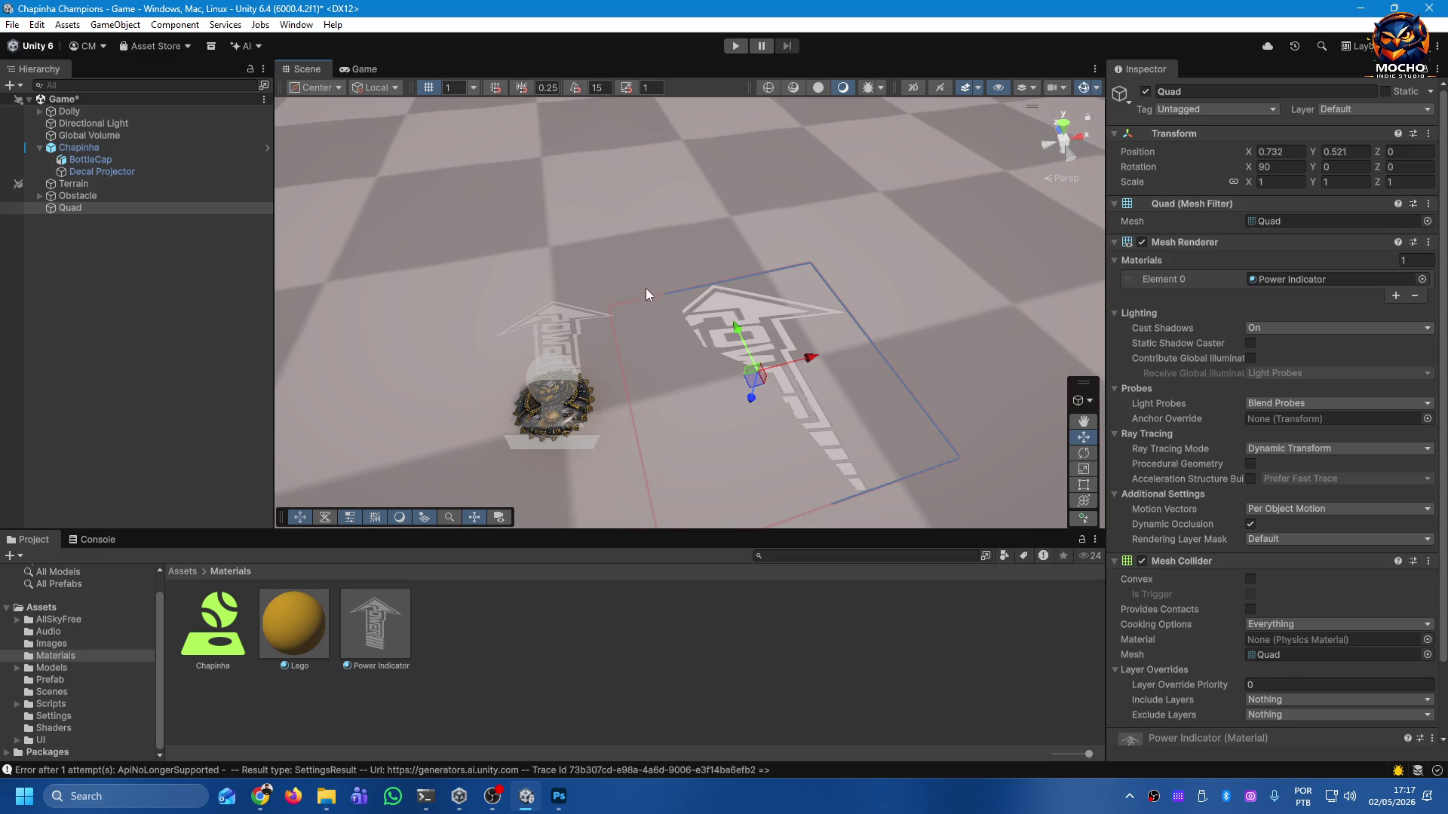
{"action": "left_click_drag", "start_coordinate": [752, 399], "coordinate": [752, 402]}
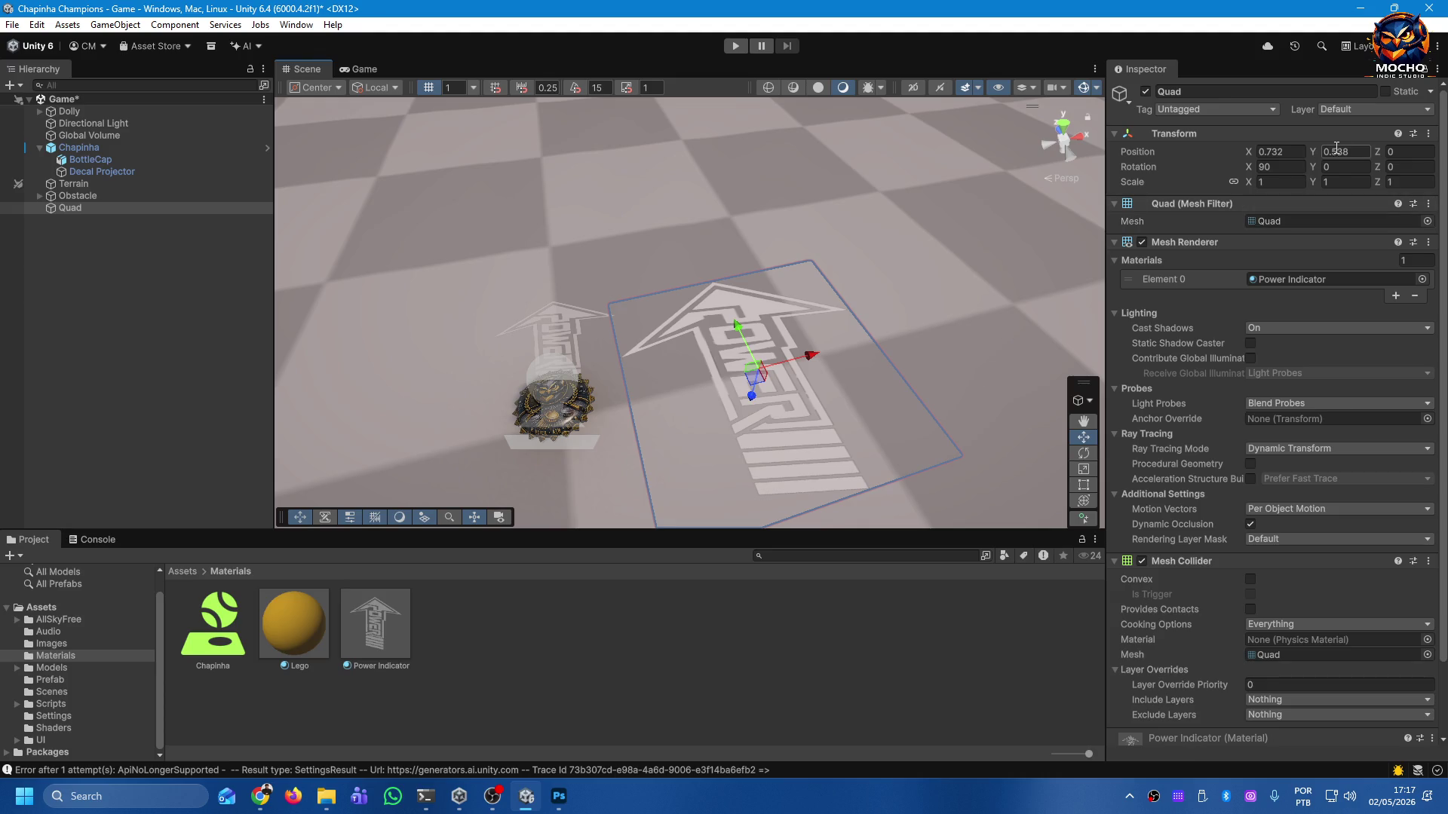
{"action": "left_click_drag", "start_coordinate": [903, 314], "coordinate": [843, 302]}
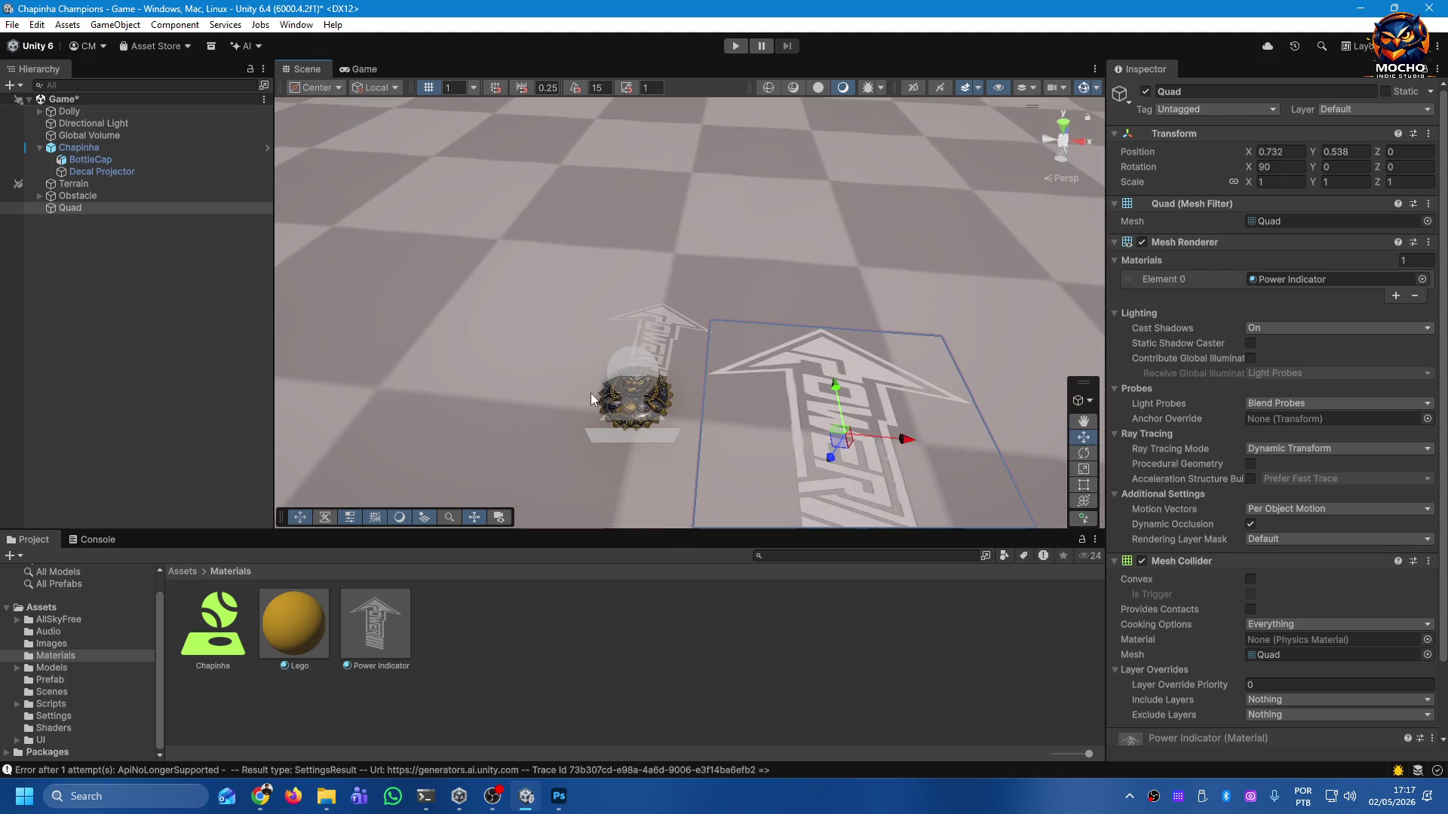
{"action": "mouse_move", "coordinate": [907, 439]}
{"action": "left_mouse_down"}
{"action": "mouse_move", "coordinate": [546, 416]}
{"action": "mouse_move", "coordinate": [717, 418]}
{"action": "mouse_move", "coordinate": [668, 422]}
{"action": "left_mouse_up"}
{"action": "mouse_move", "coordinate": [865, 358]}
{"action": "left_mouse_down"}
{"action": "mouse_move", "coordinate": [640, 380]}
{"action": "mouse_move", "coordinate": [634, 166]}
{"action": "mouse_move", "coordinate": [768, 195]}
{"action": "mouse_move", "coordinate": [705, 129]}
{"action": "mouse_move", "coordinate": [722, 70]}
{"action": "mouse_move", "coordinate": [761, 776]}
{"action": "mouse_move", "coordinate": [725, 753]}
{"action": "mouse_move", "coordinate": [736, 53]}
{"action": "mouse_move", "coordinate": [725, 106]}
{"action": "mouse_move", "coordinate": [694, 84]}
{"action": "mouse_move", "coordinate": [697, 54]}
{"action": "mouse_move", "coordinate": [703, 341]}
{"action": "left_mouse_up"}
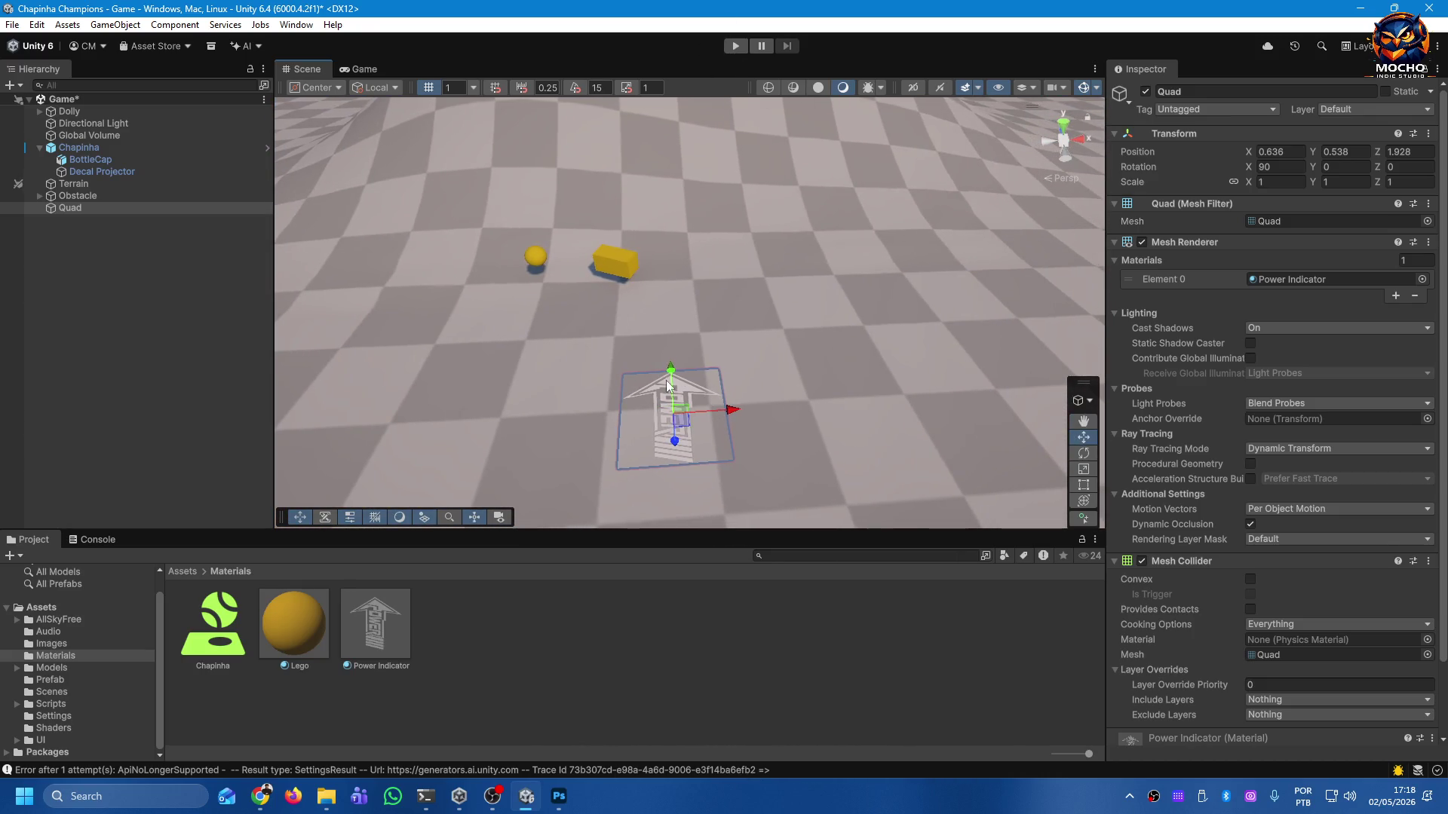
{"action": "mouse_move", "coordinate": [675, 439]}
{"action": "left_mouse_down"}
{"action": "mouse_move", "coordinate": [675, 309]}
{"action": "mouse_move", "coordinate": [681, 262]}
{"action": "mouse_move", "coordinate": [694, 302]}
{"action": "mouse_move", "coordinate": [697, 249]}
{"action": "mouse_move", "coordinate": [712, 324]}
{"action": "mouse_move", "coordinate": [692, 349]}
{"action": "mouse_move", "coordinate": [818, 365]}
{"action": "mouse_move", "coordinate": [940, 423]}
{"action": "mouse_move", "coordinate": [674, 314]}
{"action": "mouse_move", "coordinate": [508, 189]}
{"action": "mouse_move", "coordinate": [724, 356]}
{"action": "mouse_move", "coordinate": [737, 383]}
{"action": "left_mouse_up"}
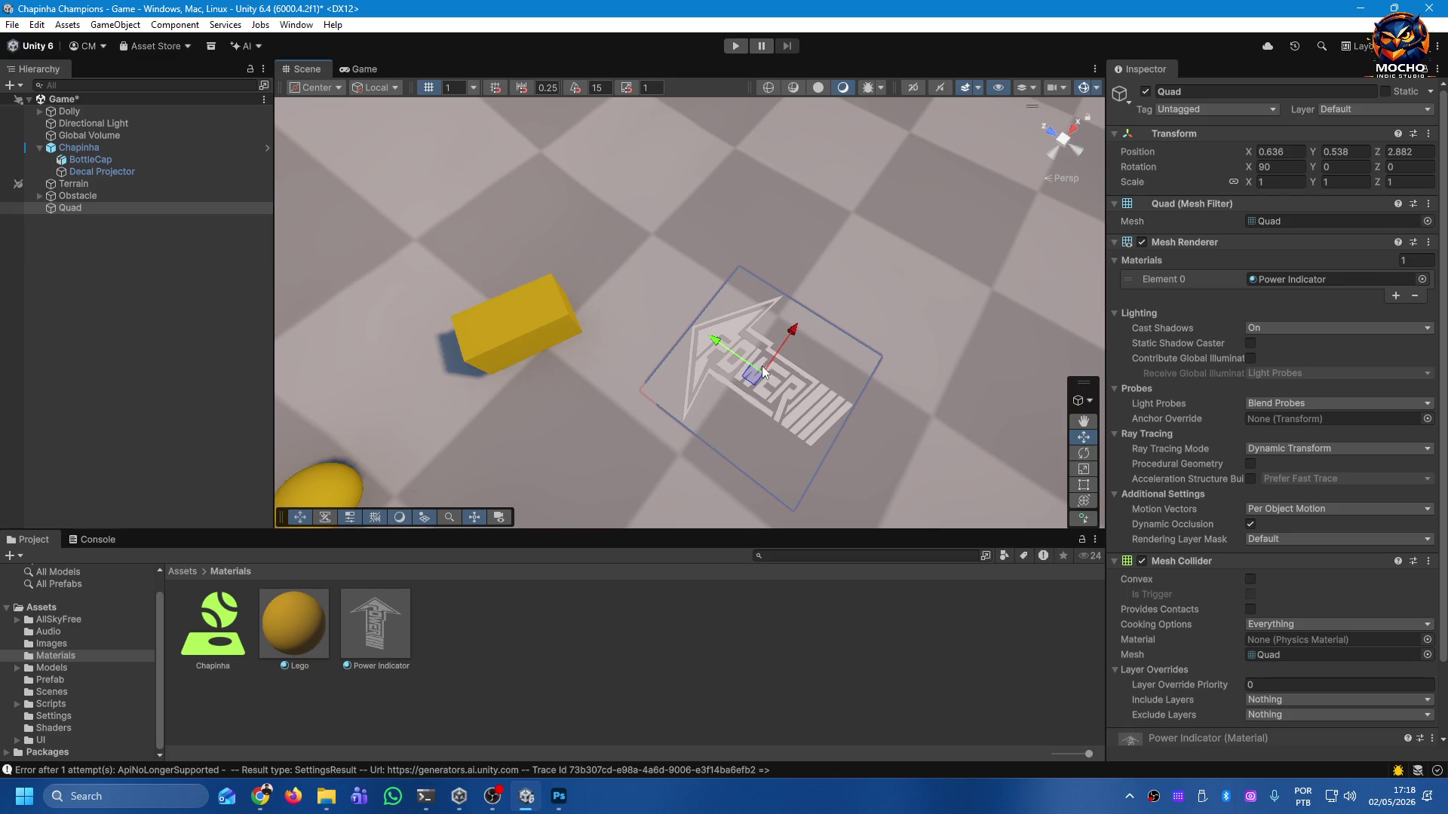
{"action": "left_click_drag", "start_coordinate": [715, 346], "coordinate": [704, 336]}
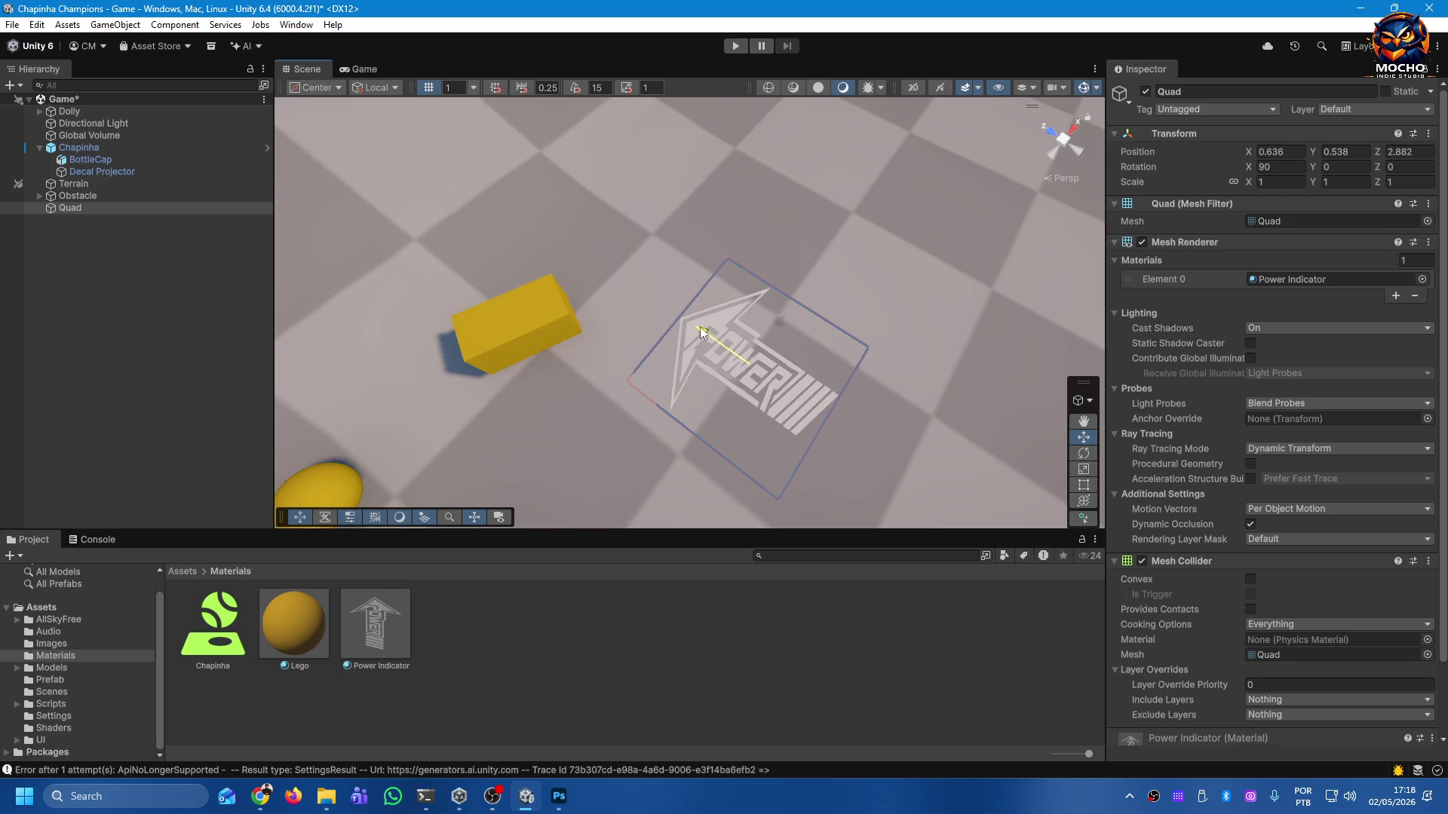
Frame and nudge the Power Indicator Quad across the ground, then delete it.
{"action": "left_click_drag", "start_coordinate": [763, 409], "coordinate": [674, 332]}
{"action": "key", "text": "f"}
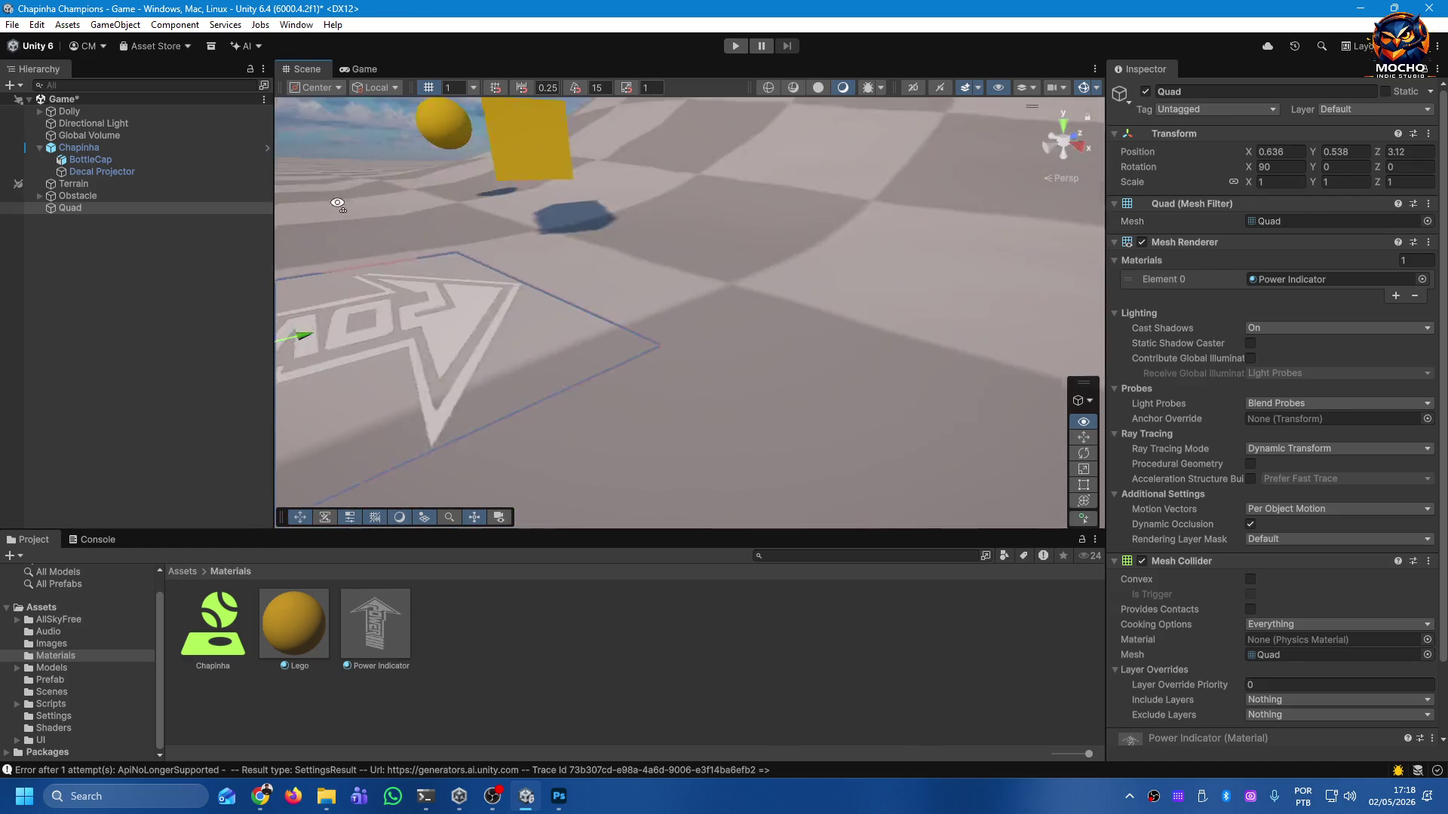
{"action": "key", "text": "f"}
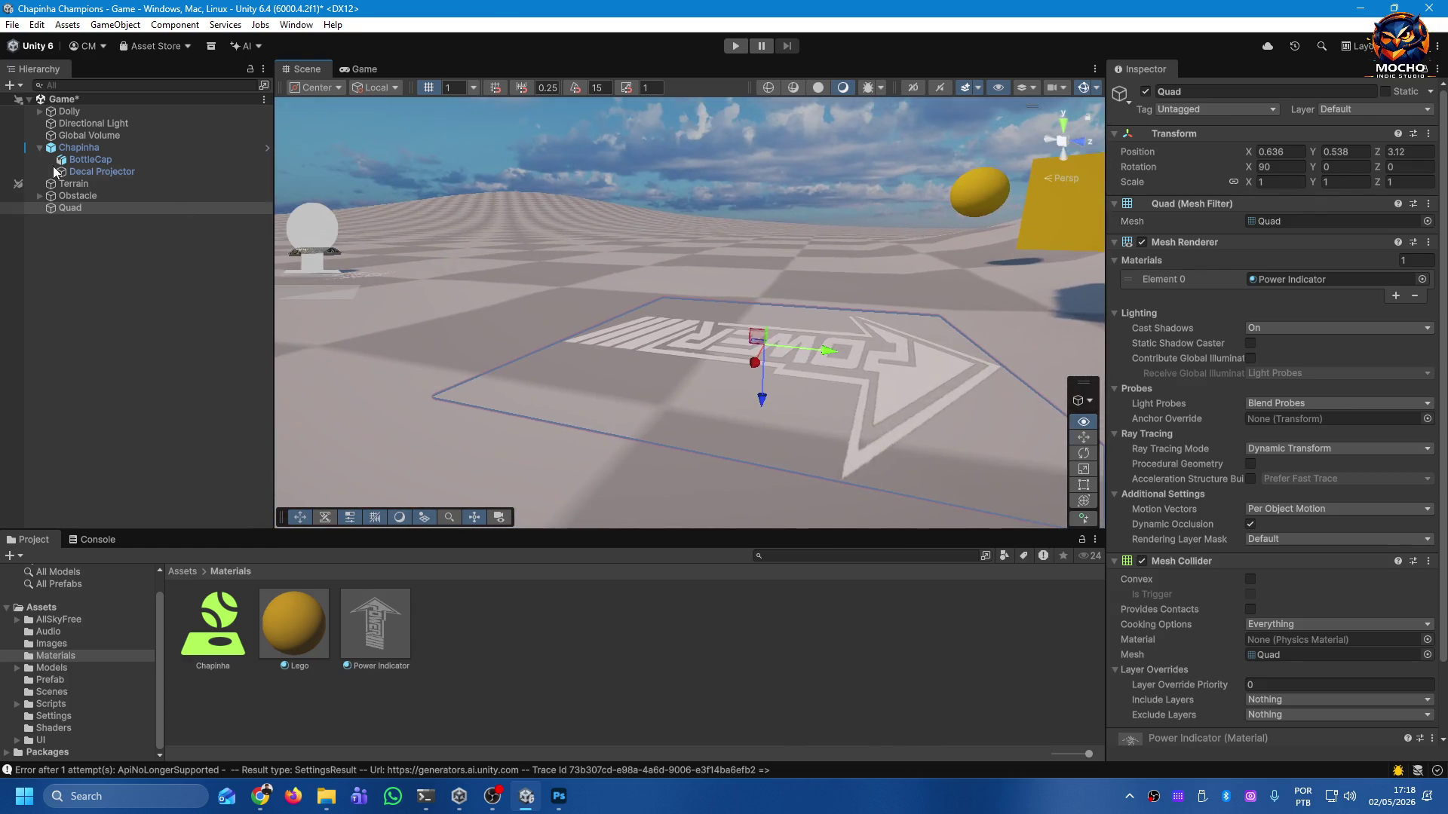
{"action": "left_click_drag", "start_coordinate": [828, 356], "coordinate": [739, 350]}
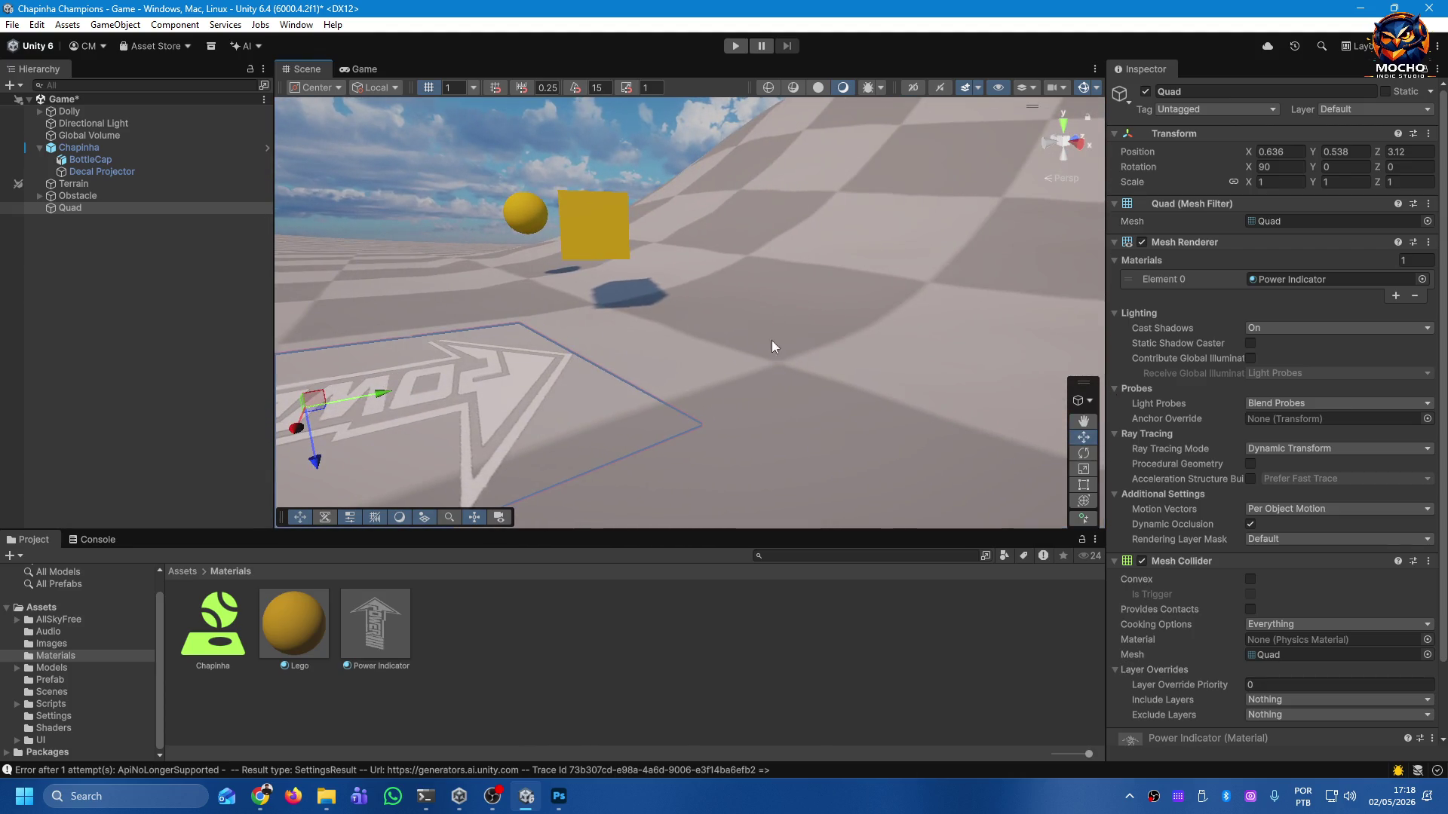
{"action": "mouse_move", "coordinate": [380, 395]}
{"action": "left_mouse_down"}
{"action": "mouse_move", "coordinate": [831, 338]}
{"action": "mouse_move", "coordinate": [577, 377]}
{"action": "mouse_move", "coordinate": [676, 363]}
{"action": "mouse_move", "coordinate": [580, 378]}
{"action": "mouse_move", "coordinate": [596, 352]}
{"action": "mouse_move", "coordinate": [739, 327]}
{"action": "mouse_move", "coordinate": [569, 370]}
{"action": "mouse_move", "coordinate": [724, 338]}
{"action": "mouse_move", "coordinate": [709, 331]}
{"action": "mouse_move", "coordinate": [539, 377]}
{"action": "left_mouse_up"}
{"action": "key", "text": "Delete"}
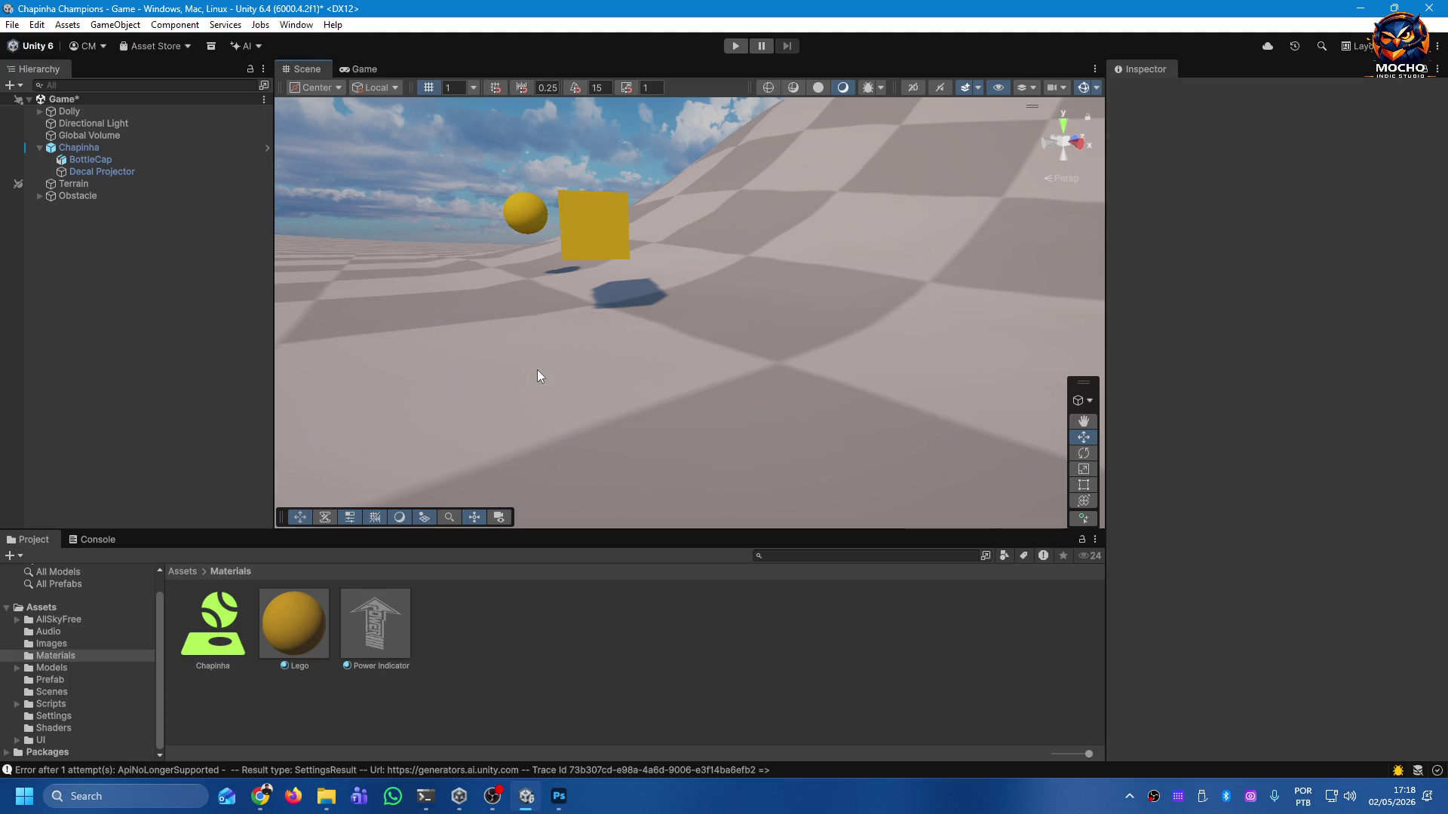
Select the Decal Projector under Chapinha and frame its 0.5 by 0.5 projection box.
{"action": "left_click", "coordinate": [95, 172]}
{"action": "key", "text": "f"}
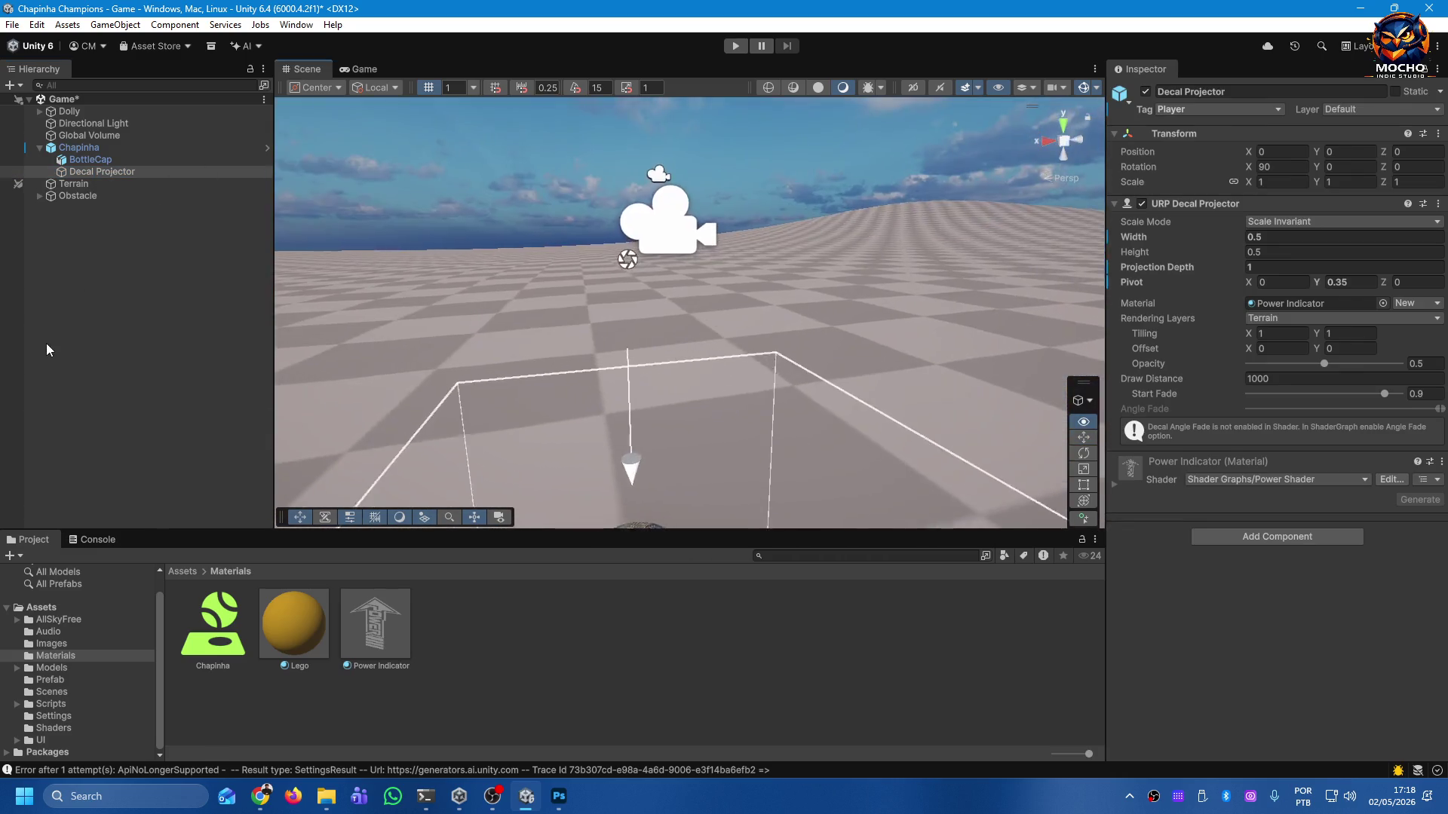
{"action": "left_click_drag", "start_coordinate": [905, 410], "coordinate": [699, 426]}
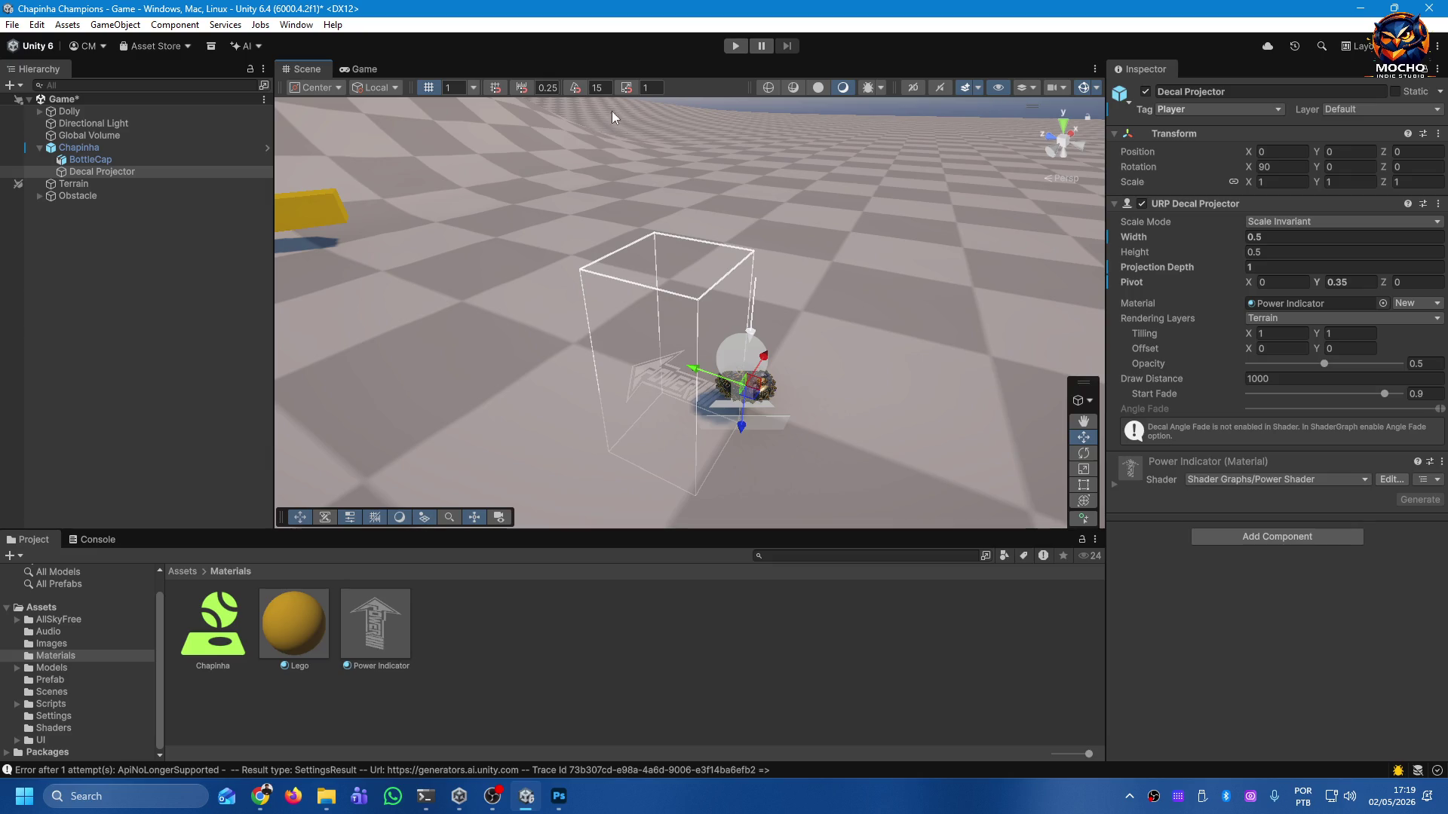
{"action": "left_click", "coordinate": [736, 46]}
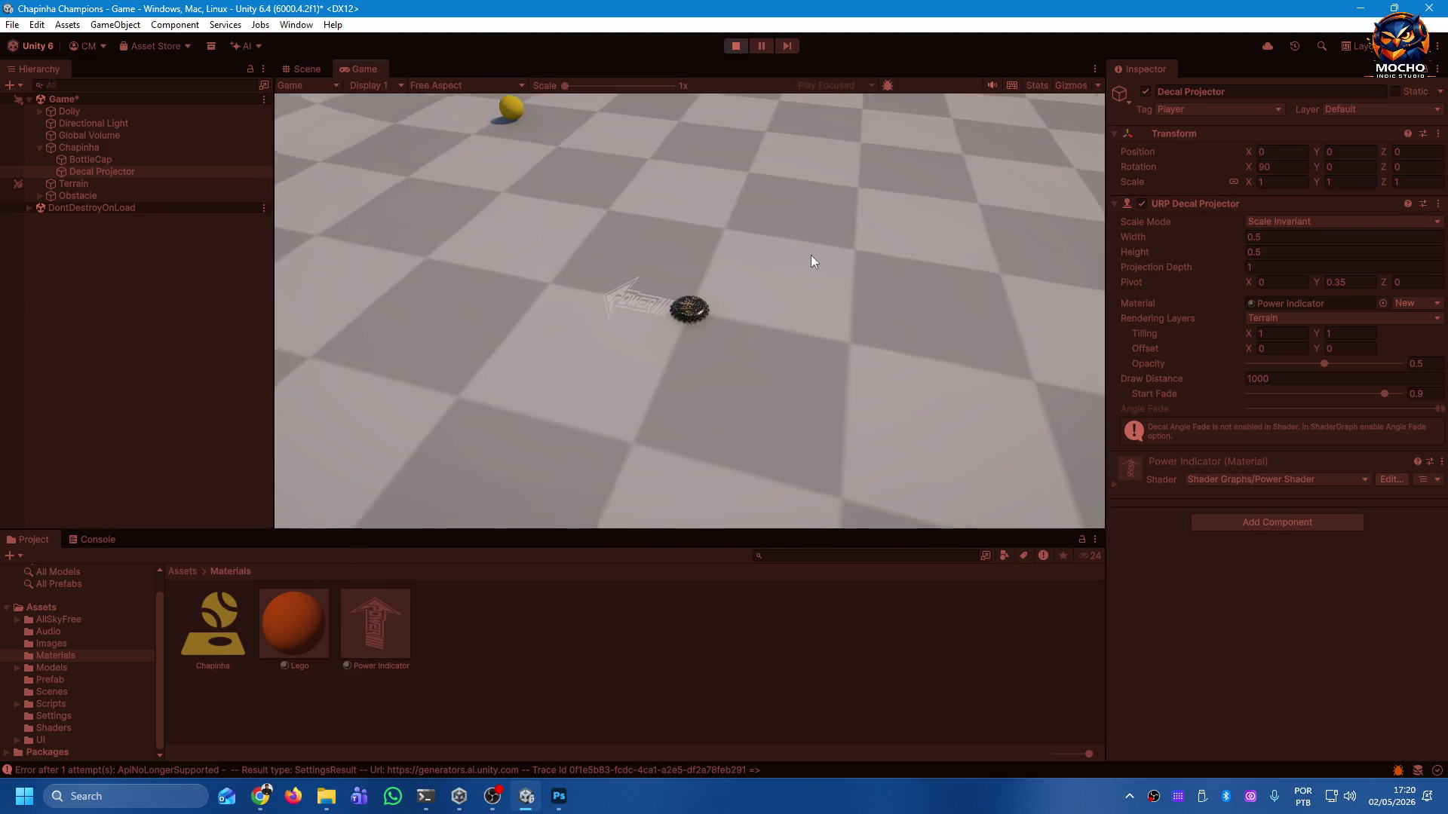
{"action": "left_click", "coordinate": [736, 46]}
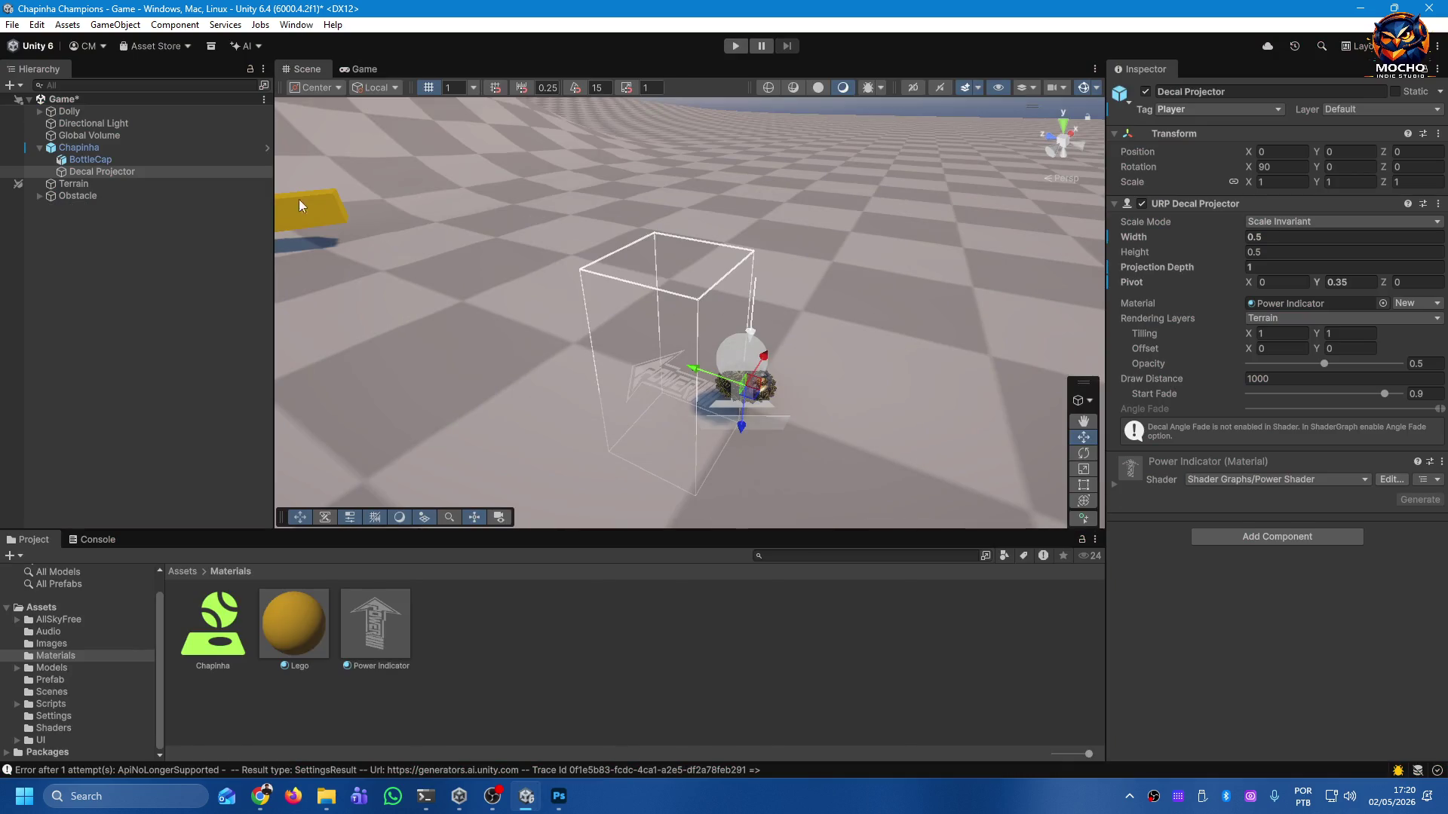
Deactivate the Decal Projector in the Inspector and start Play mode.
{"action": "left_click", "coordinate": [89, 169]}
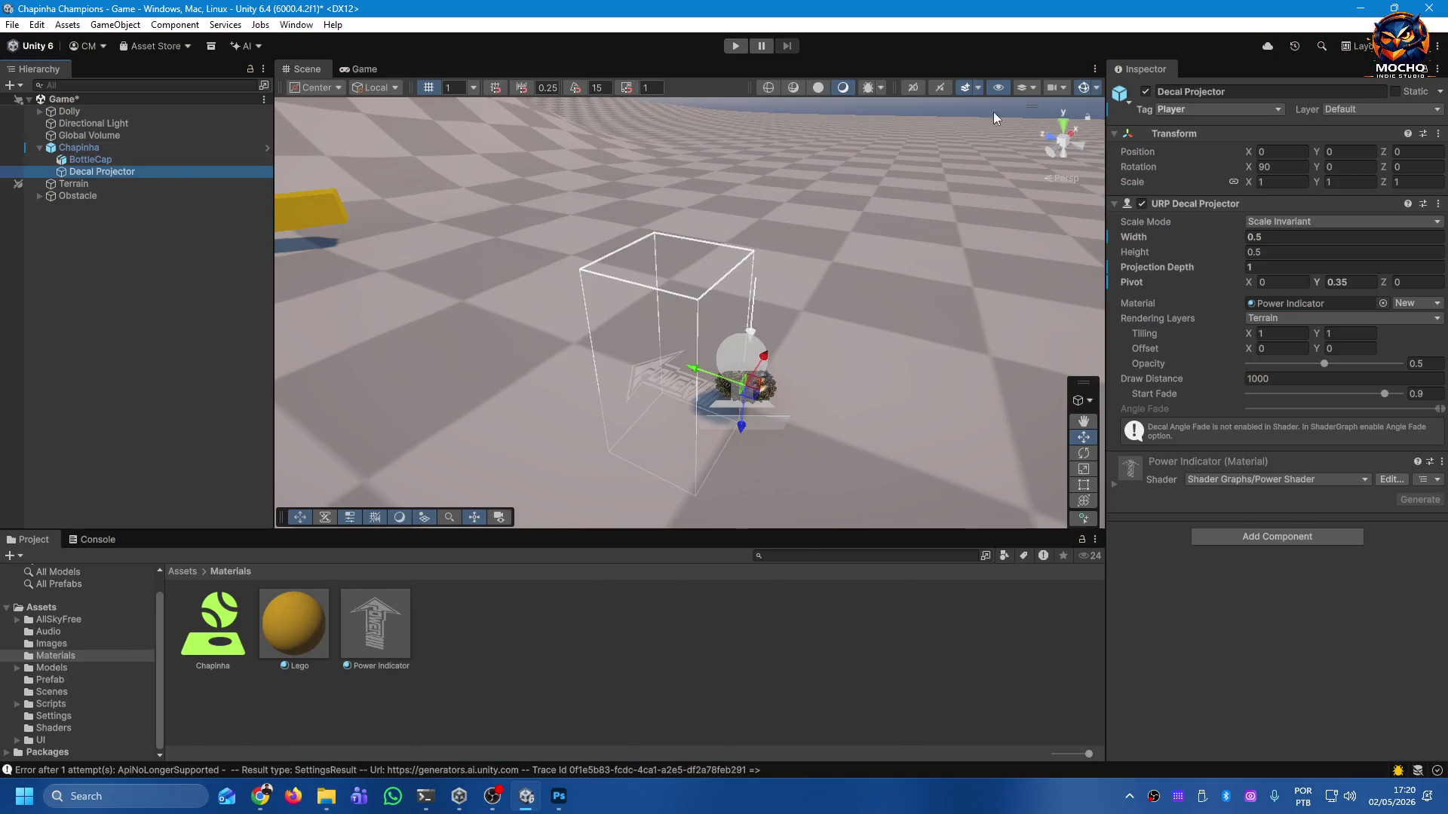
{"action": "left_click", "coordinate": [1145, 92]}
{"action": "left_click", "coordinate": [735, 50]}
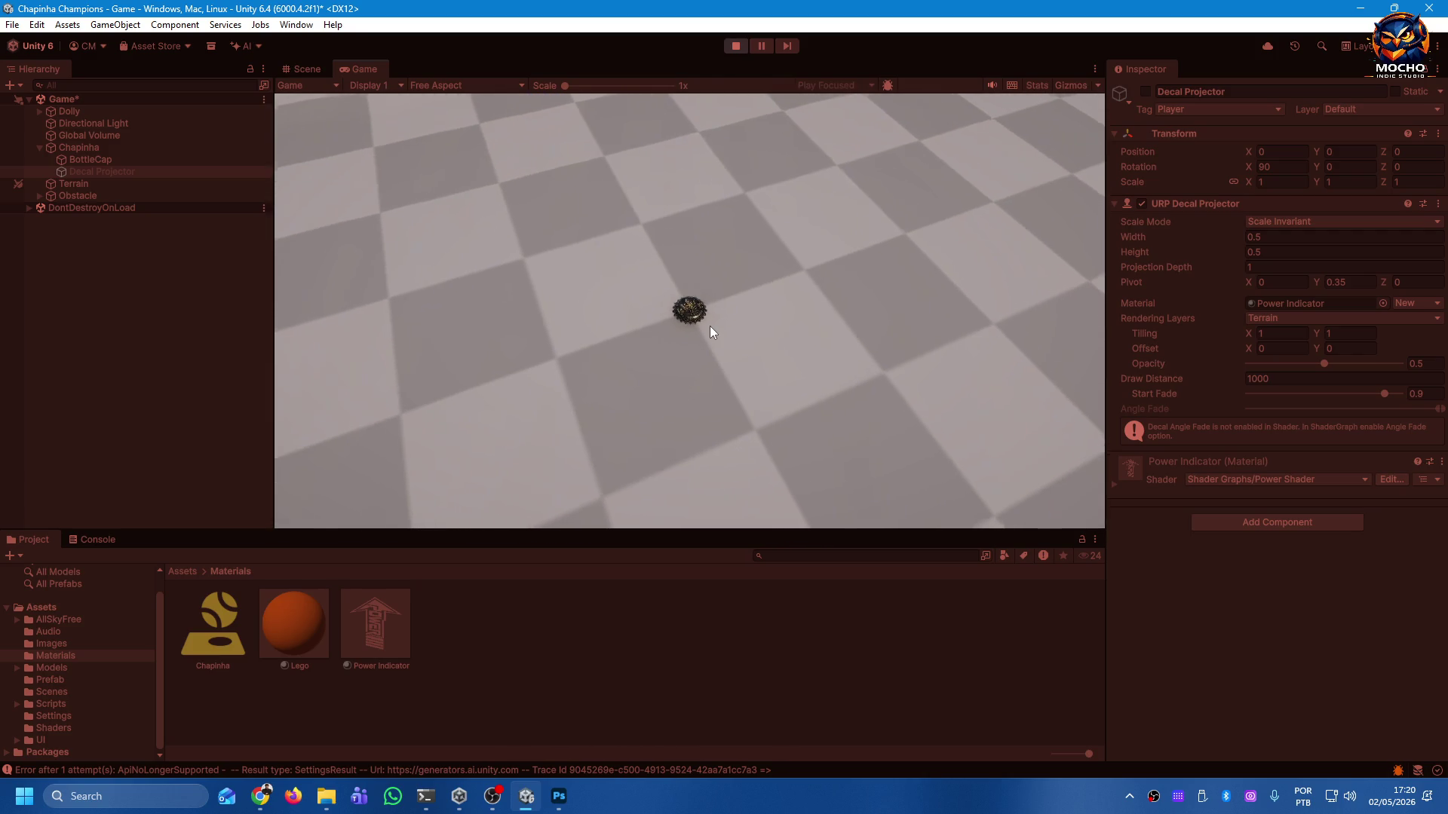
Aim a flick on the bottle cap, then stop Play mode.
{"action": "left_click", "coordinate": [708, 325]}
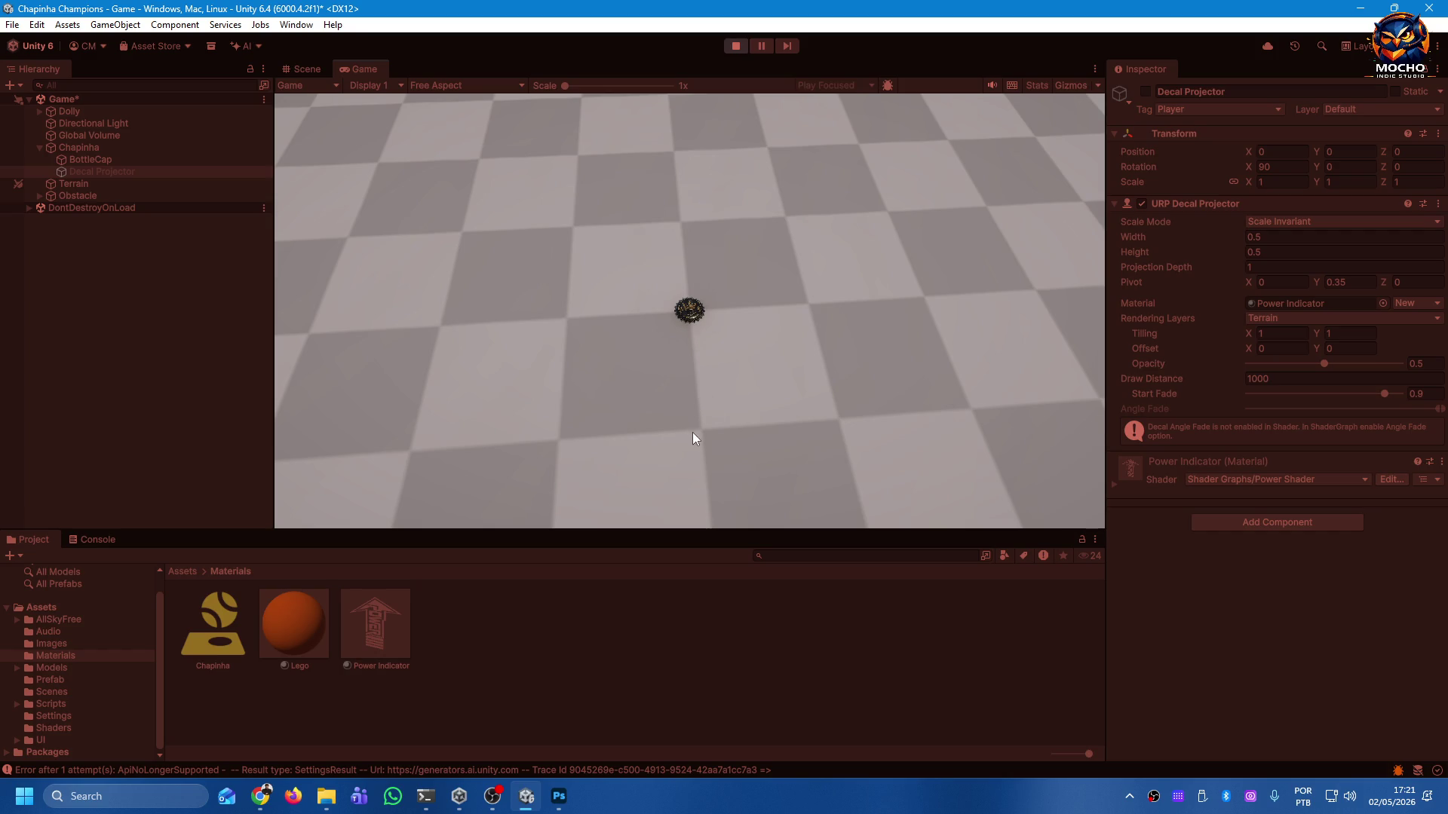
{"action": "left_click", "coordinate": [736, 46]}
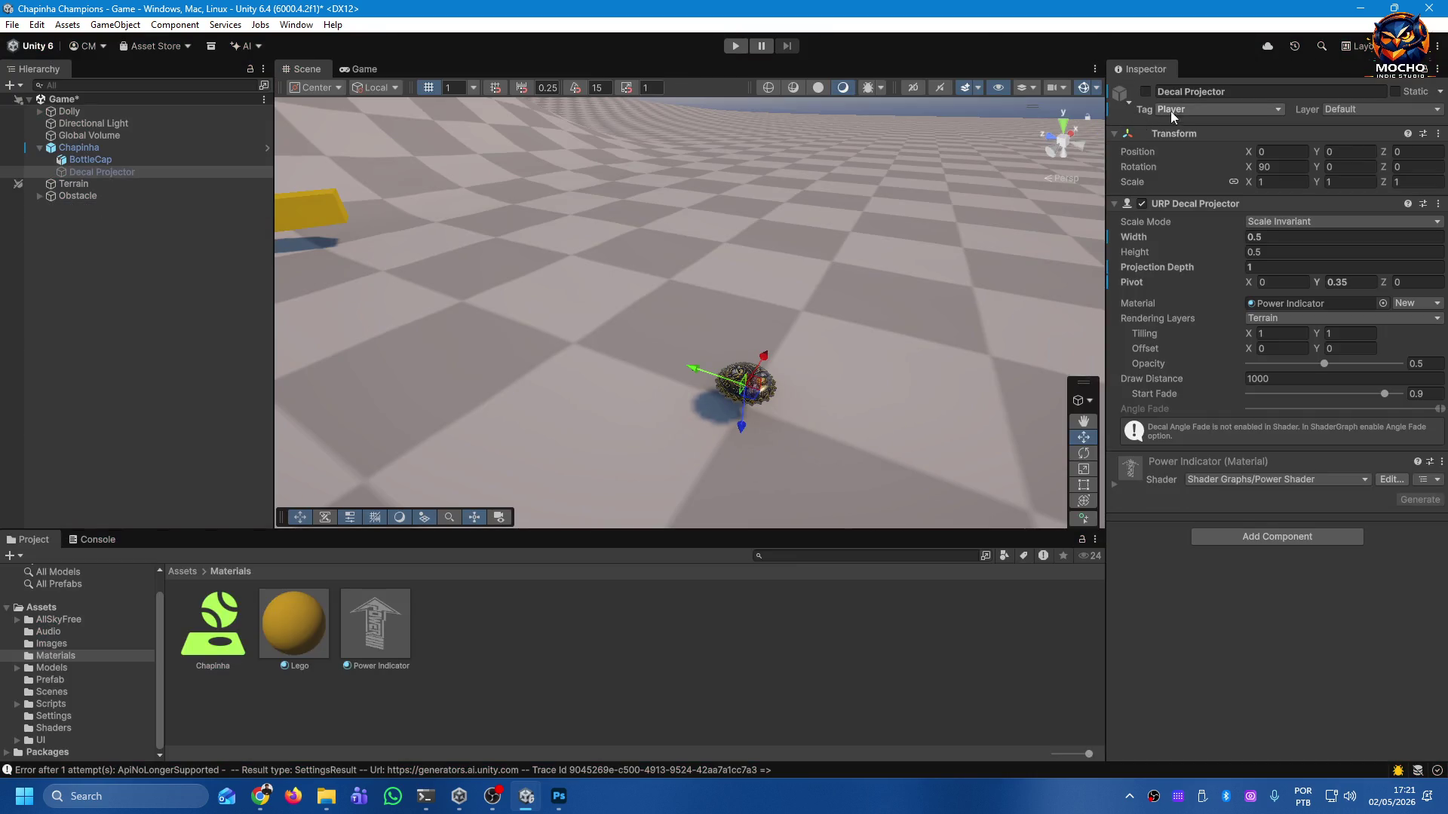
Save the Game scene with Ctrl+S and start another play test.
{"action": "key", "text": "ctrl+s"}
{"action": "left_click", "coordinate": [732, 46]}
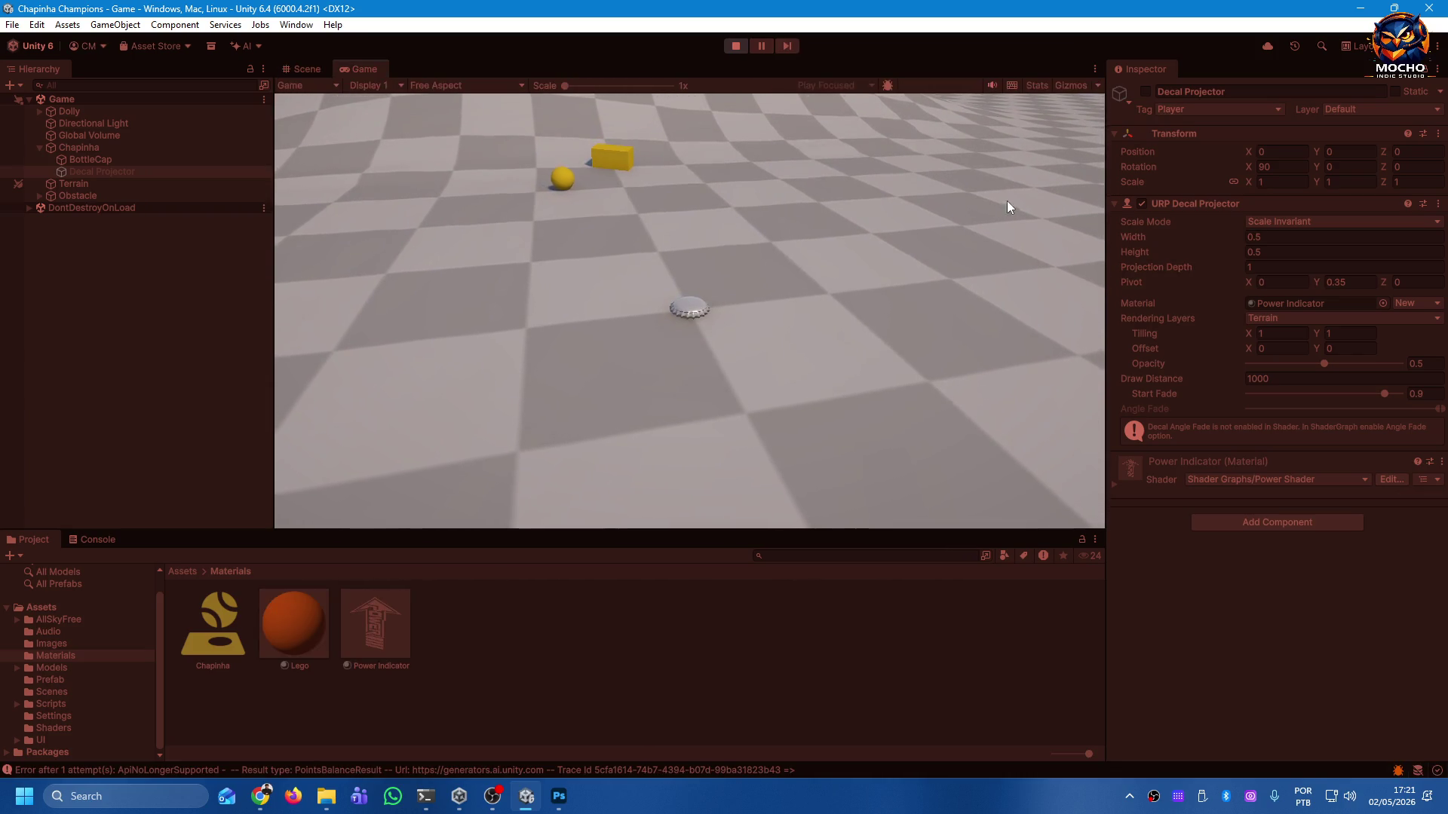
Enable the Decal Projector and open the script behind the null-reference error in the Console.
{"action": "left_click", "coordinate": [1145, 91]}
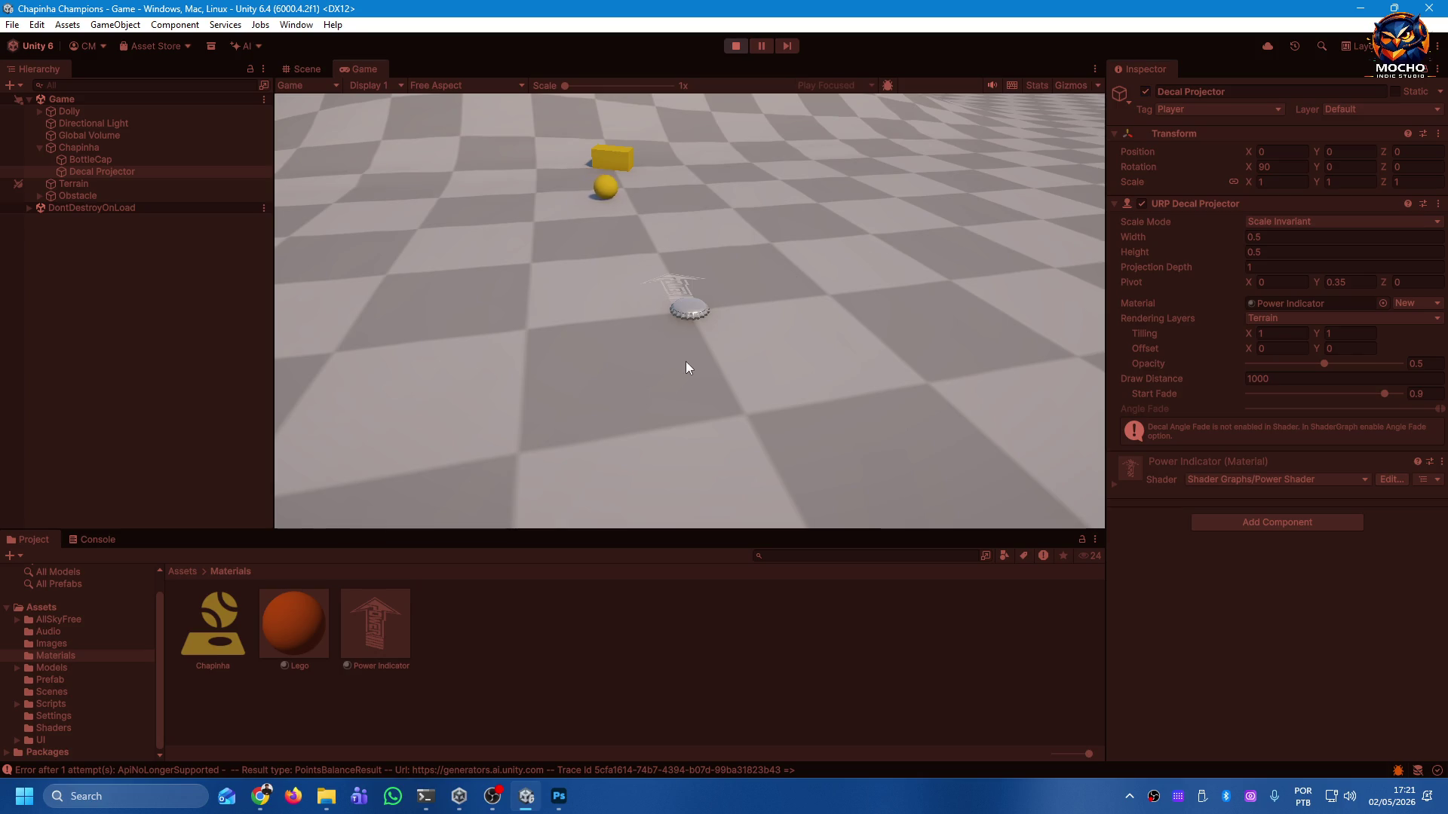
{"action": "left_click", "coordinate": [98, 542]}
{"action": "double_click", "coordinate": [209, 576]}
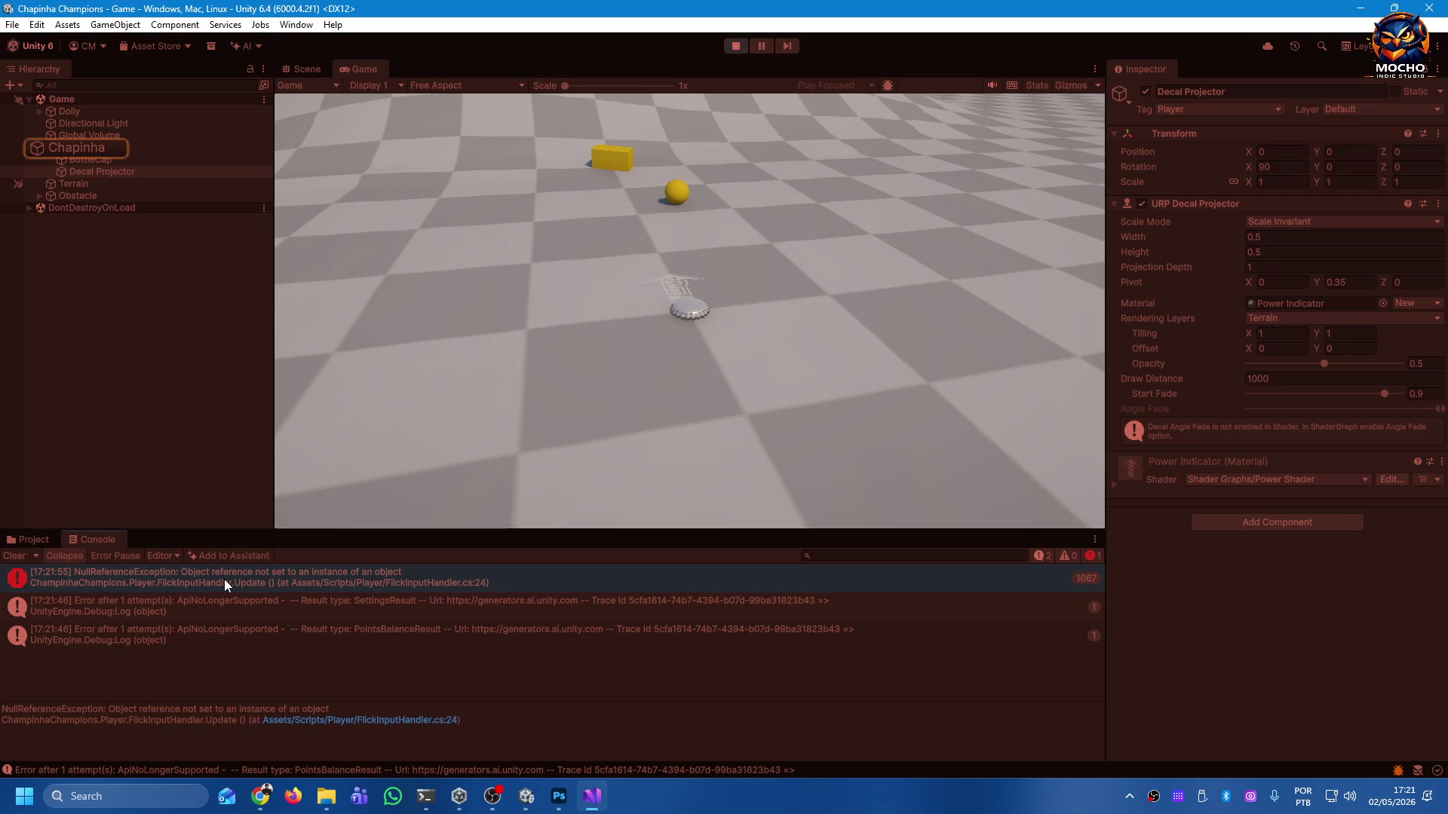
Stop the game and open Edit > Project Settings.
{"action": "left_click", "coordinate": [730, 48]}
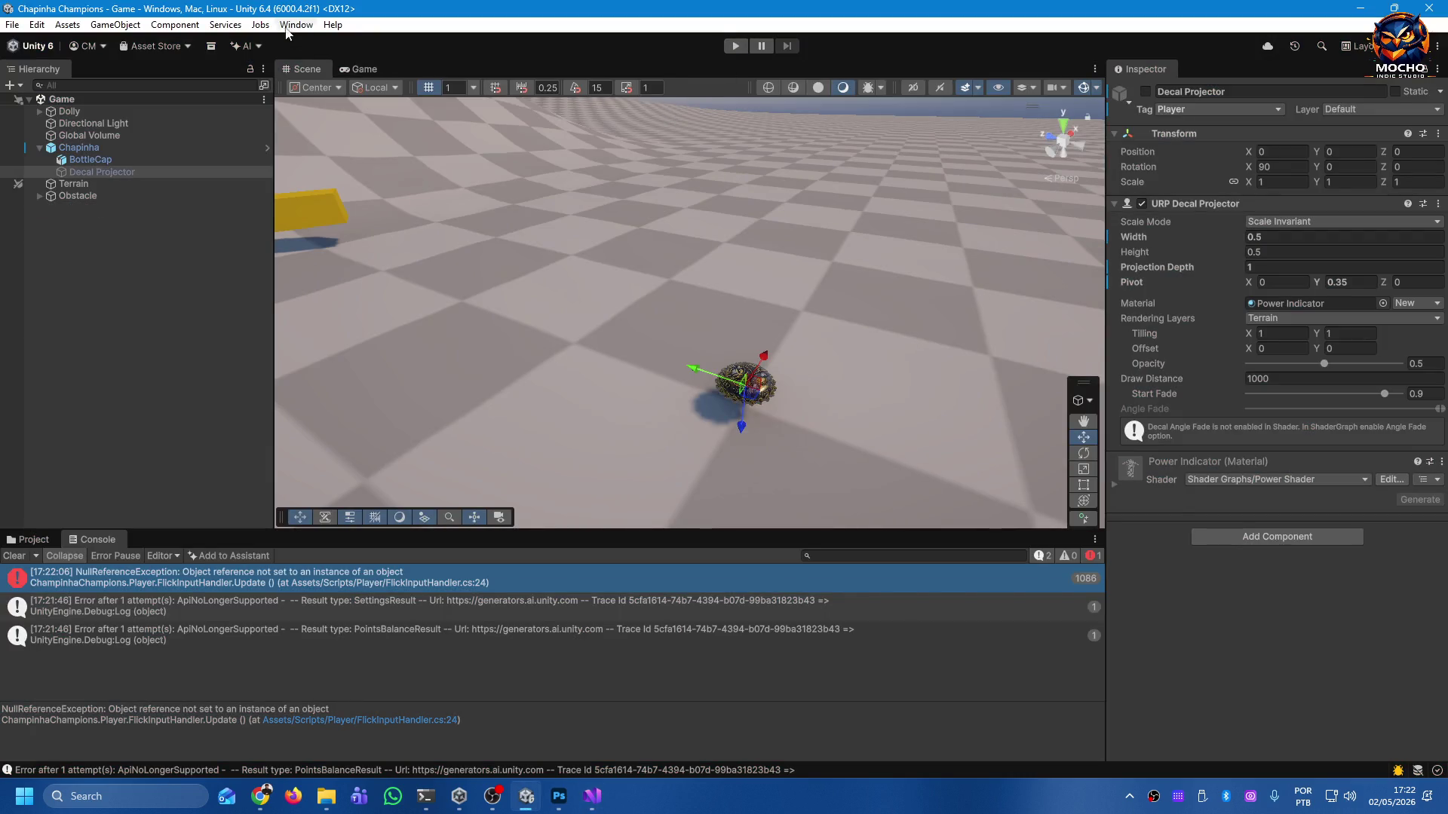
{"action": "left_click", "coordinate": [36, 25]}
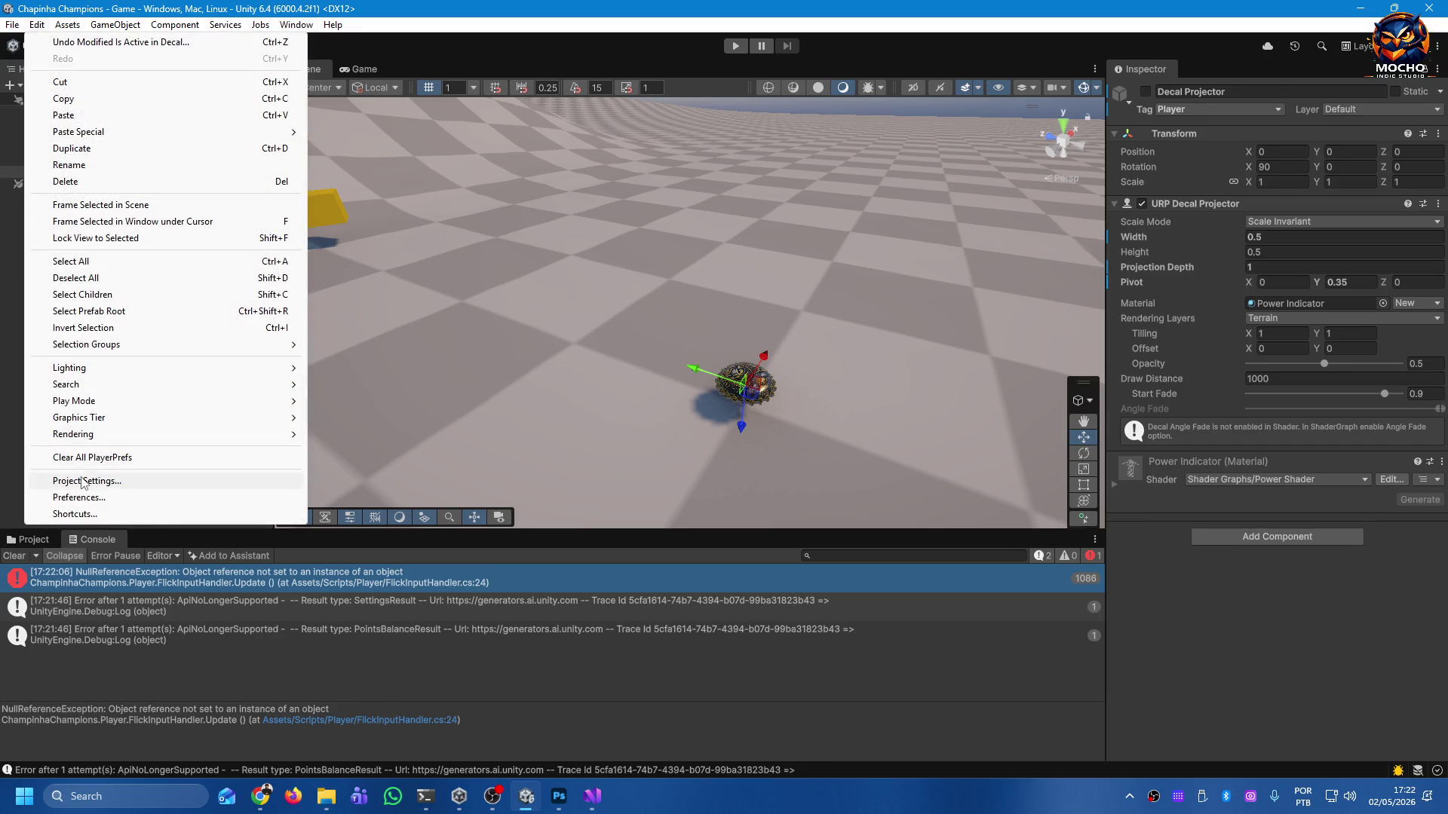
{"action": "left_click", "coordinate": [84, 483]}
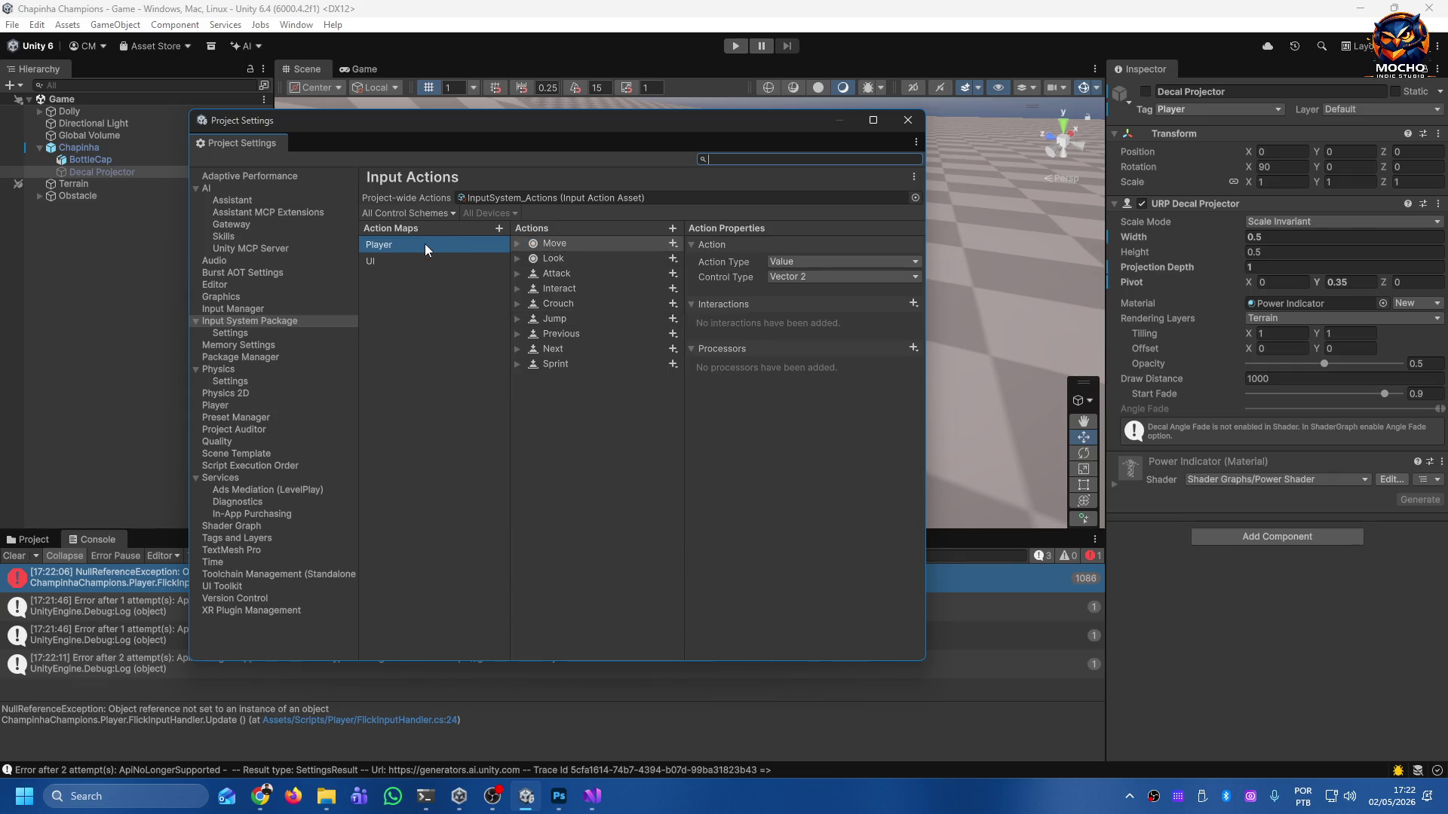
Compare the two maps, then delete Move, Look, Attack, Interact and every other Player action.
{"action": "left_click", "coordinate": [391, 260]}
{"action": "left_click", "coordinate": [401, 247]}
{"action": "left_click", "coordinate": [392, 261]}
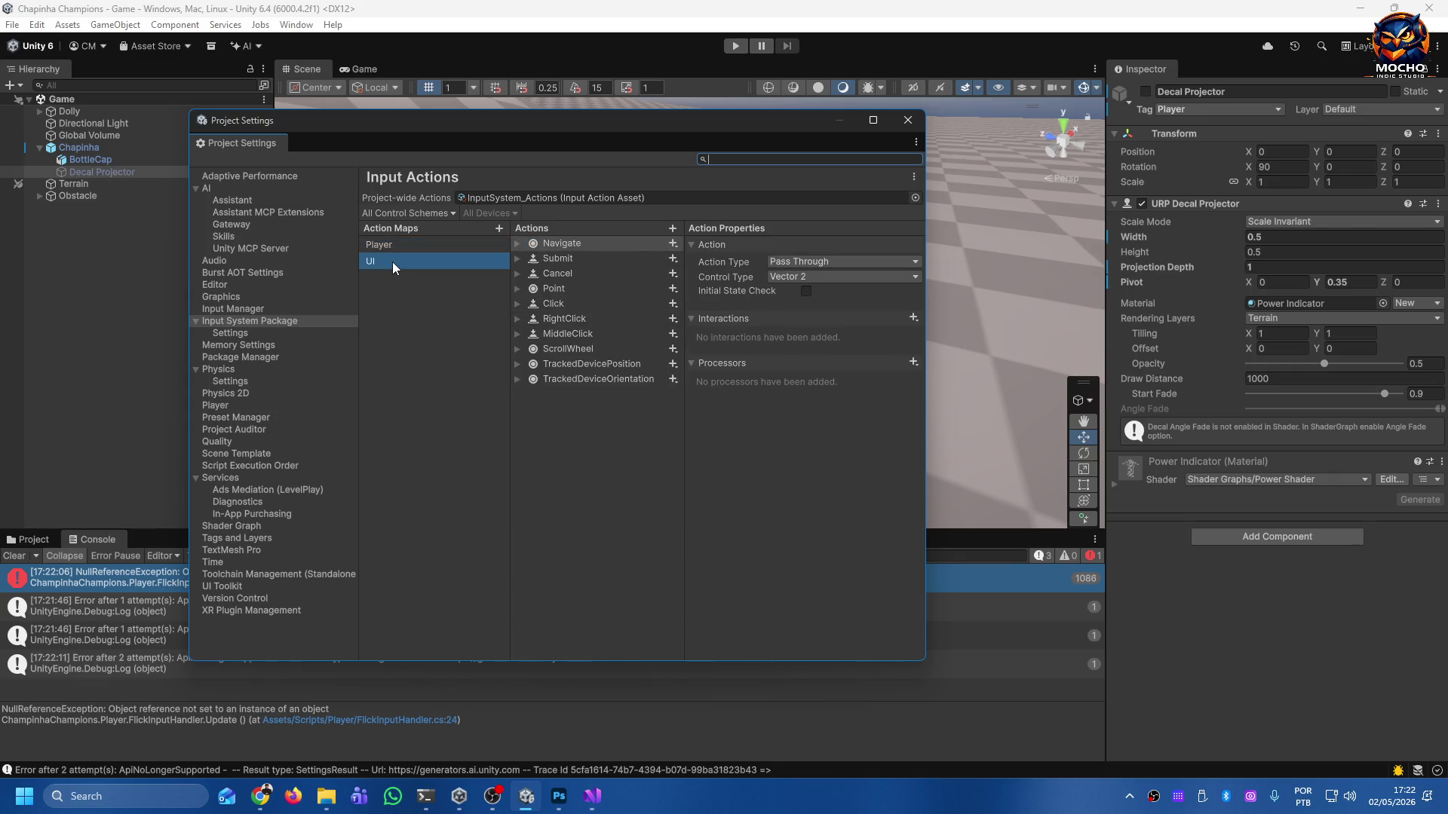
{"action": "left_click", "coordinate": [397, 251]}
{"action": "left_click", "coordinate": [387, 263]}
{"action": "left_click", "coordinate": [393, 254]}
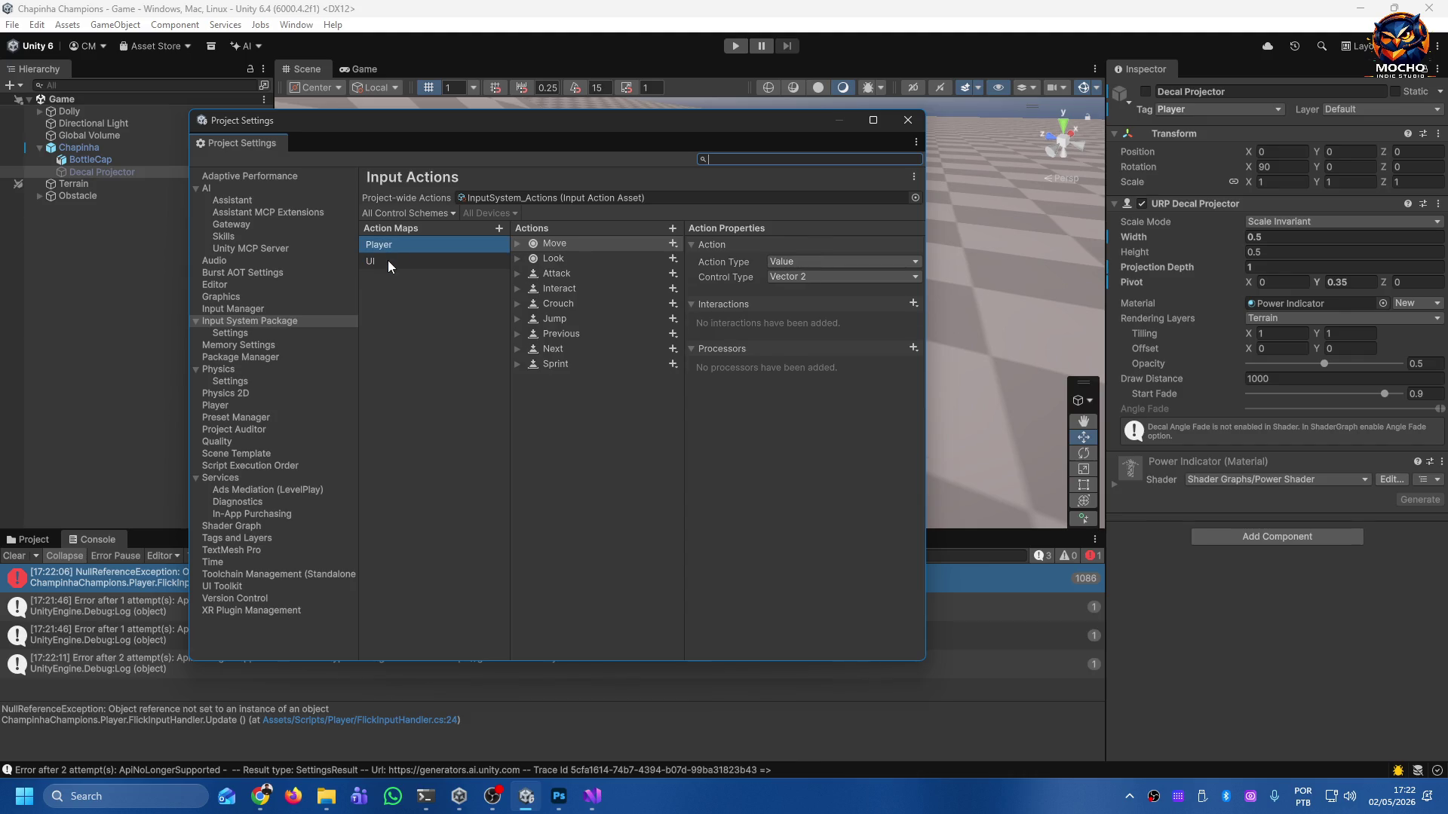
{"action": "left_click", "coordinate": [570, 247]}
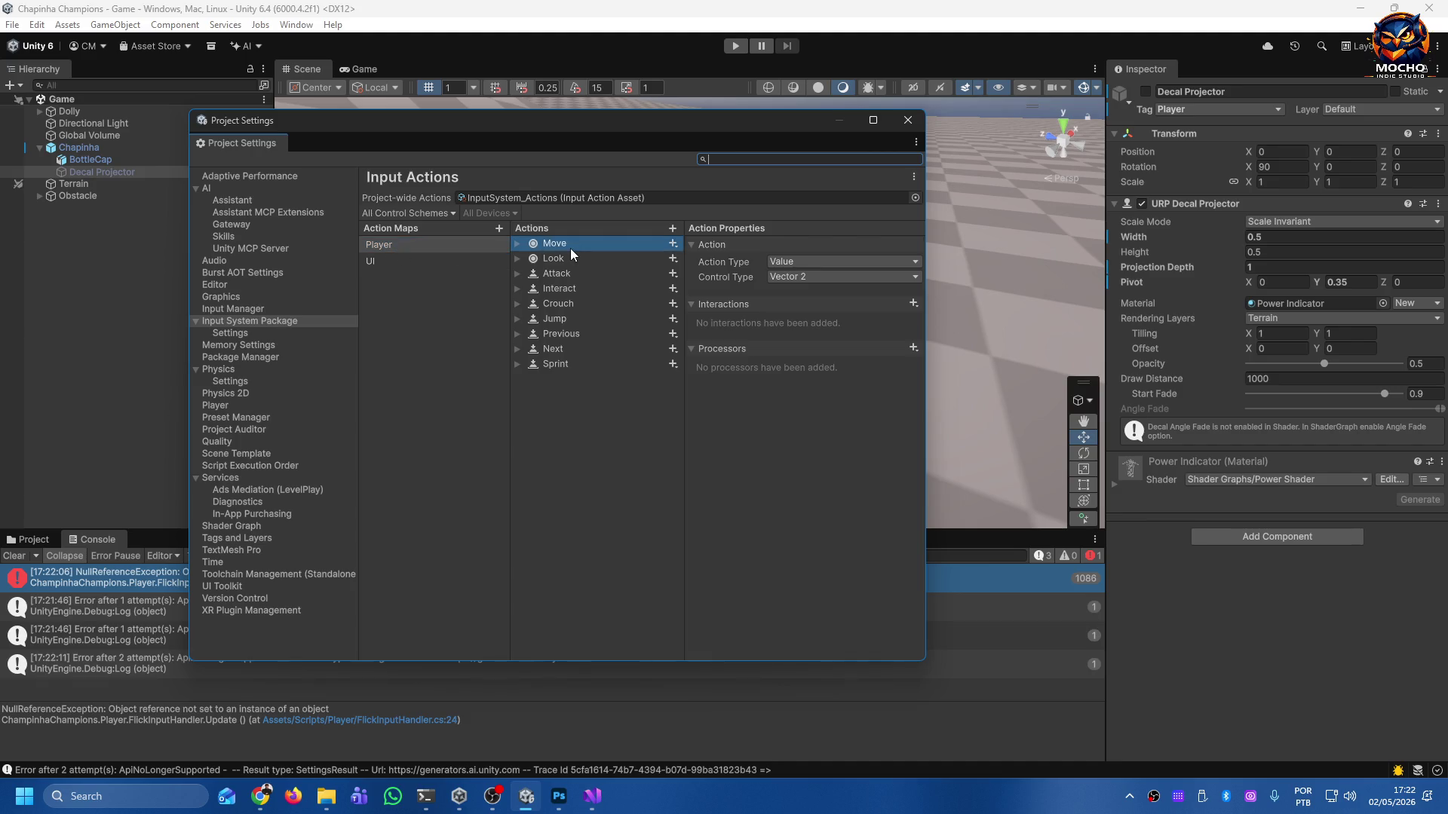
{"action": "key", "text": "Delete"}
{"action": "key", "text": "Delete"}
{"action": "key", "text": "Delete"}
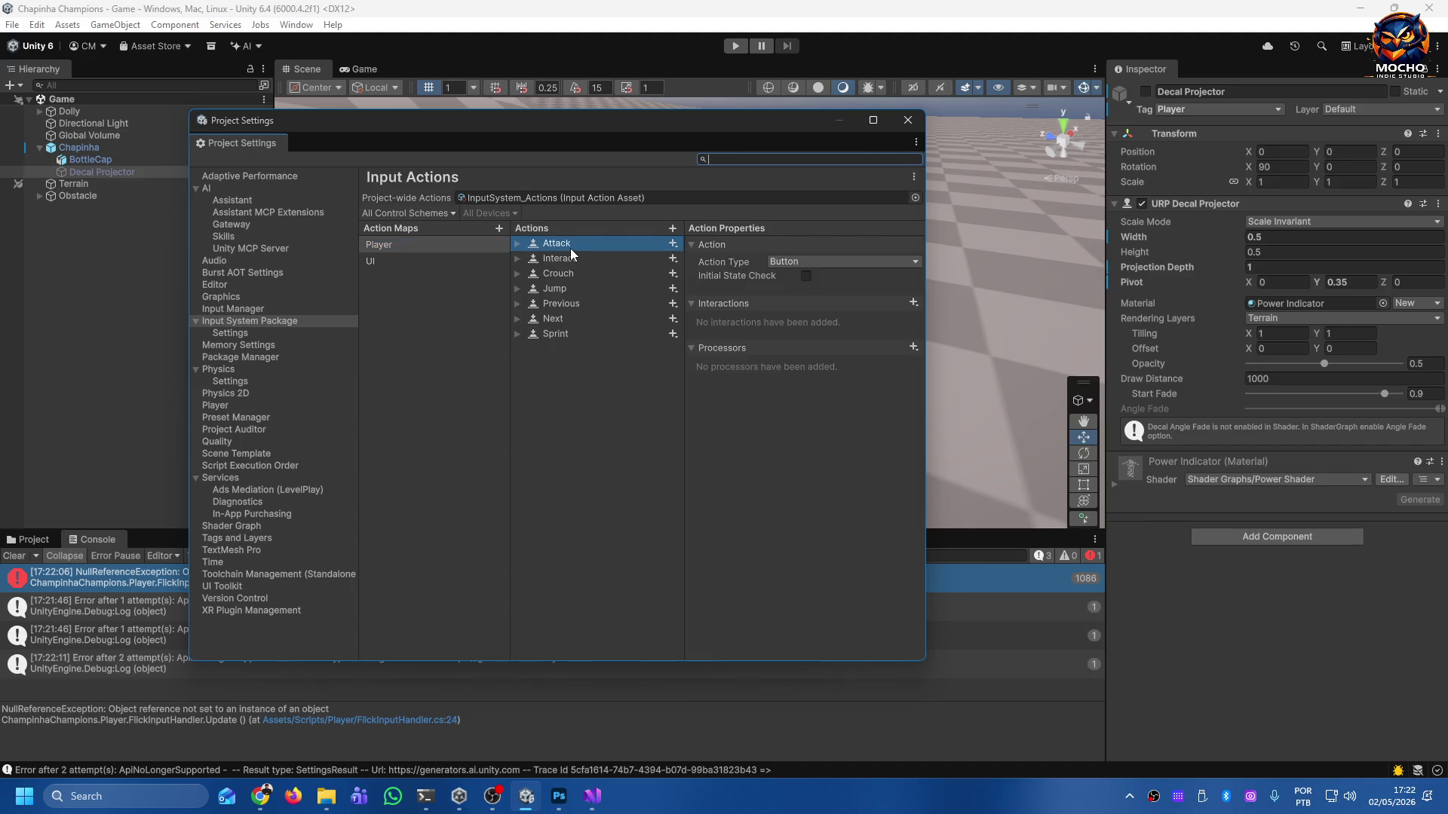
{"action": "key", "text": "Delete"}
{"action": "key", "text": "Delete"}
{"action": "key", "text": "Delete"}
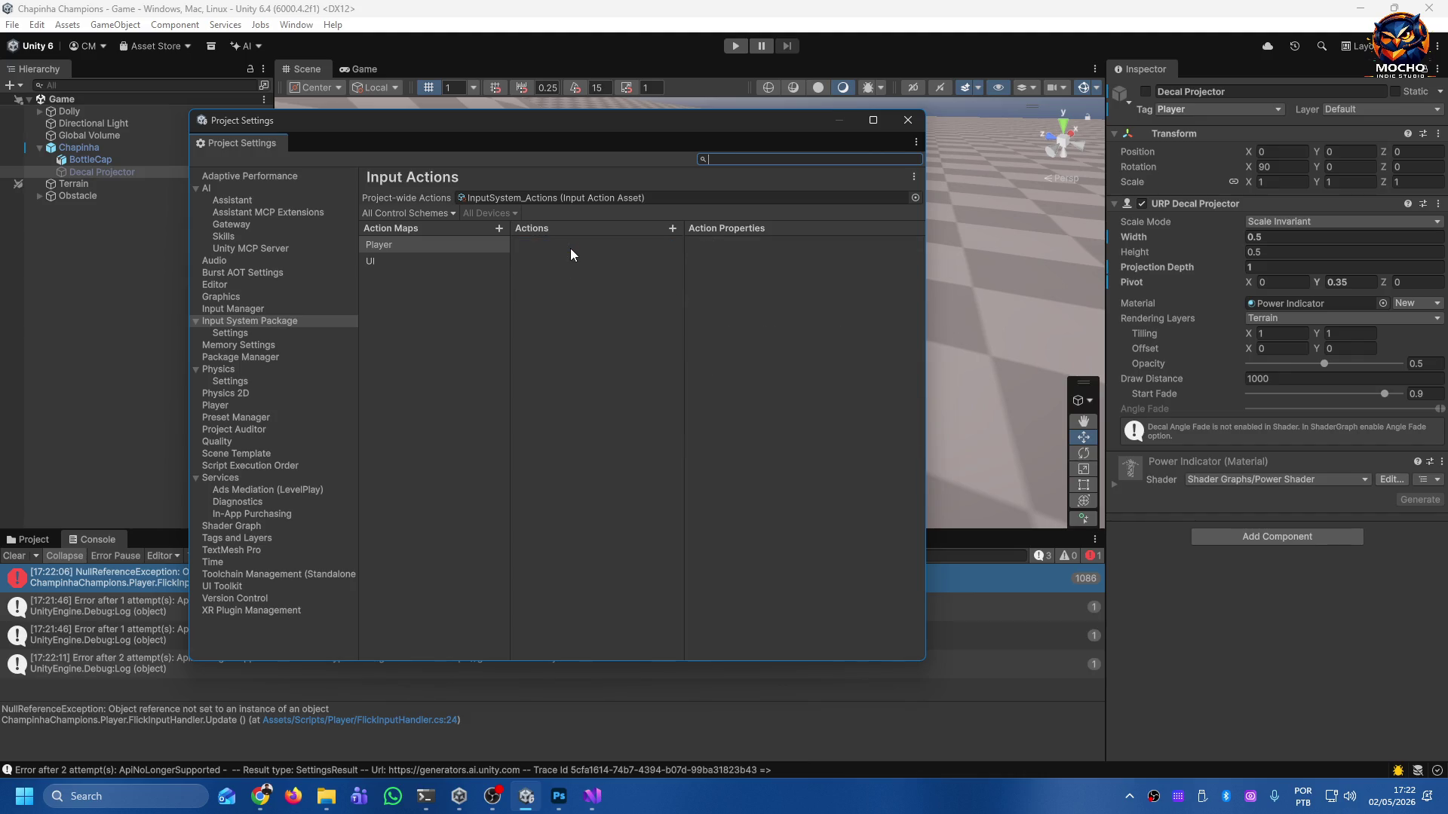
Select all of the UI map's actions and delete them.
{"action": "left_click", "coordinate": [378, 264]}
{"action": "left_click", "coordinate": [554, 243]}
{"action": "key", "text": "Delete"}
{"action": "key", "text": "Delete"}
{"action": "key", "text": "Delete"}
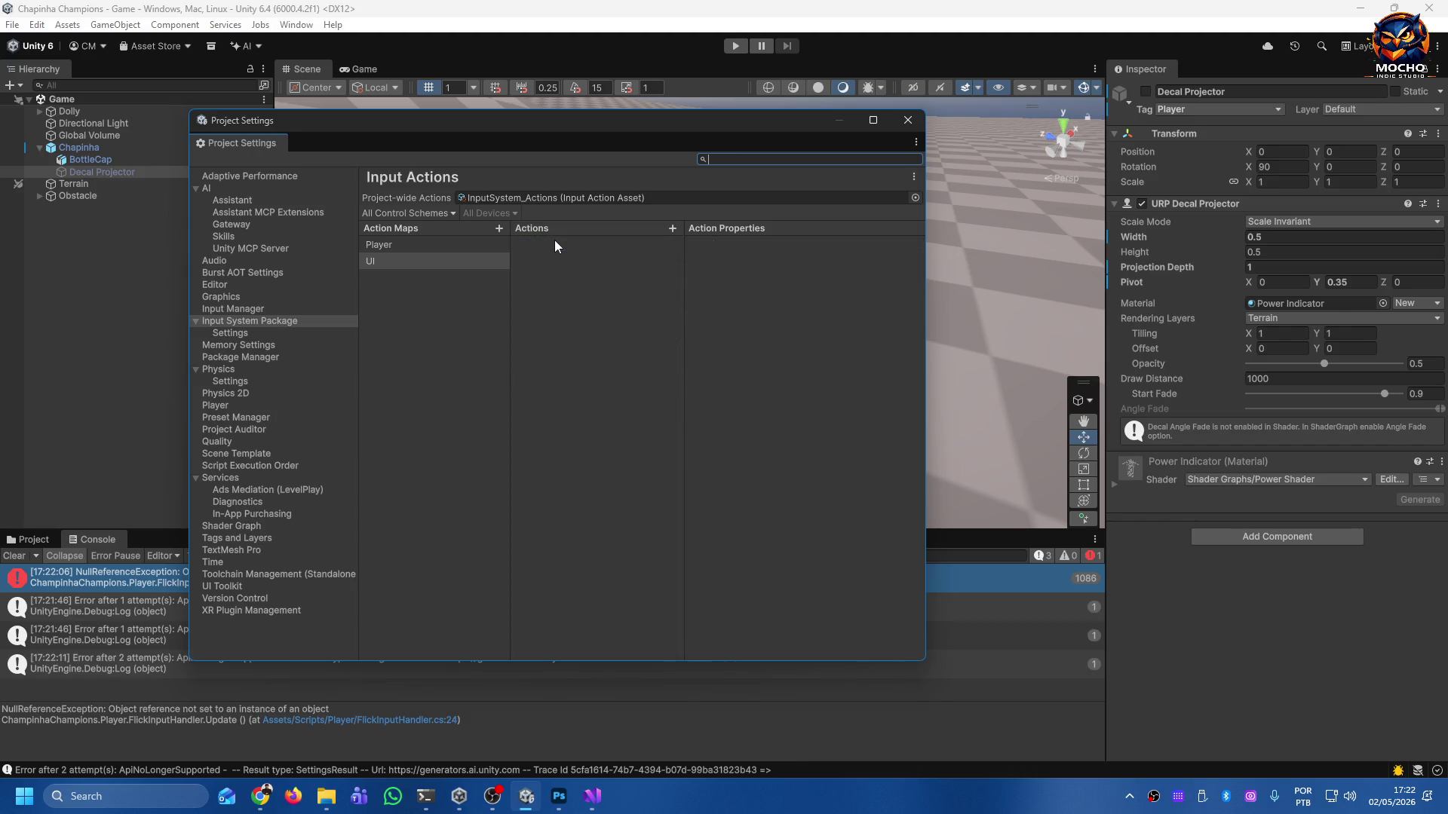
Add a new action named Cancel to the Player map and review its action type options.
{"action": "left_click", "coordinate": [416, 244]}
{"action": "left_click", "coordinate": [672, 229]}
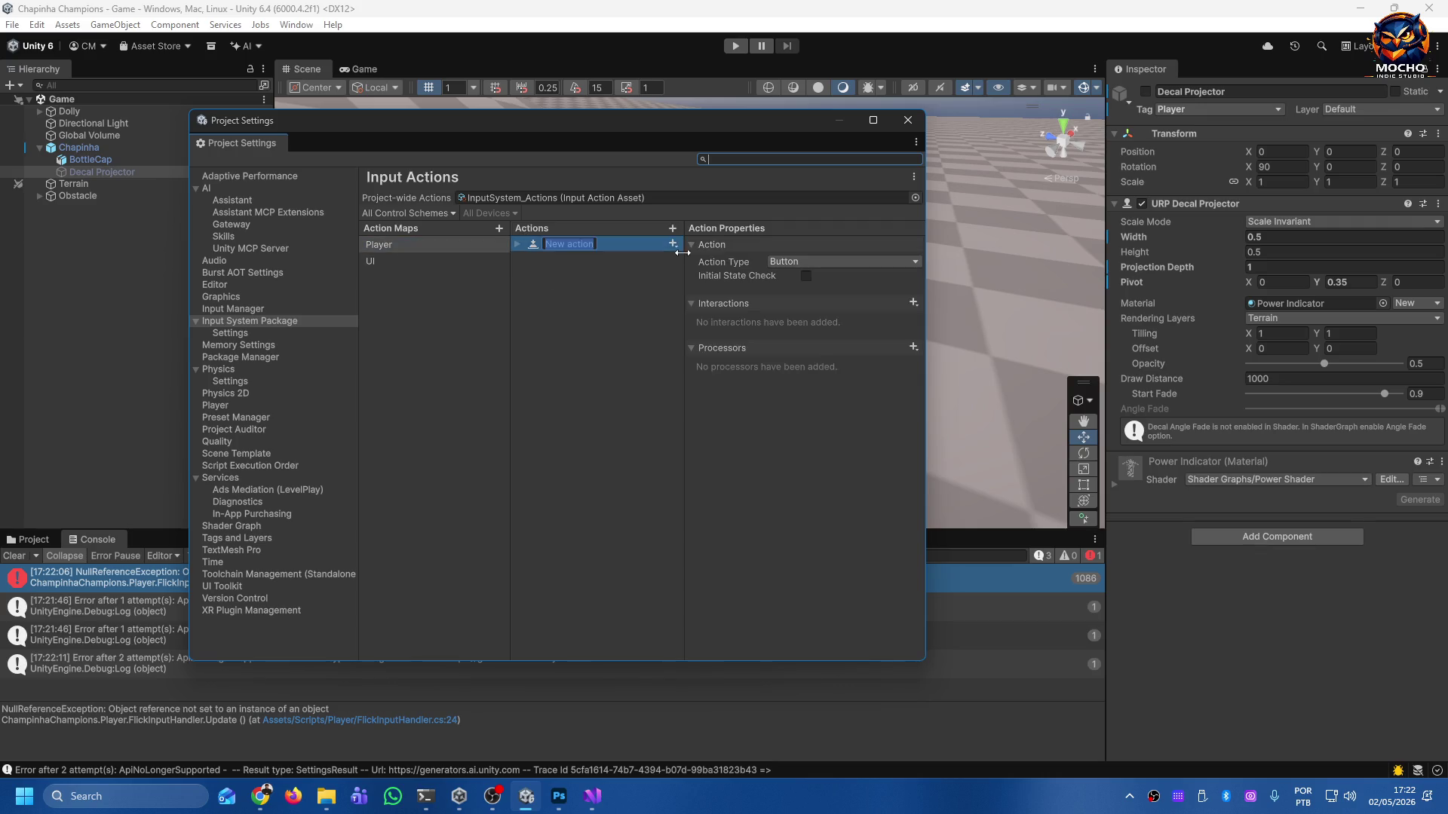
{"action": "type", "text": "Cancel"}
{"action": "key", "text": "Return"}
{"action": "left_click", "coordinate": [849, 271]}
{"action": "left_click", "coordinate": [849, 220]}
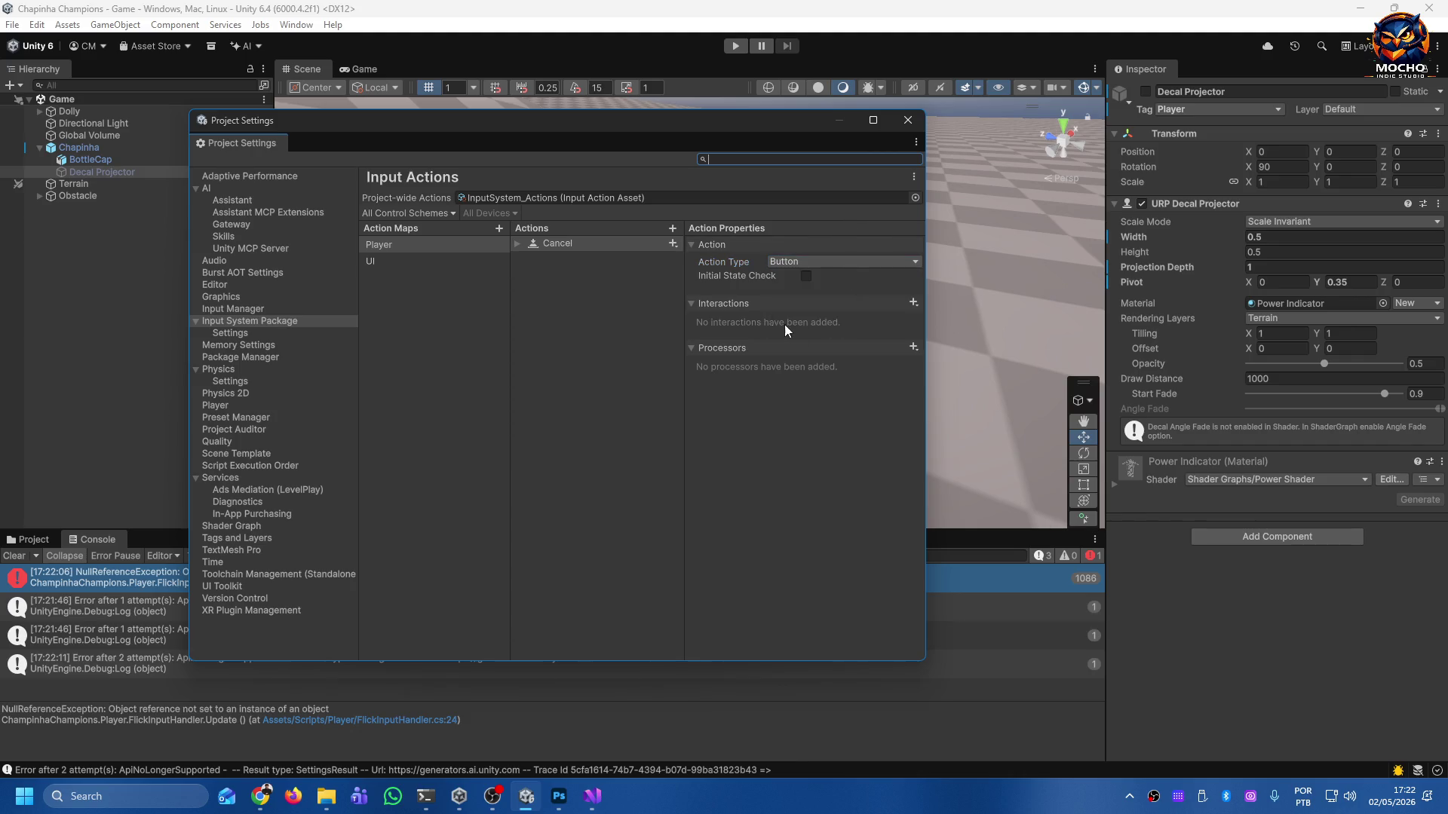
Bind the Cancel action to Keyboard > Escape and assign it to the Keyboard&Mouse scheme.
{"action": "double_click", "coordinate": [518, 245]}
{"action": "left_click", "coordinate": [545, 261]}
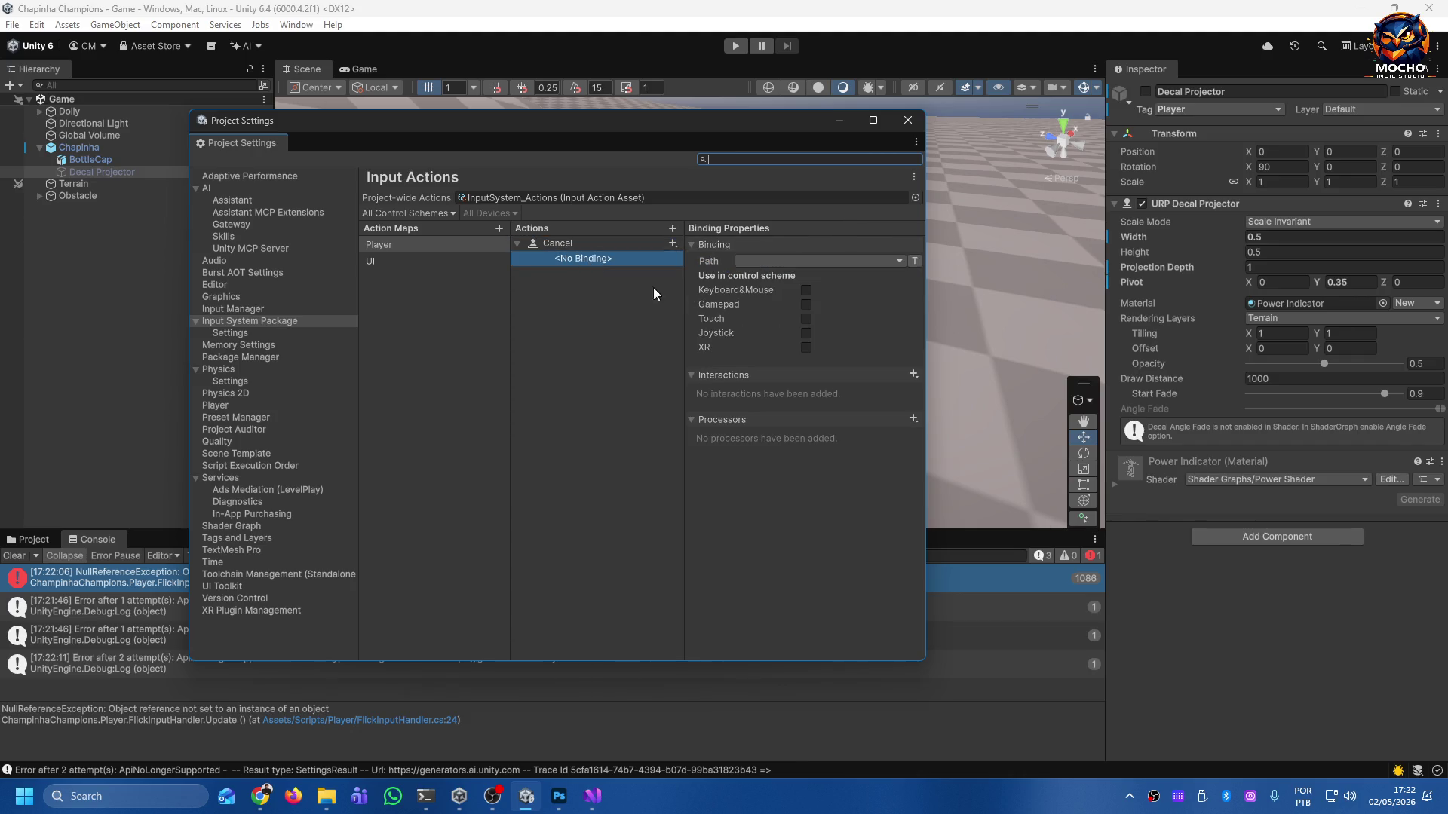
{"action": "left_click", "coordinate": [881, 262]}
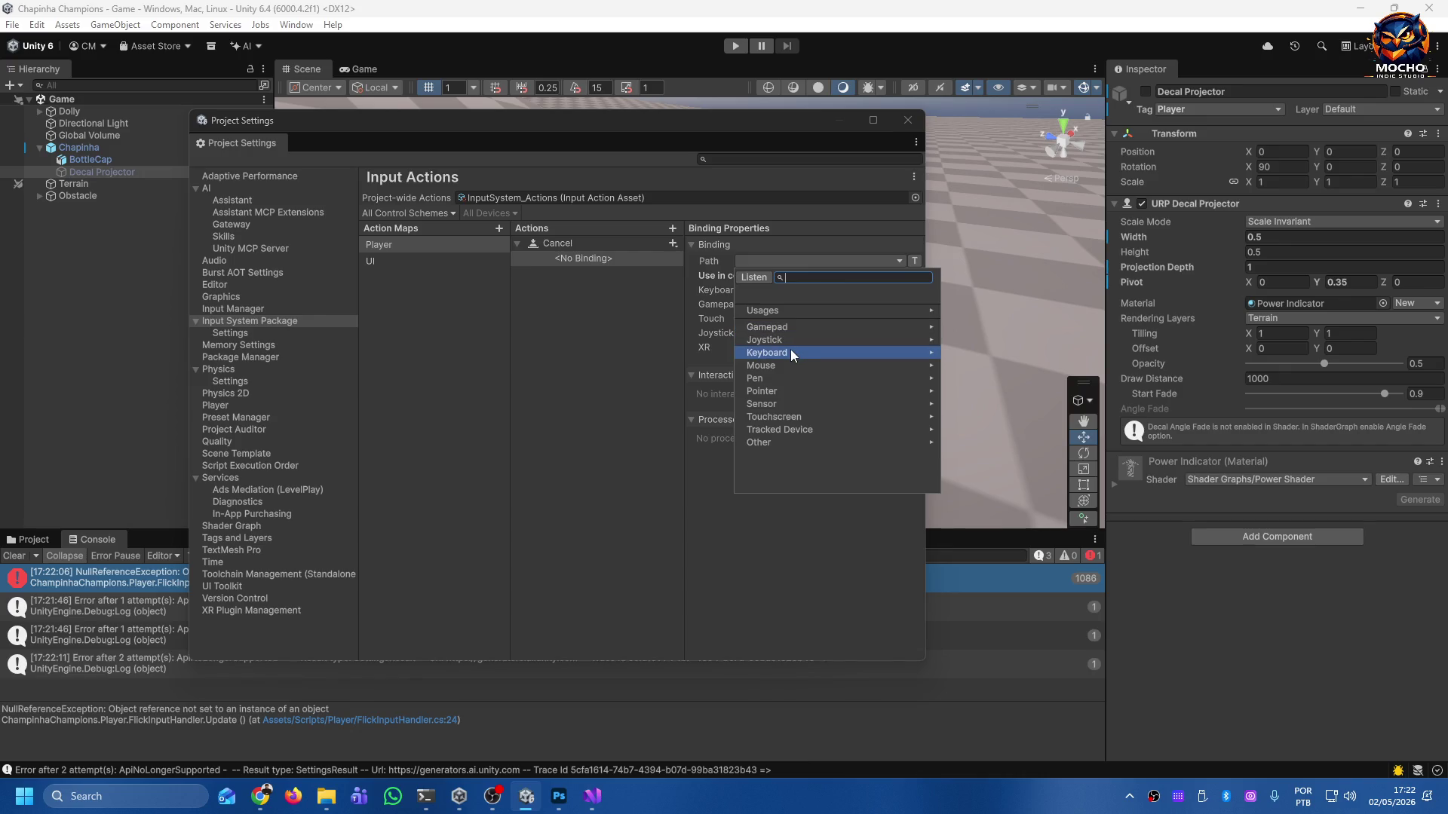
{"action": "left_click", "coordinate": [790, 350]}
{"action": "left_click", "coordinate": [784, 328]}
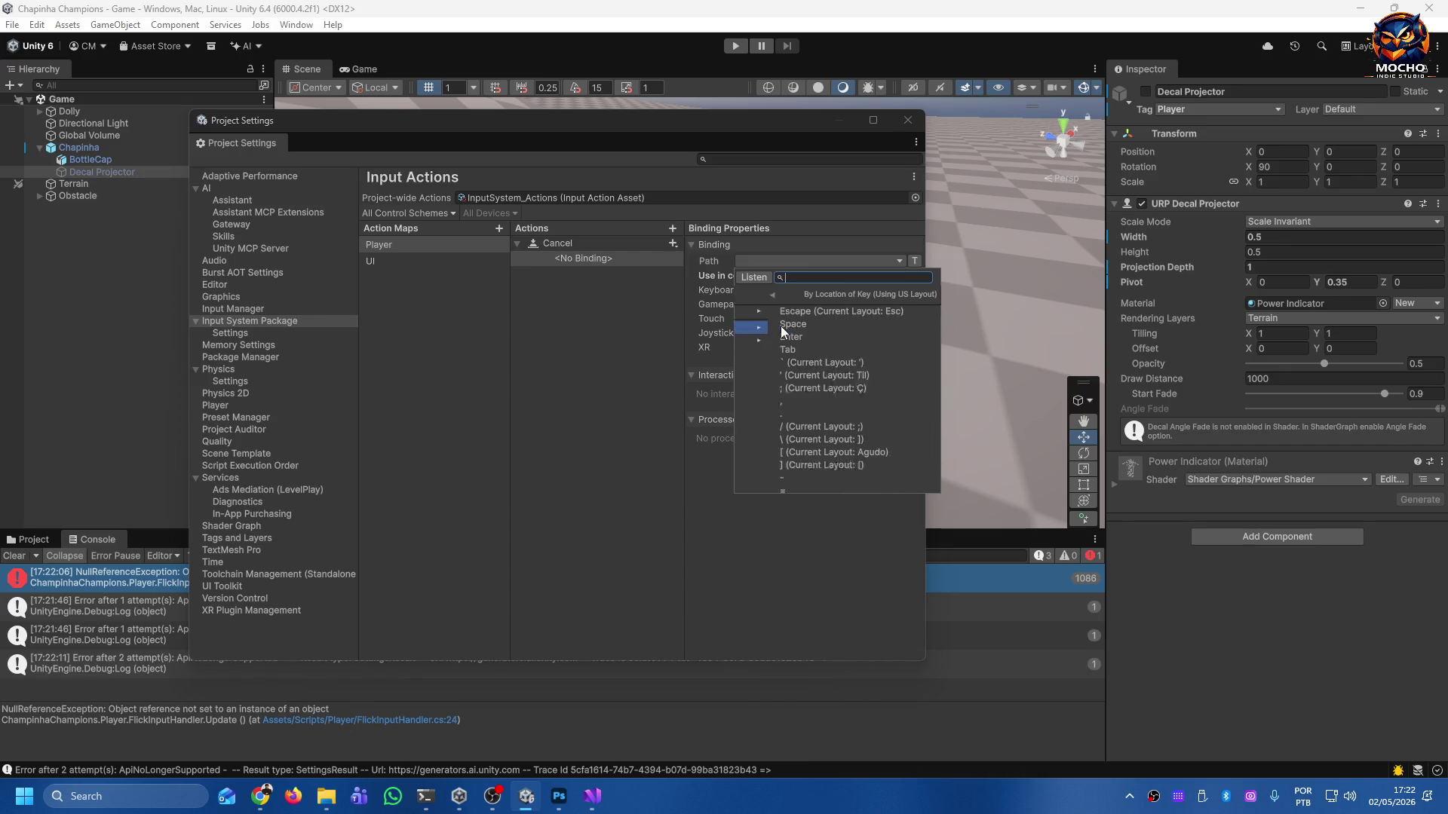
{"action": "left_click", "coordinate": [780, 310]}
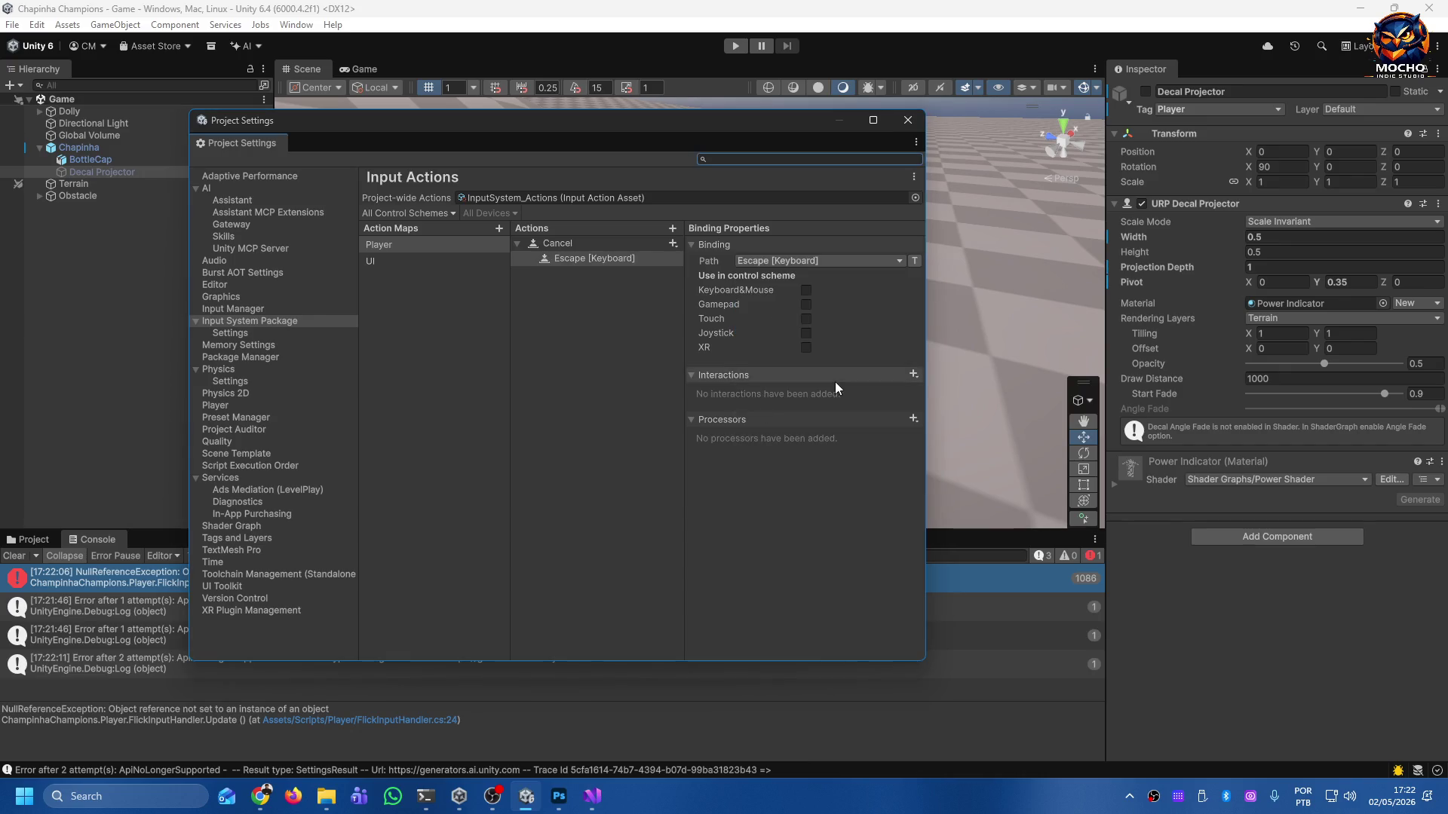
{"action": "left_click", "coordinate": [805, 289]}
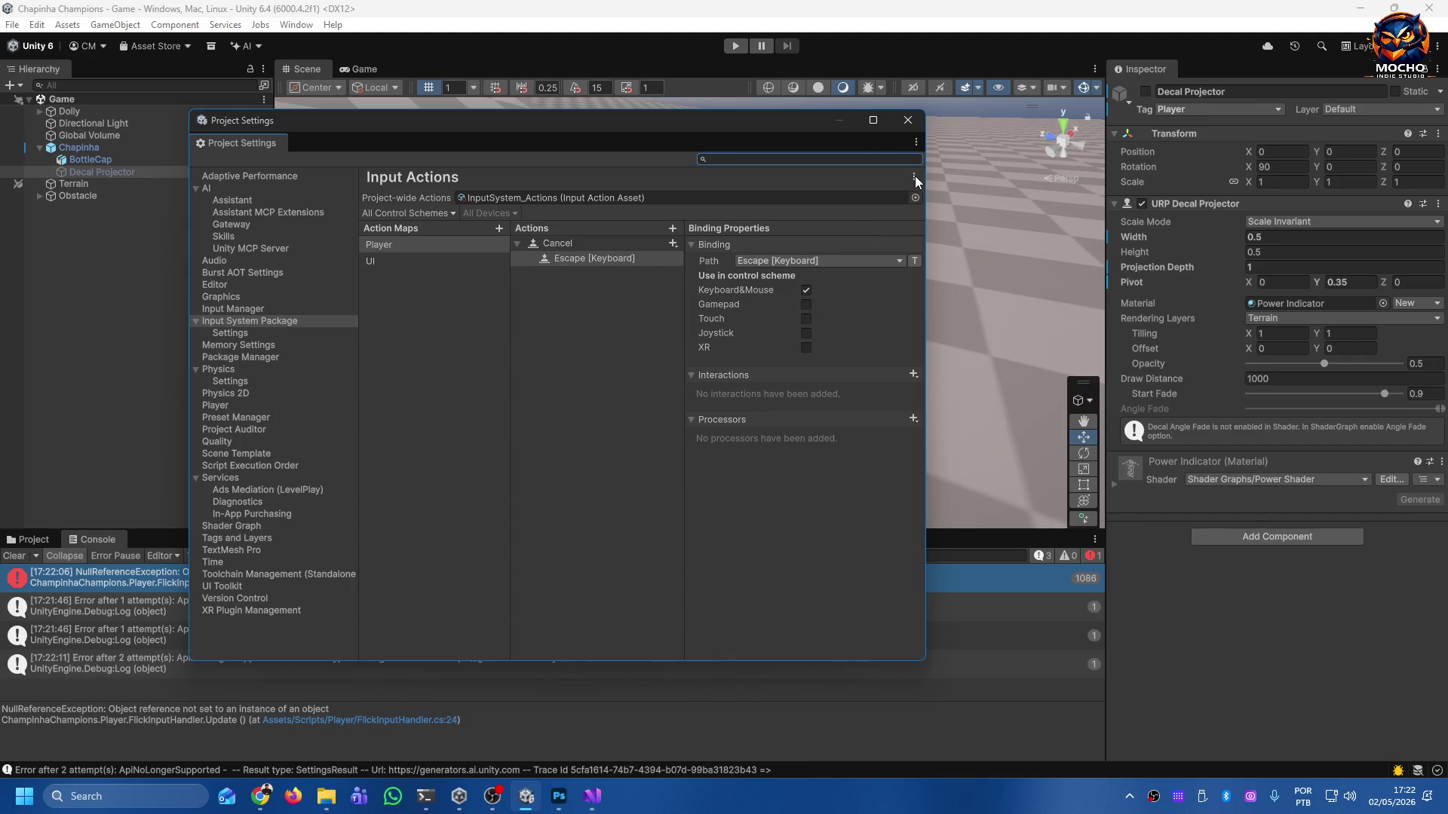
Check the Input Actions options menu, then reselect Cancel and its Escape [Keyboard] binding.
{"action": "left_click", "coordinate": [914, 143]}
{"action": "left_click", "coordinate": [893, 179]}
{"action": "left_click", "coordinate": [915, 178]}
{"action": "left_click", "coordinate": [857, 188]}
{"action": "left_click", "coordinate": [550, 246]}
{"action": "left_click", "coordinate": [562, 259]}
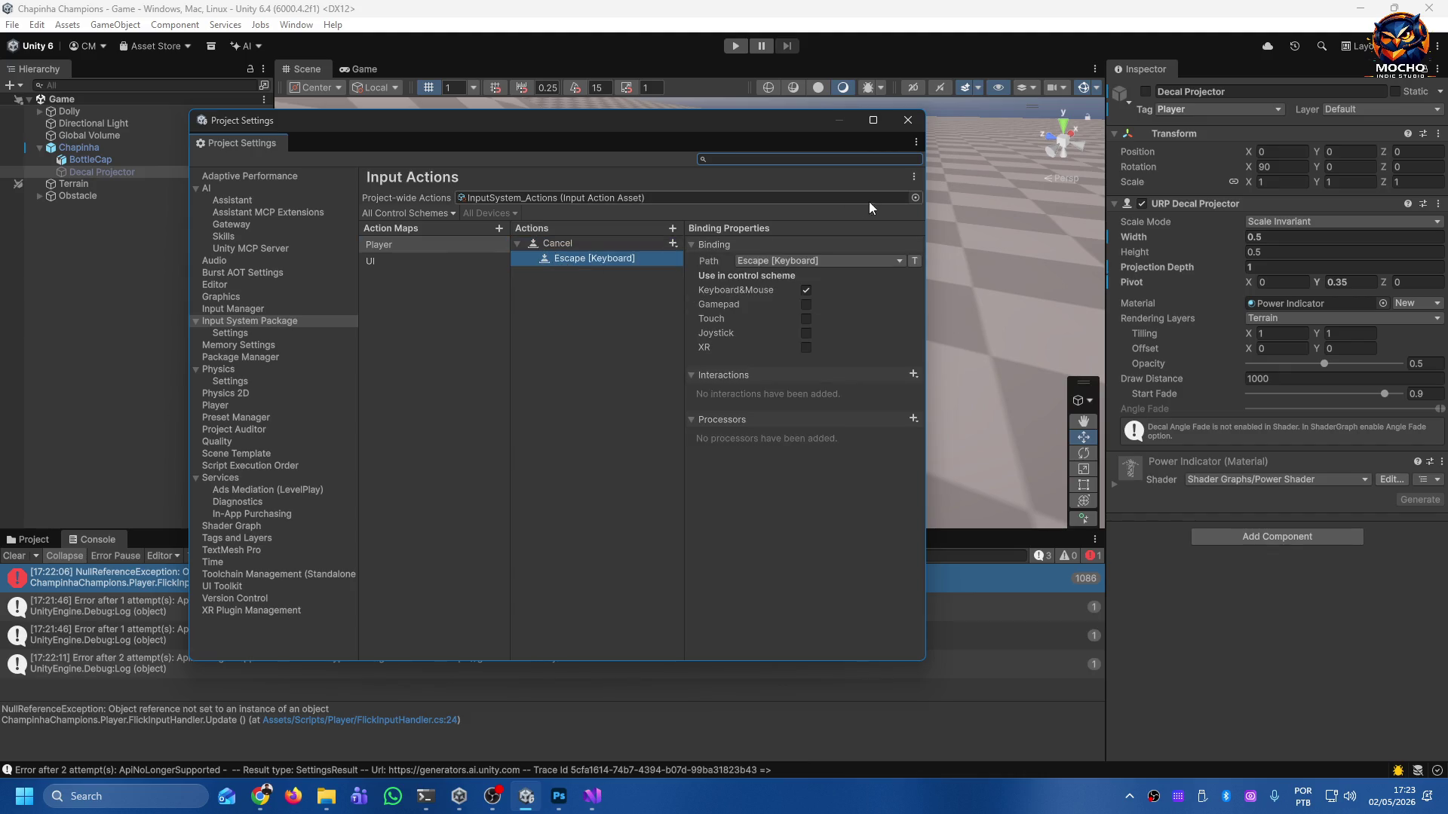
Look through the Input Actions and settings window option menus, then dismiss them.
{"action": "left_click", "coordinate": [913, 177]}
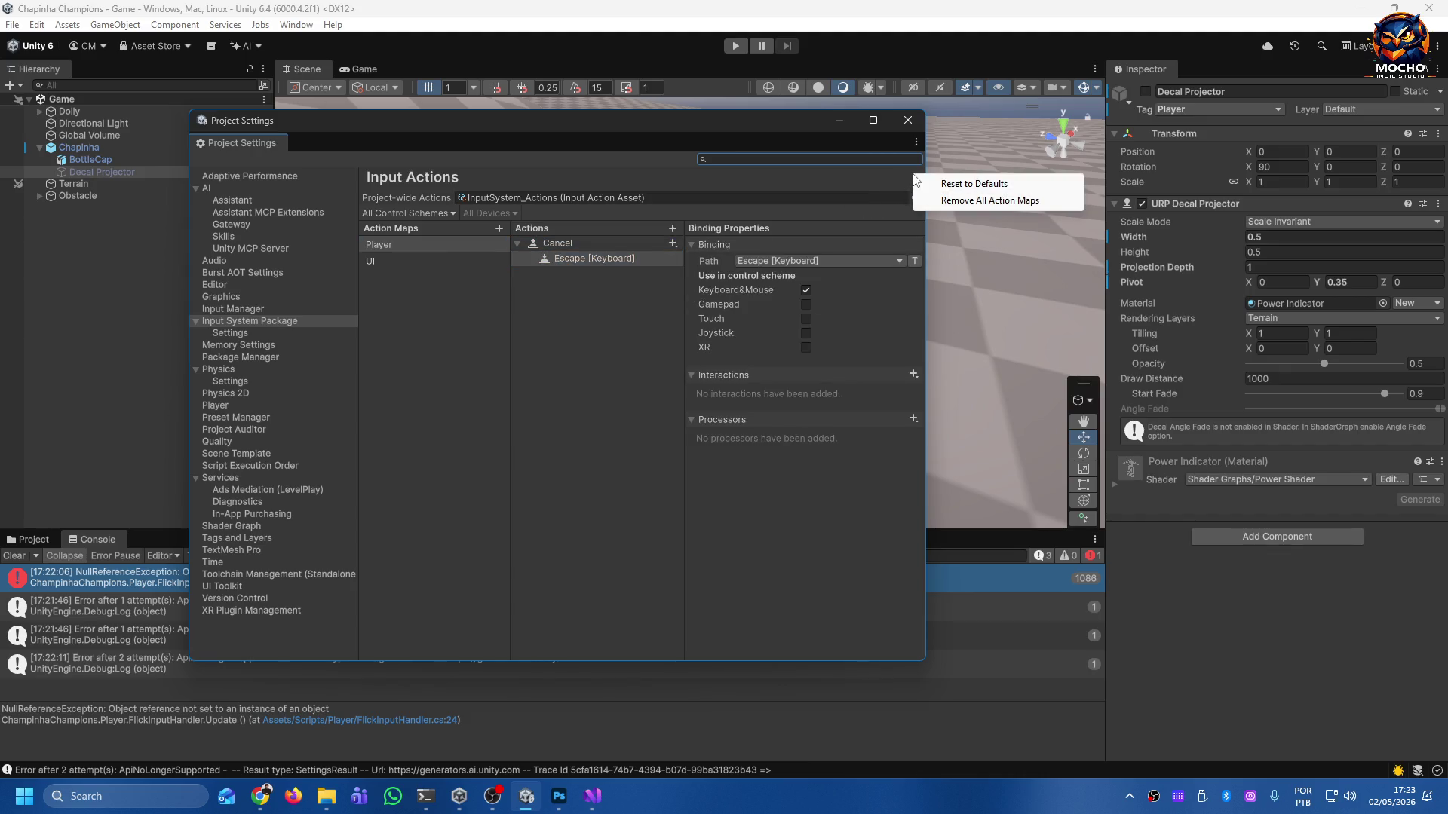
{"action": "left_click", "coordinate": [876, 179]}
{"action": "left_click", "coordinate": [916, 141]}
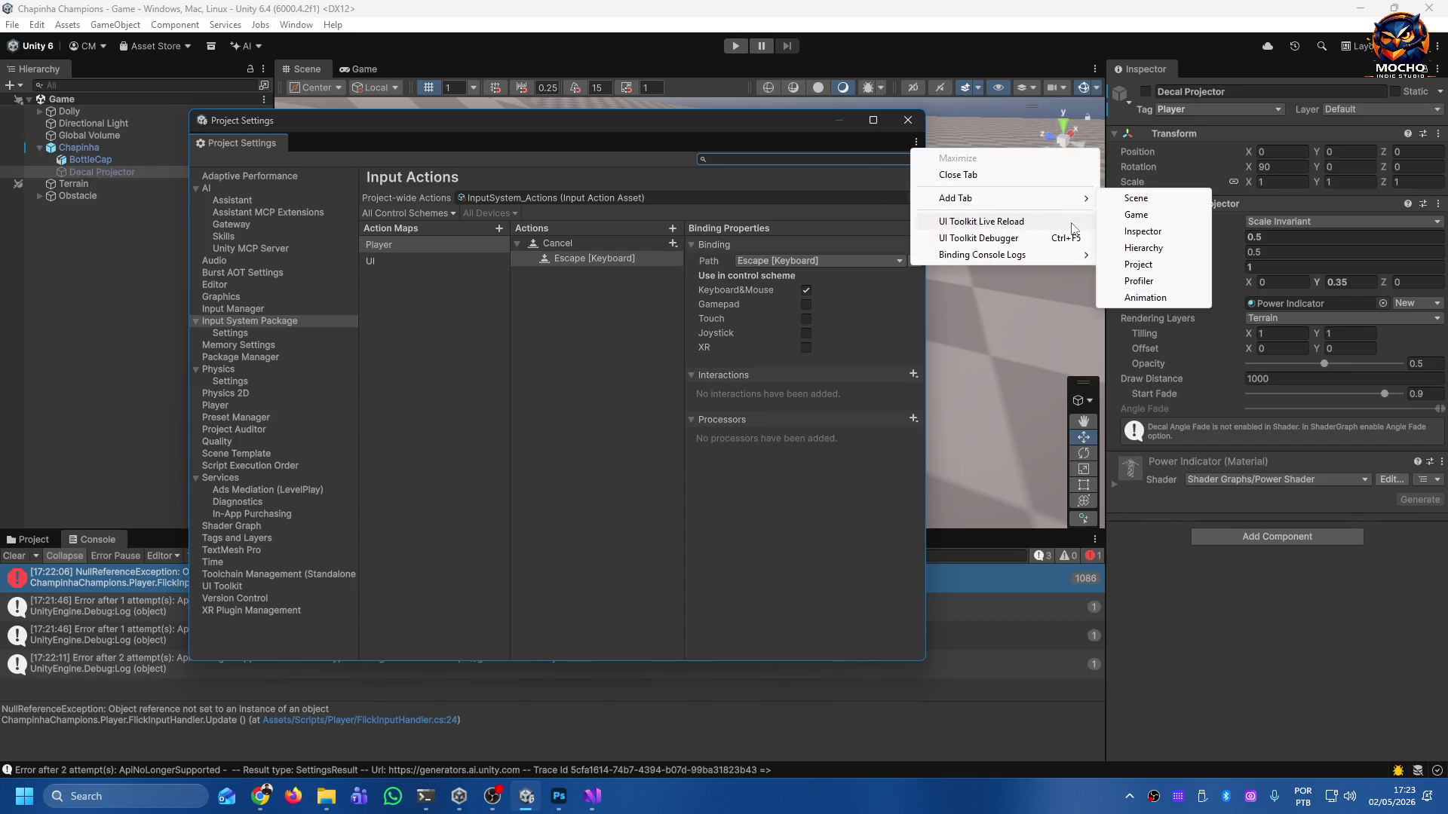
{"action": "left_click", "coordinate": [450, 270]}
Confirm the UI map is empty and Player holds only Cancel, then close Project Settings.
{"action": "left_click", "coordinate": [383, 259]}
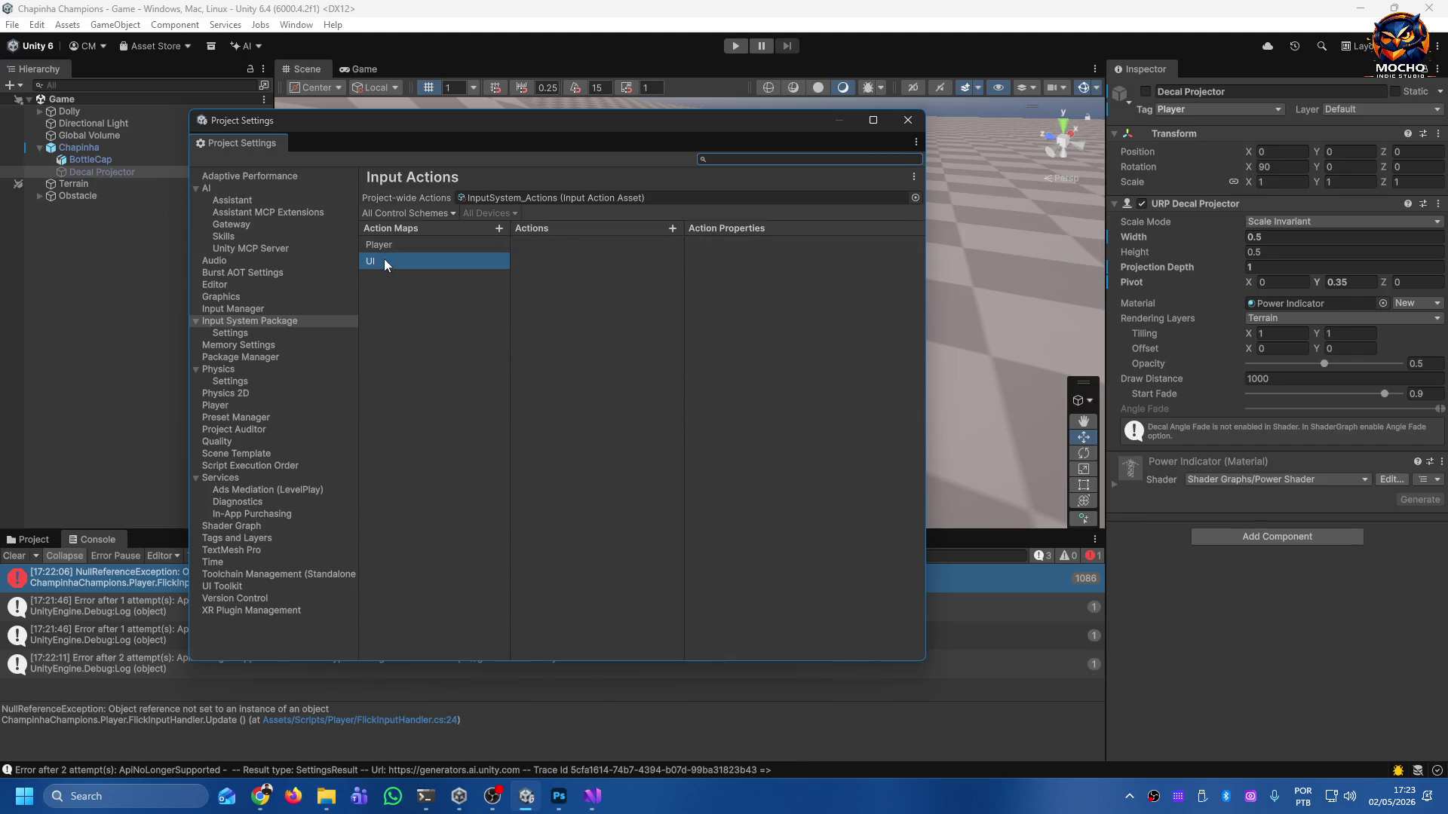
{"action": "left_click", "coordinate": [465, 246]}
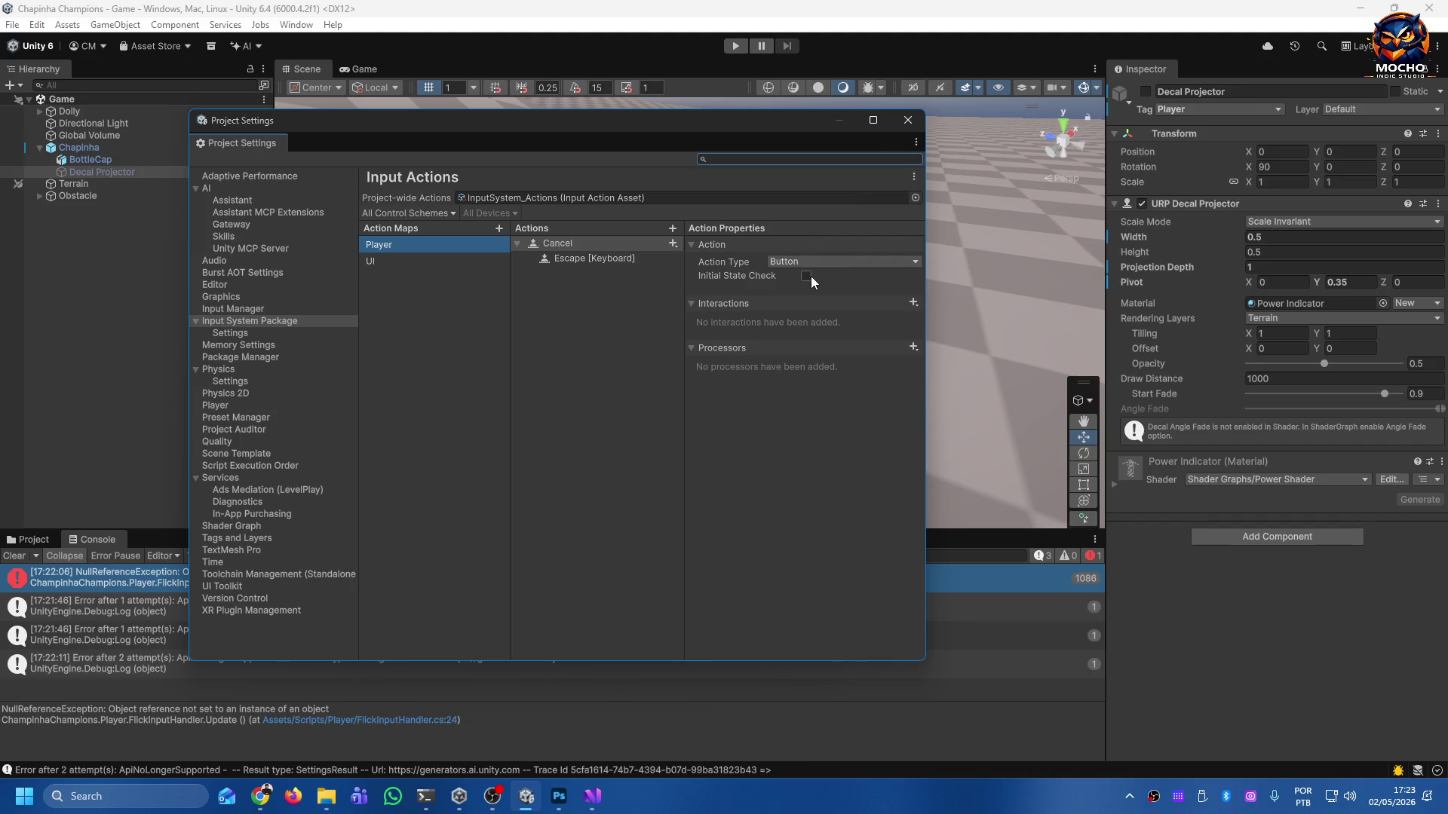
{"action": "left_click", "coordinate": [420, 257]}
{"action": "left_click", "coordinate": [528, 197]}
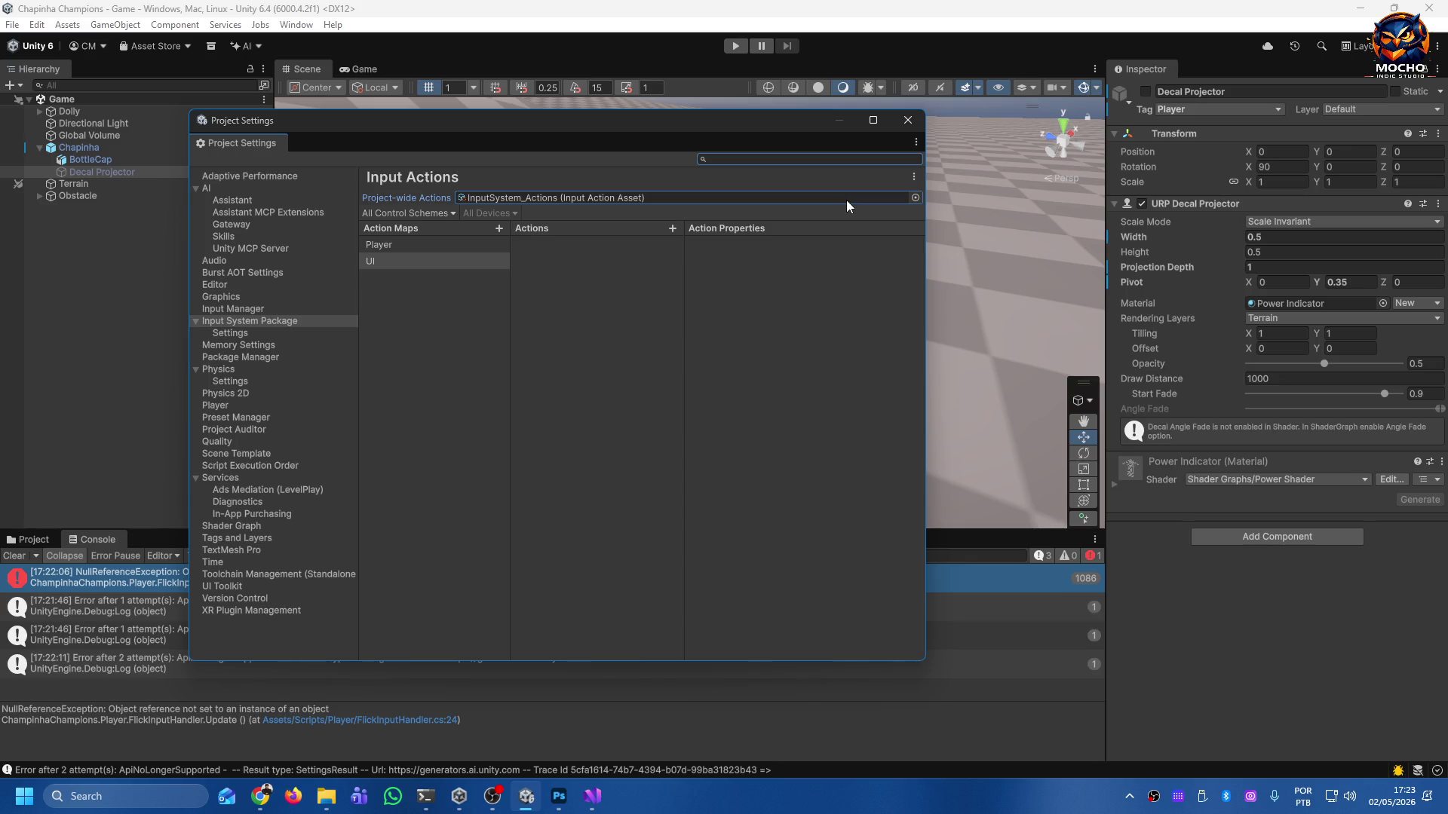
{"action": "left_click", "coordinate": [907, 120]}
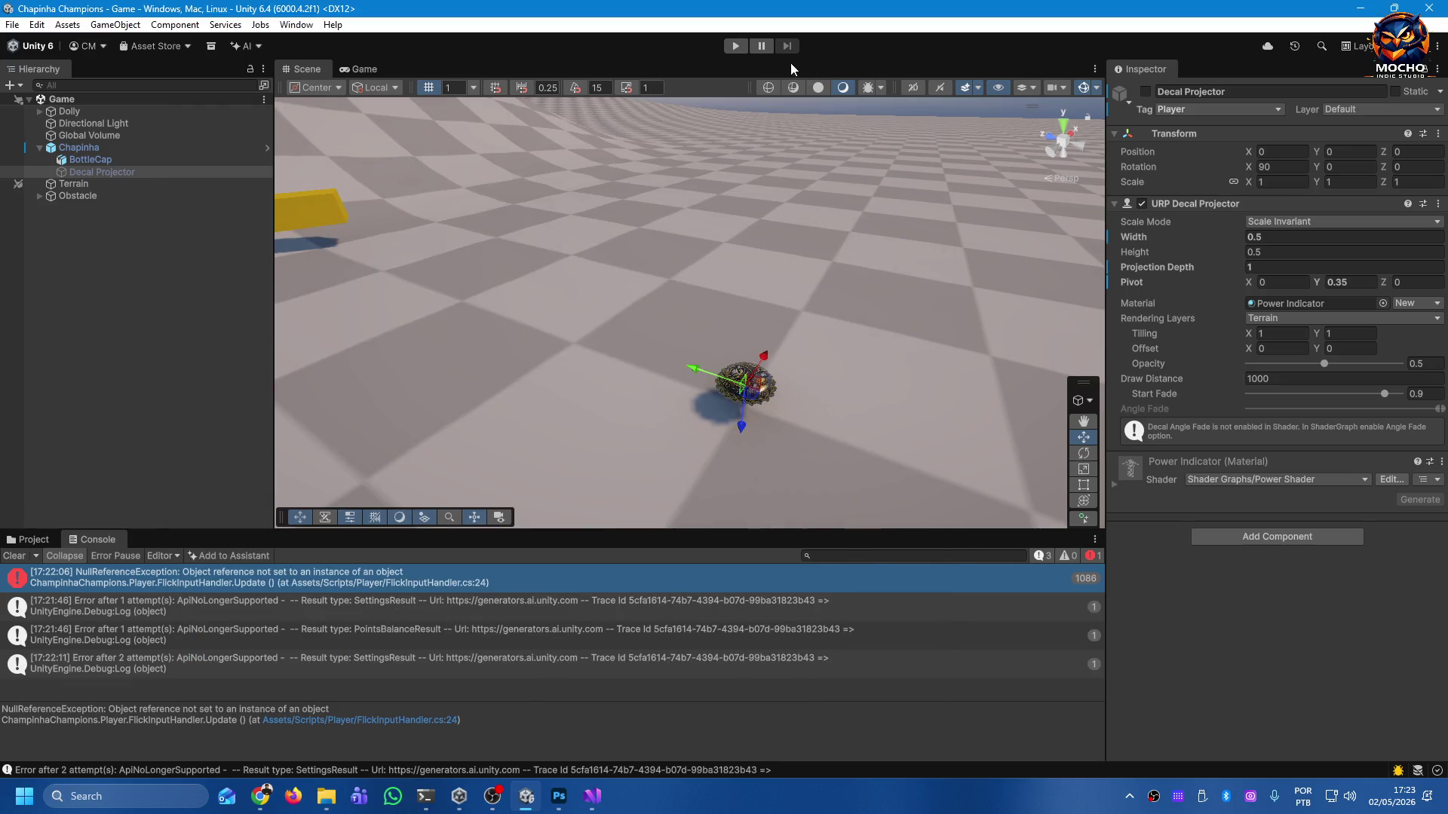
Enter Play mode, flick the cap with the power arrow from low to near-maximum strength, then stop.
{"action": "left_click", "coordinate": [737, 47]}
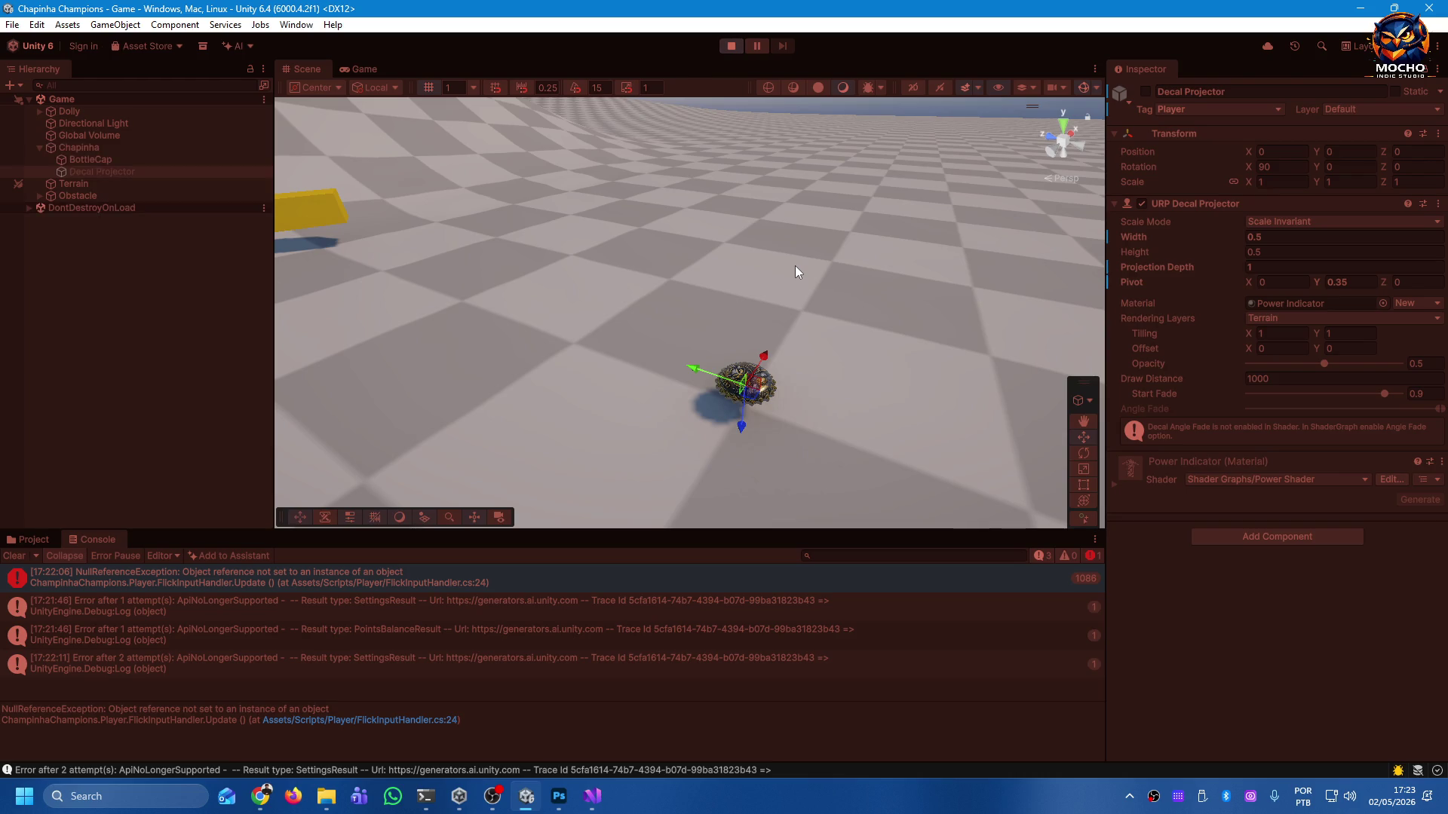
{"action": "left_click_drag", "start_coordinate": [691, 298], "coordinate": [708, 349]}
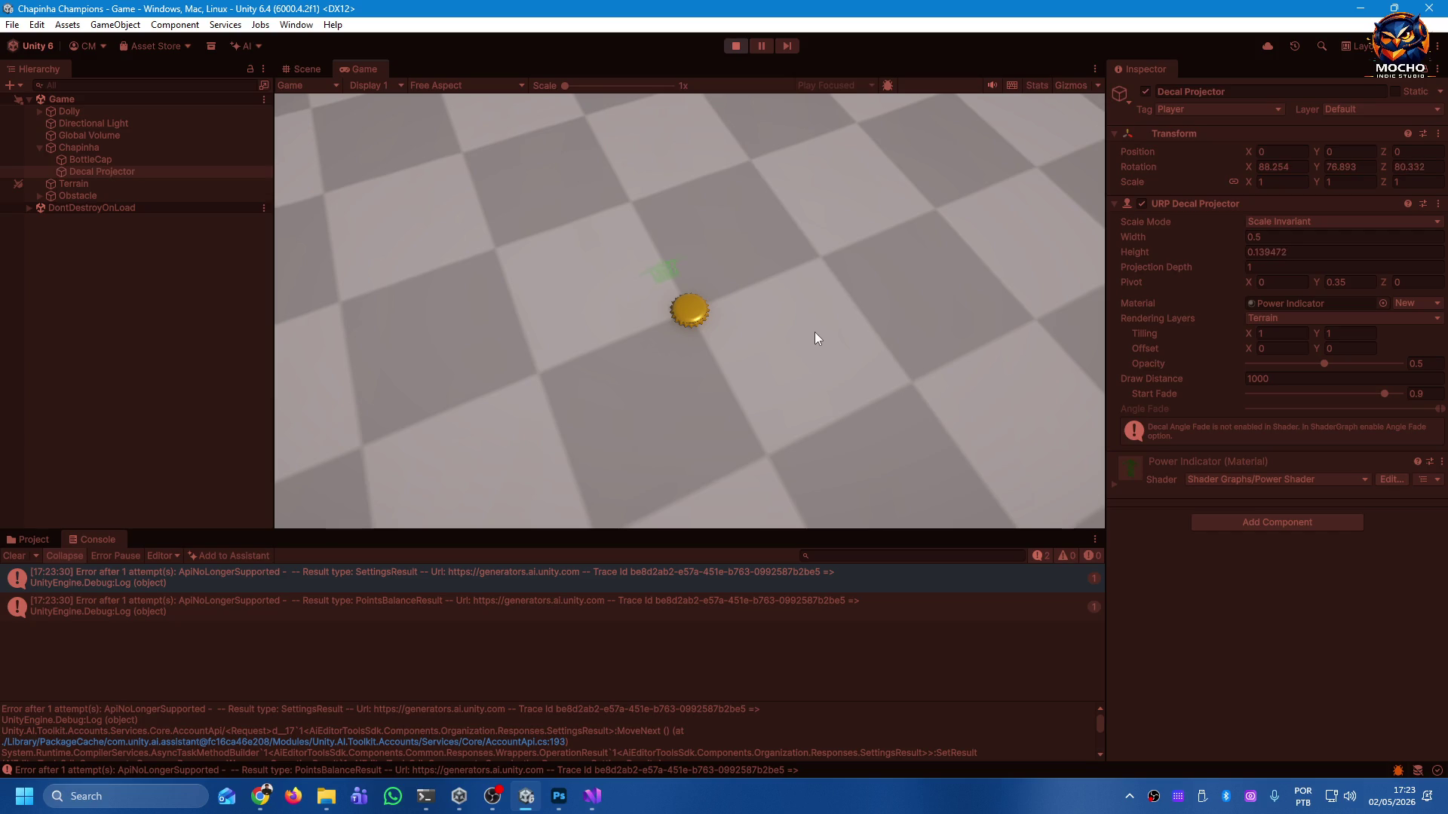
{"action": "mouse_move", "coordinate": [861, 386]}
{"action": "left_mouse_down"}
{"action": "mouse_move", "coordinate": [966, 517]}
{"action": "mouse_move", "coordinate": [840, 405]}
{"action": "left_mouse_up"}
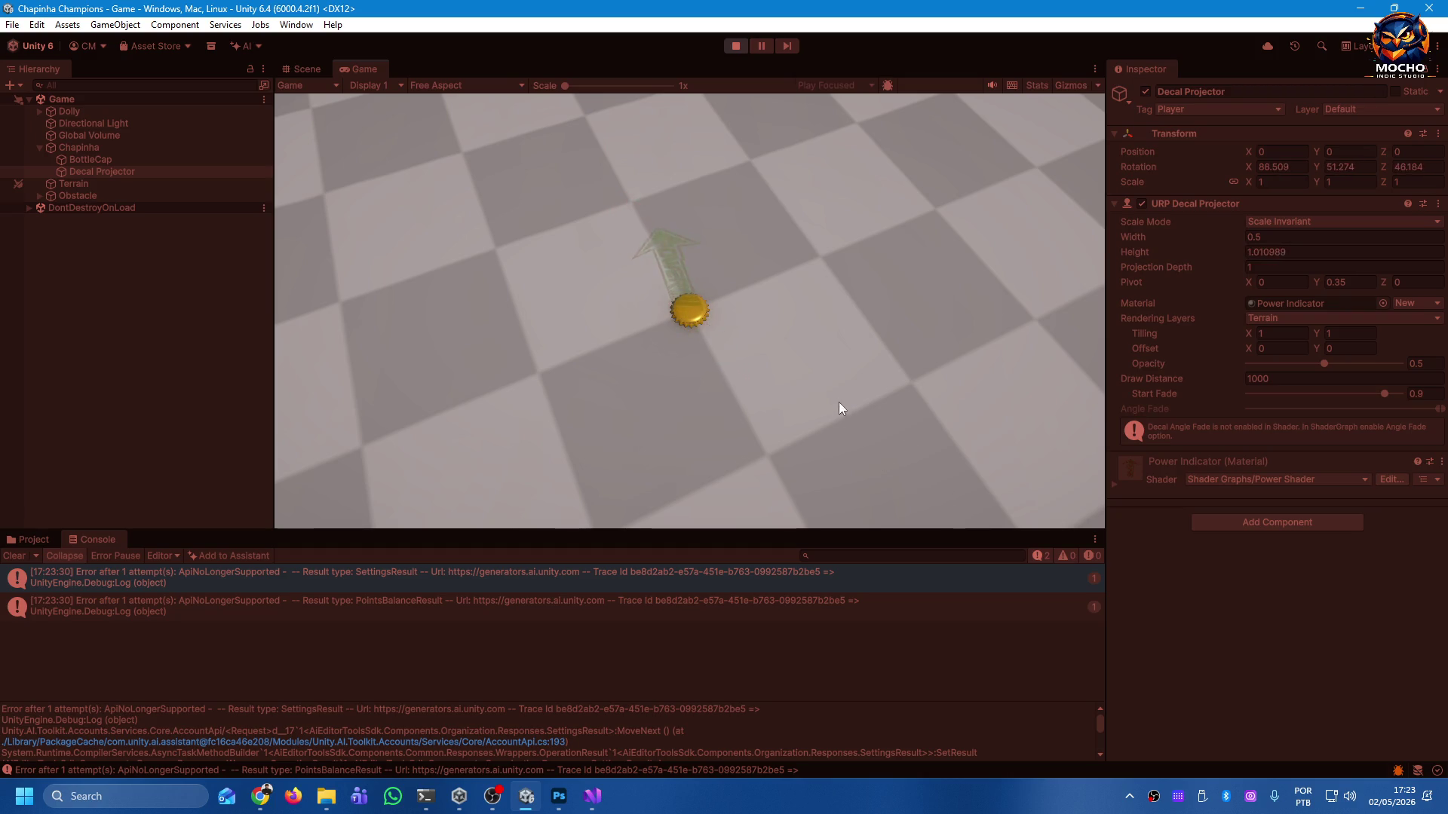
{"action": "mouse_move", "coordinate": [831, 351]}
{"action": "left_mouse_down"}
{"action": "mouse_move", "coordinate": [841, 332]}
{"action": "mouse_move", "coordinate": [934, 445]}
{"action": "mouse_move", "coordinate": [1119, 587]}
{"action": "left_mouse_up"}
{"action": "mouse_move", "coordinate": [1180, 645]}
{"action": "left_mouse_down"}
{"action": "mouse_move", "coordinate": [1161, 663]}
{"action": "mouse_move", "coordinate": [805, 352]}
{"action": "mouse_move", "coordinate": [842, 411]}
{"action": "mouse_move", "coordinate": [790, 320]}
{"action": "left_mouse_up"}
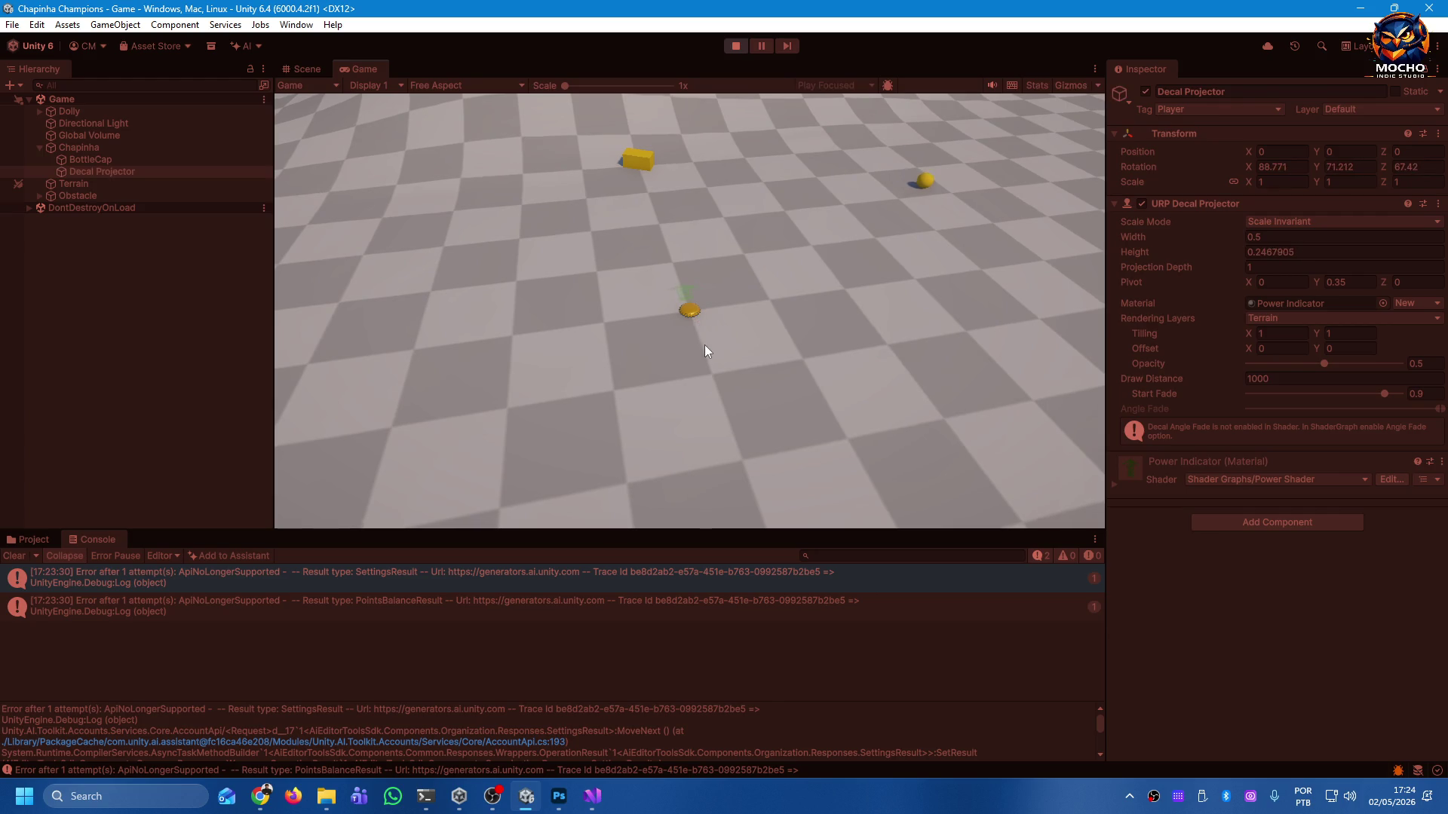
{"action": "mouse_move", "coordinate": [707, 383]}
{"action": "left_mouse_down"}
{"action": "mouse_move", "coordinate": [709, 509]}
{"action": "mouse_move", "coordinate": [694, 358]}
{"action": "mouse_move", "coordinate": [699, 388]}
{"action": "mouse_move", "coordinate": [698, 373]}
{"action": "left_mouse_up"}
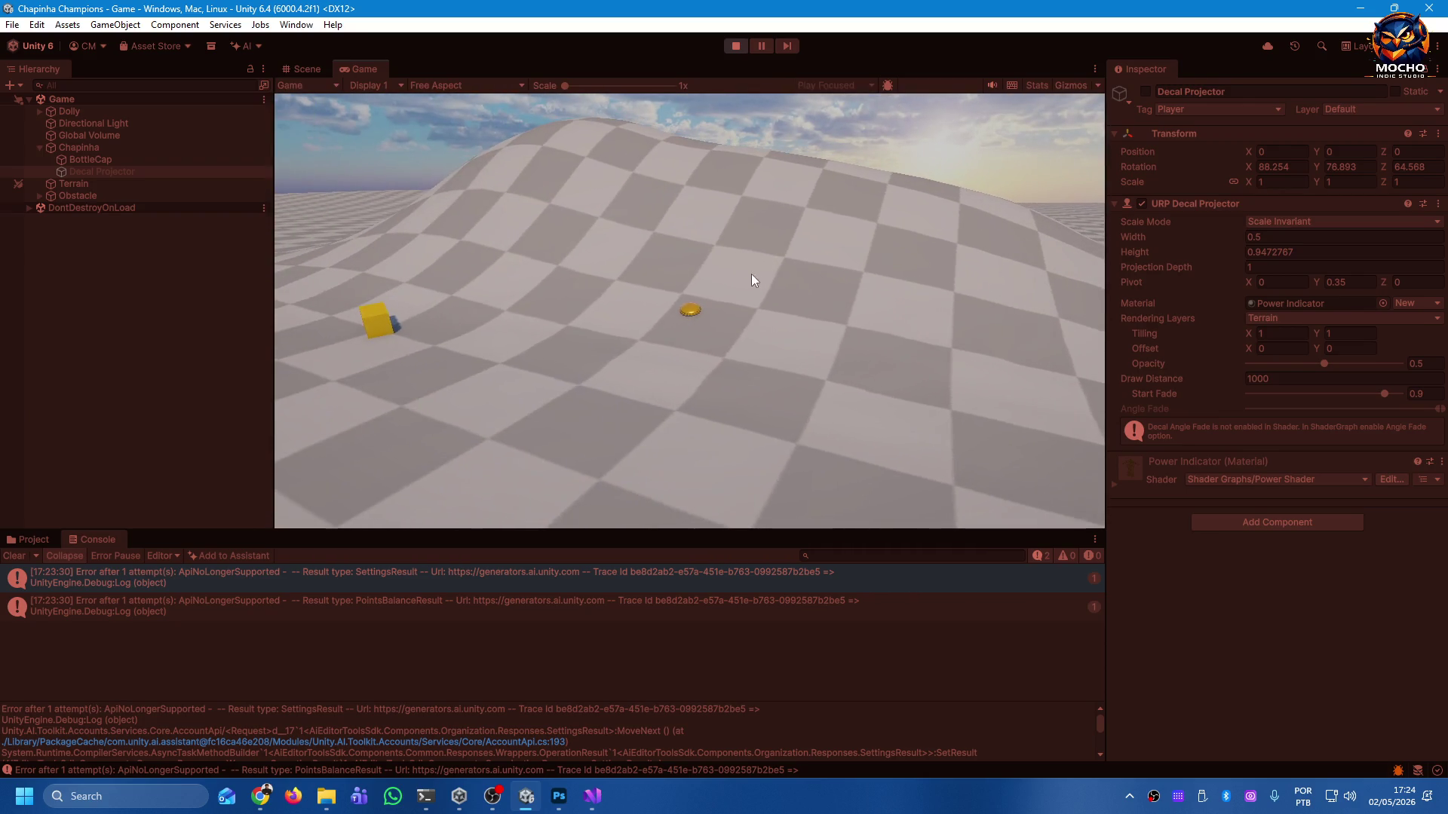
{"action": "mouse_move", "coordinate": [694, 313]}
{"action": "left_mouse_down"}
{"action": "mouse_move", "coordinate": [711, 369]}
{"action": "mouse_move", "coordinate": [599, 333]}
{"action": "mouse_move", "coordinate": [733, 389]}
{"action": "mouse_move", "coordinate": [607, 381]}
{"action": "mouse_move", "coordinate": [692, 389]}
{"action": "left_mouse_up"}
{"action": "mouse_move", "coordinate": [705, 340]}
{"action": "left_mouse_down"}
{"action": "mouse_move", "coordinate": [714, 423]}
{"action": "mouse_move", "coordinate": [691, 342]}
{"action": "mouse_move", "coordinate": [697, 365]}
{"action": "left_mouse_up"}
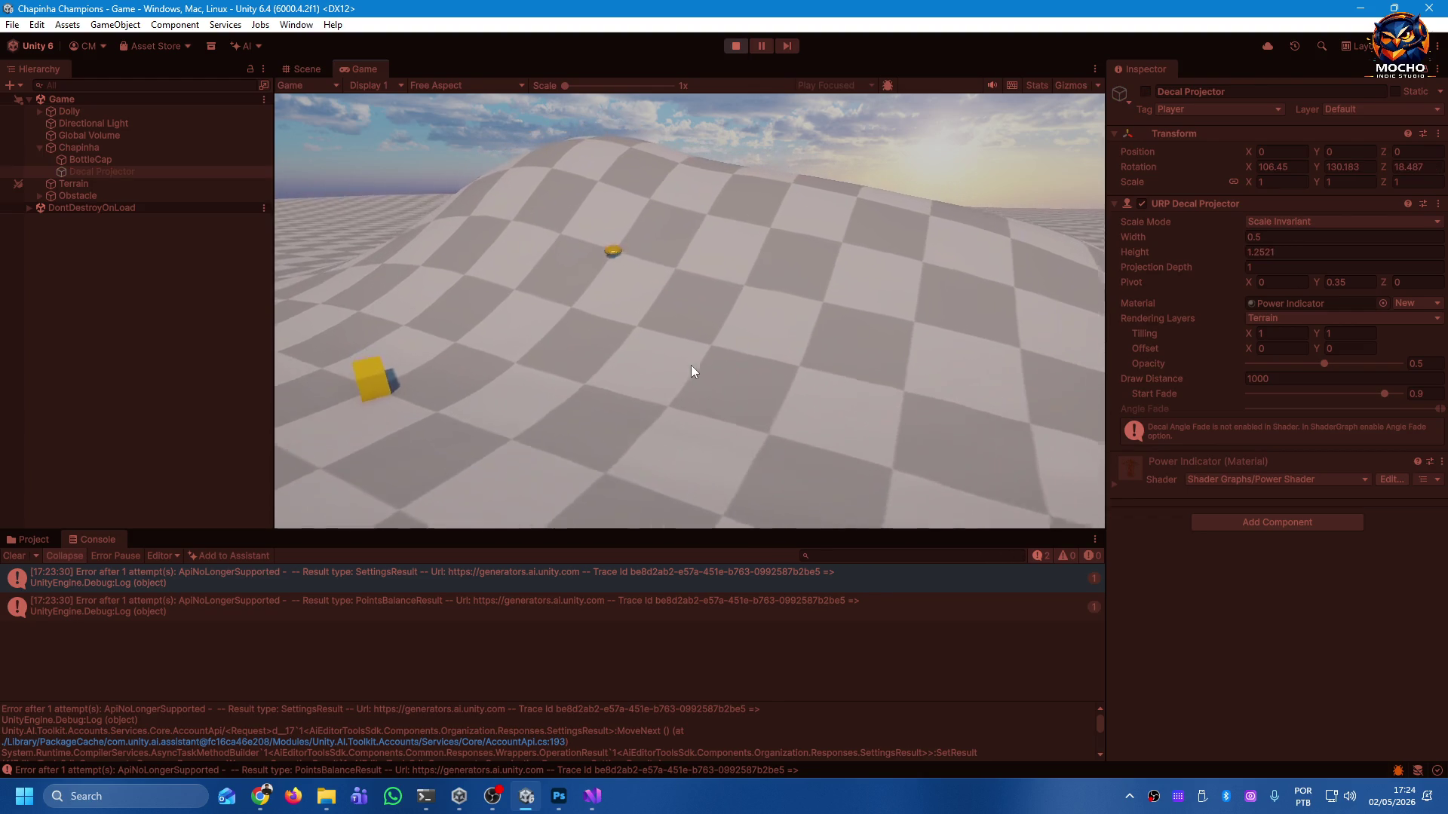
{"action": "left_click_drag", "start_coordinate": [668, 302], "coordinate": [665, 379]}
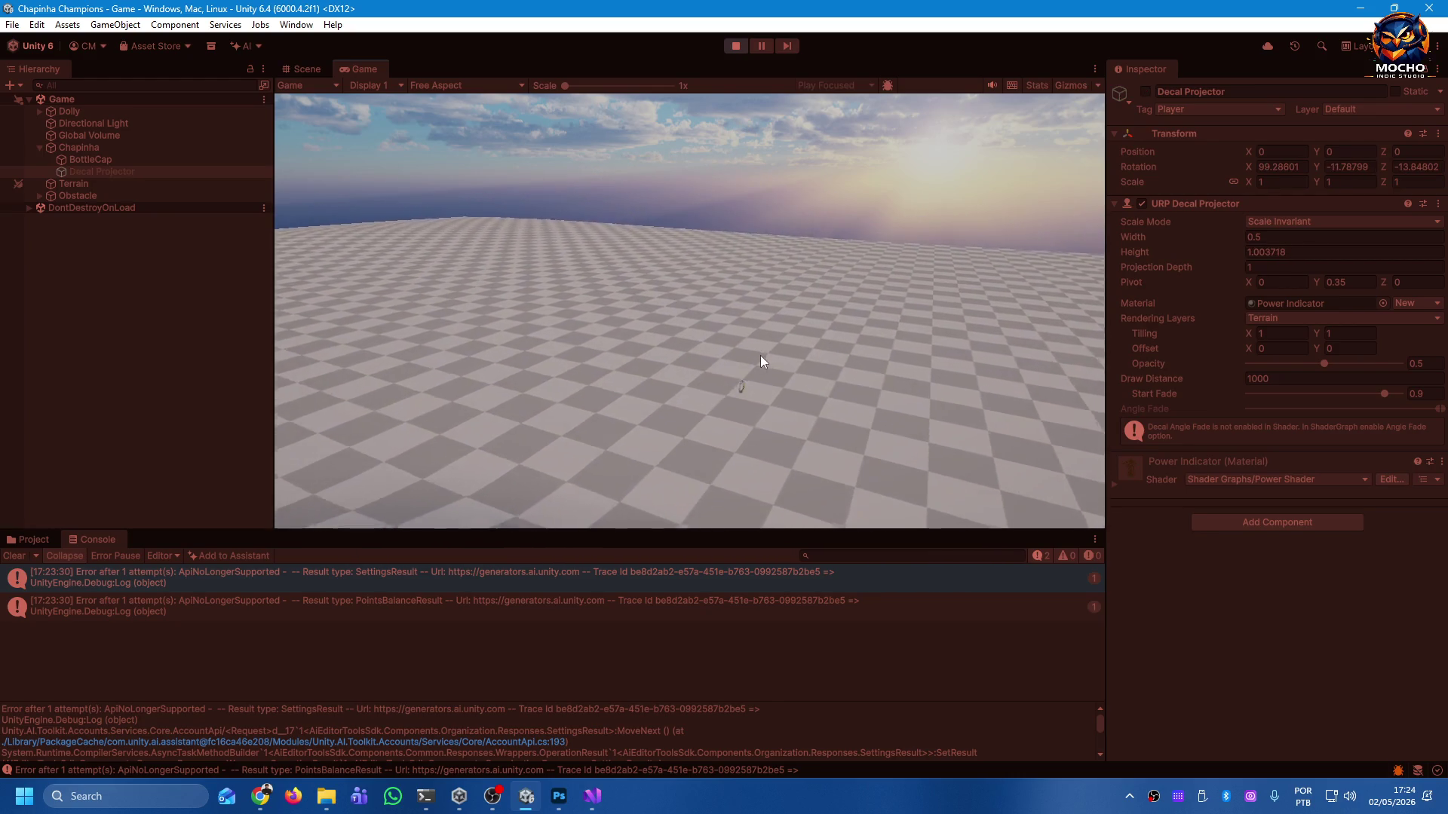
{"action": "left_click_drag", "start_coordinate": [717, 318], "coordinate": [733, 383]}
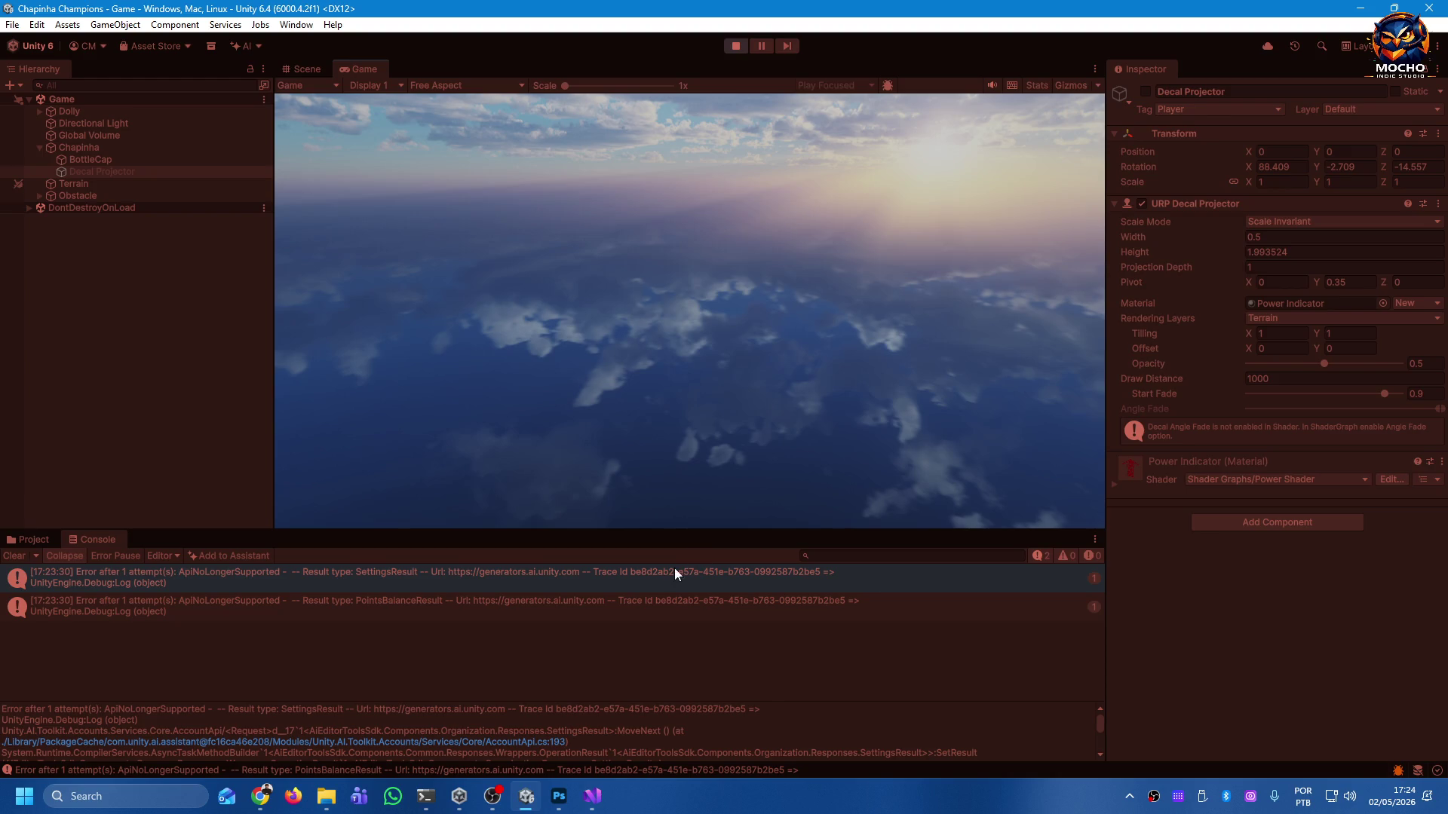
{"action": "left_click", "coordinate": [730, 52]}
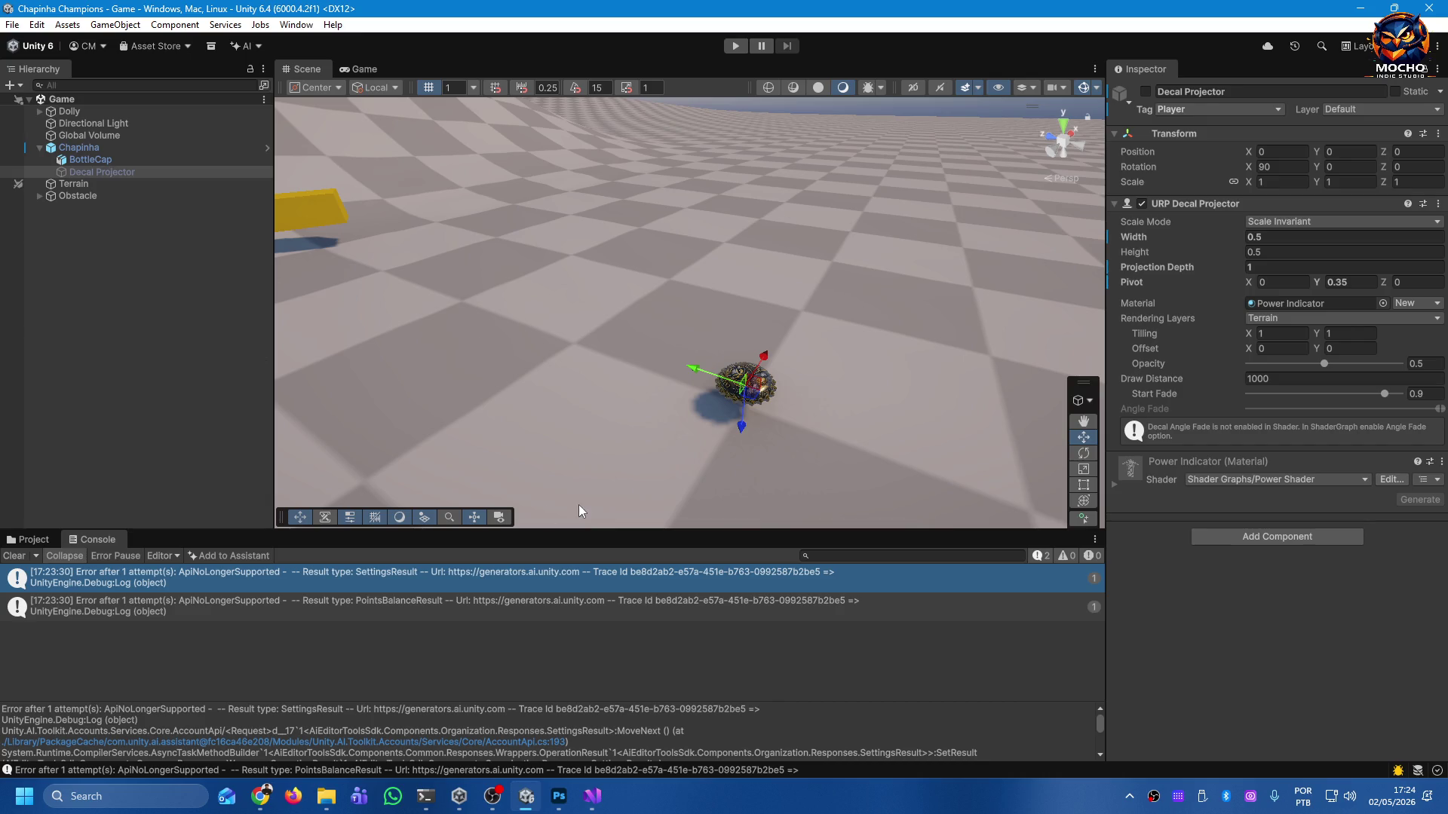
Show the Project asset folders, start Play mode and flick the cap with rising power into the yellow box.
{"action": "left_click", "coordinate": [28, 540]}
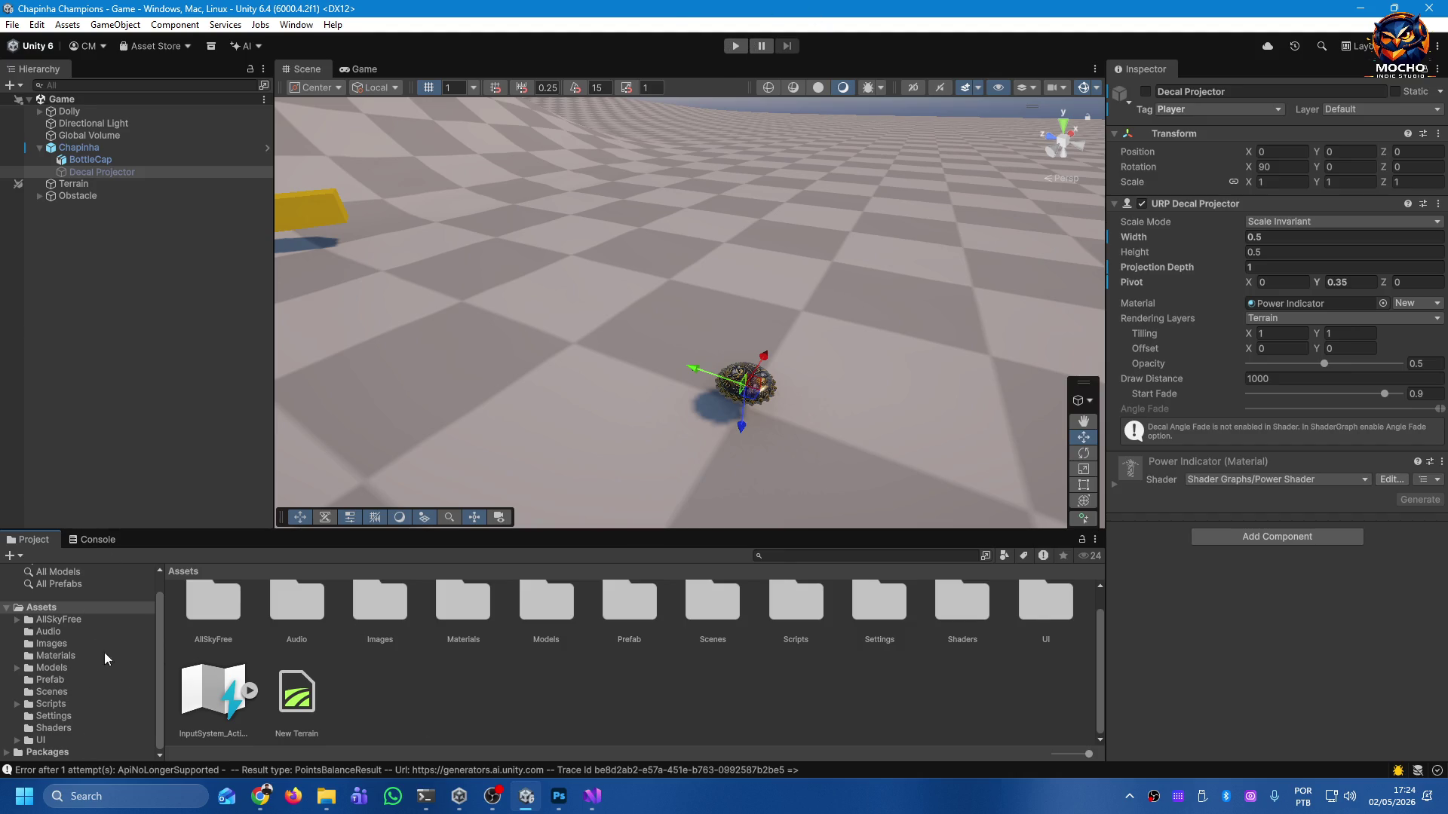
{"action": "left_click", "coordinate": [736, 46]}
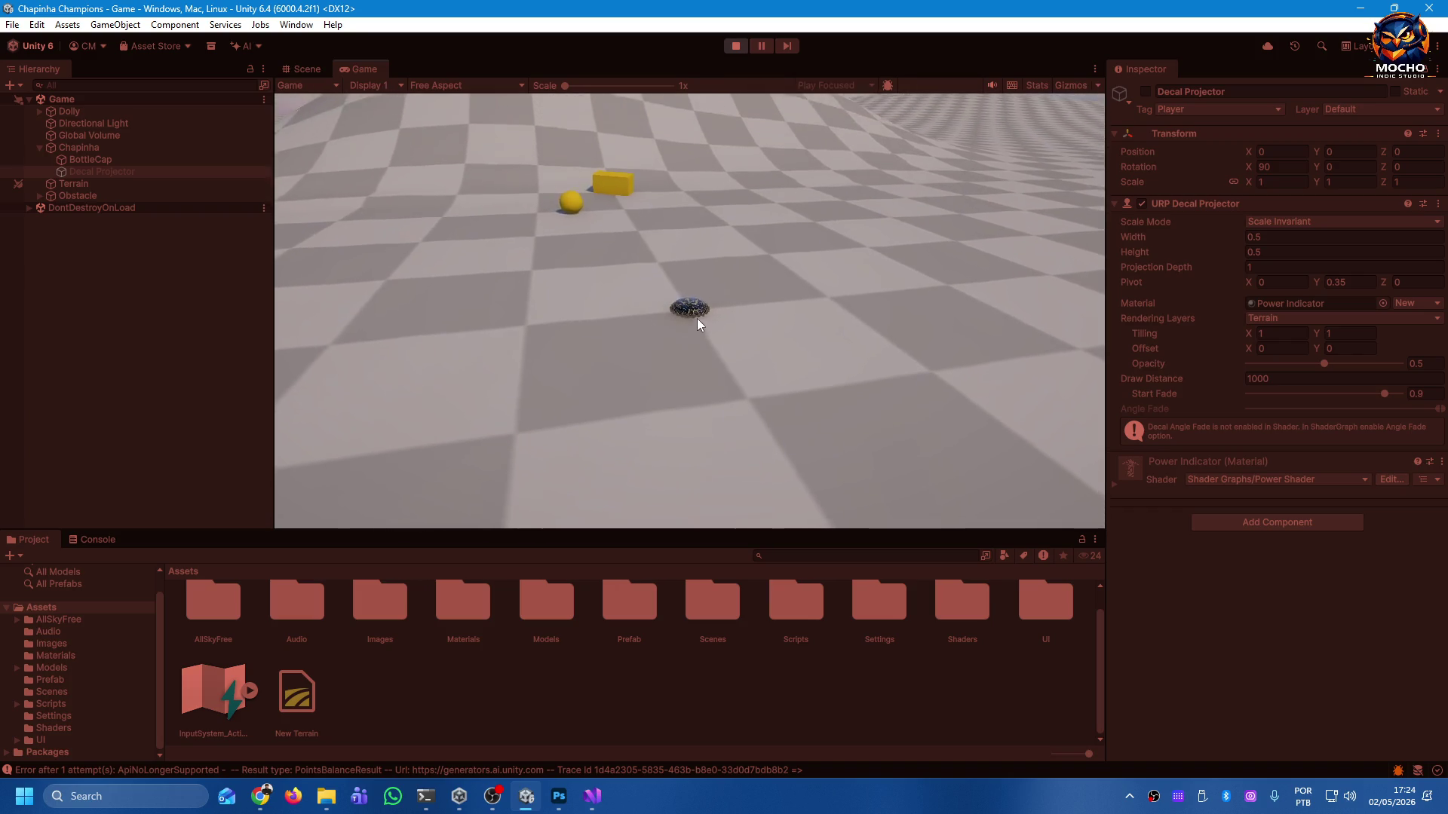
{"action": "left_click_drag", "start_coordinate": [692, 318], "coordinate": [666, 442]}
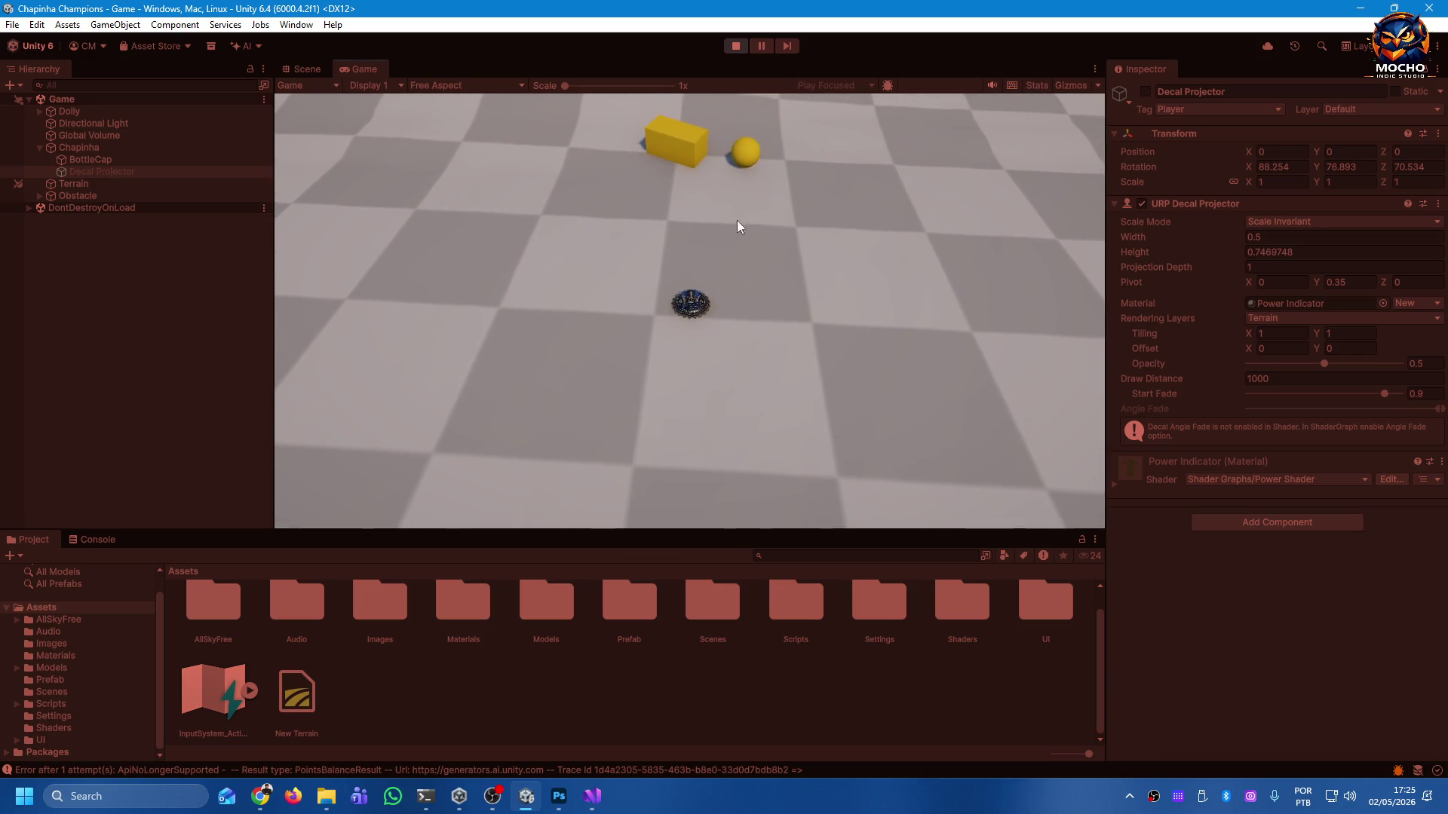
{"action": "mouse_move", "coordinate": [689, 320]}
{"action": "left_mouse_down"}
{"action": "mouse_move", "coordinate": [726, 437]}
{"action": "mouse_move", "coordinate": [706, 460]}
{"action": "left_mouse_up"}
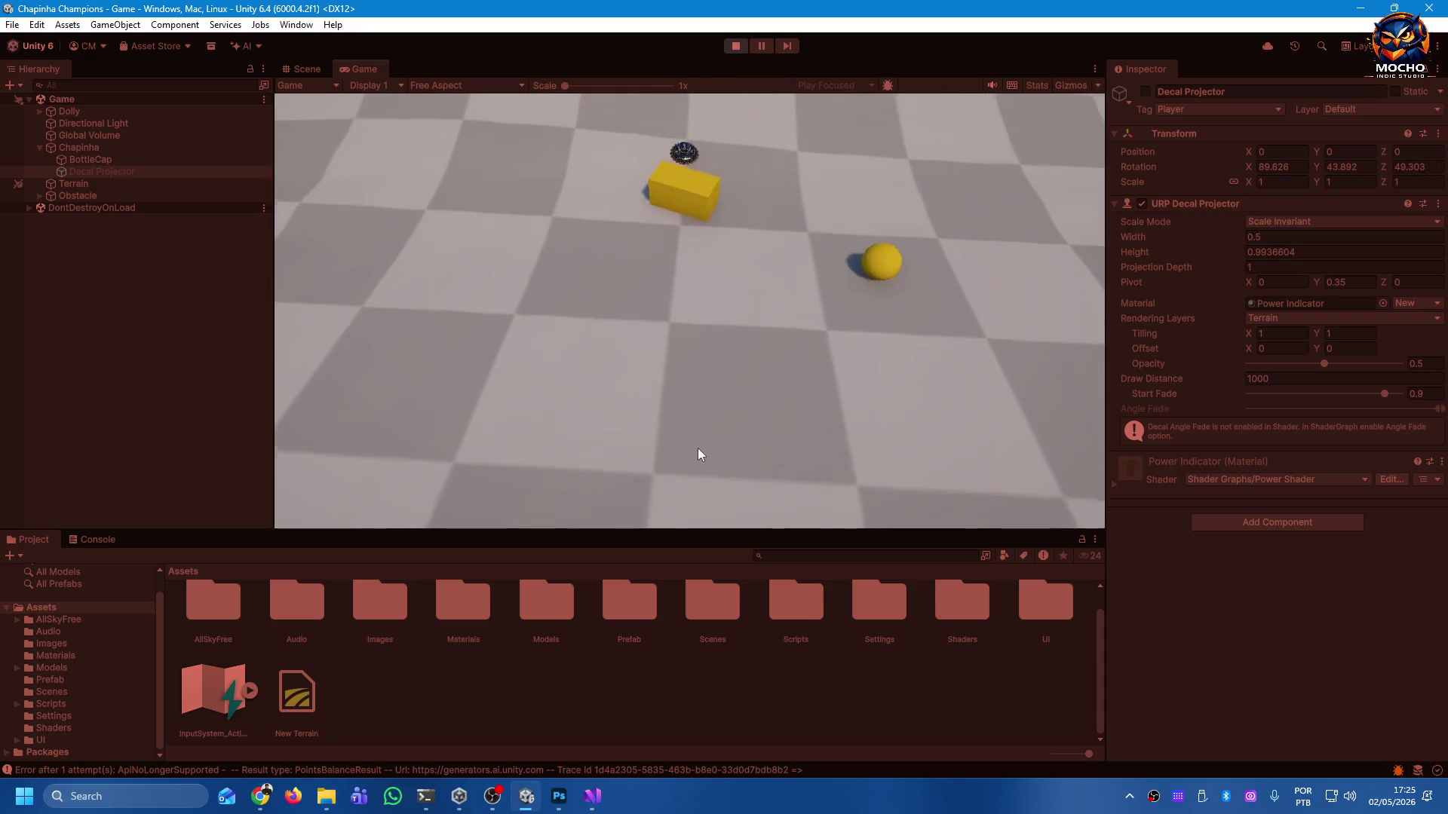
{"action": "left_click_drag", "start_coordinate": [727, 339], "coordinate": [732, 450]}
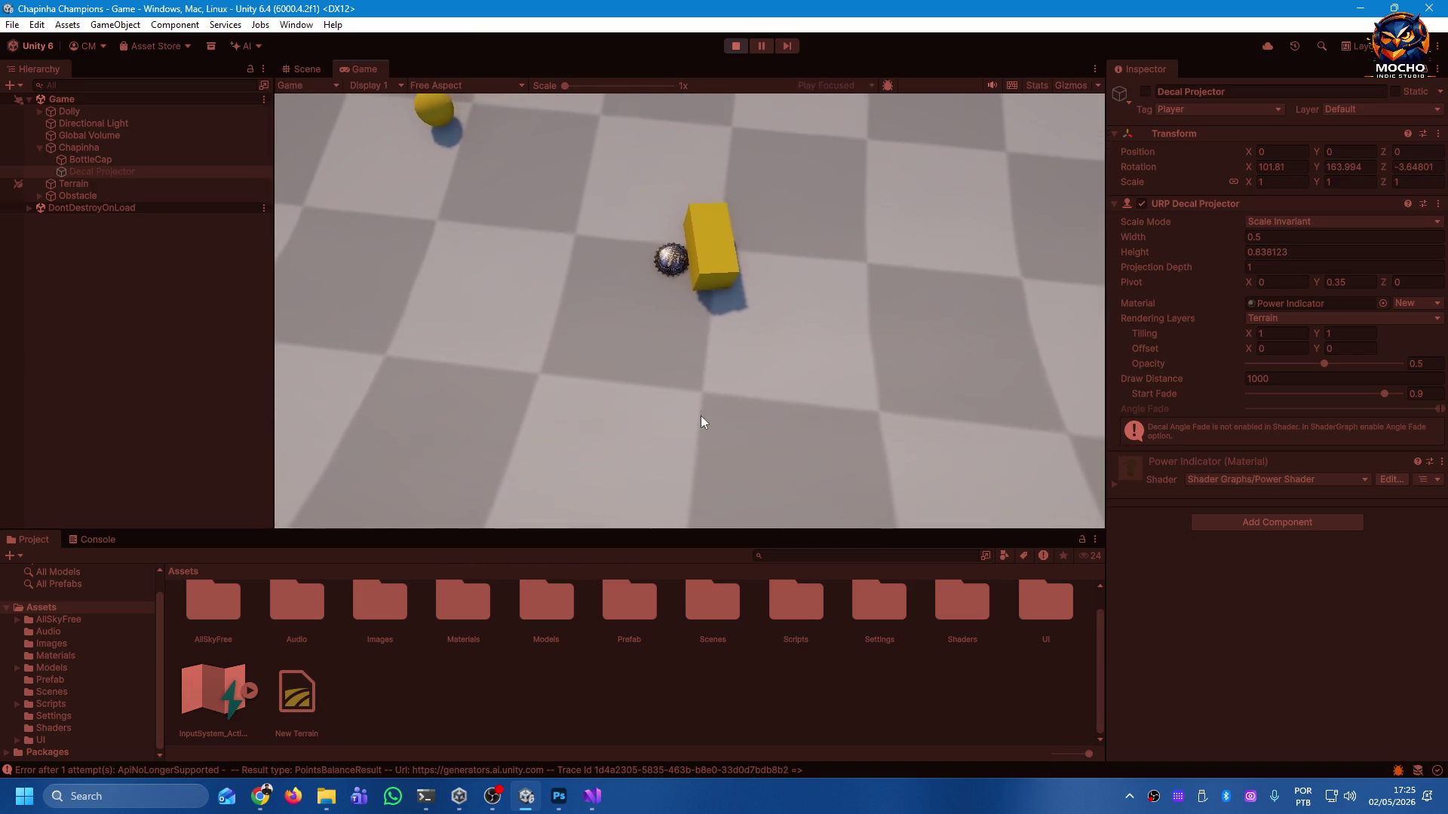
{"action": "mouse_move", "coordinate": [686, 314]}
{"action": "left_mouse_down"}
{"action": "mouse_move", "coordinate": [499, 351]}
{"action": "mouse_move", "coordinate": [445, 379]}
{"action": "mouse_move", "coordinate": [618, 358]}
{"action": "mouse_move", "coordinate": [499, 332]}
{"action": "mouse_move", "coordinate": [524, 337]}
{"action": "left_mouse_up"}
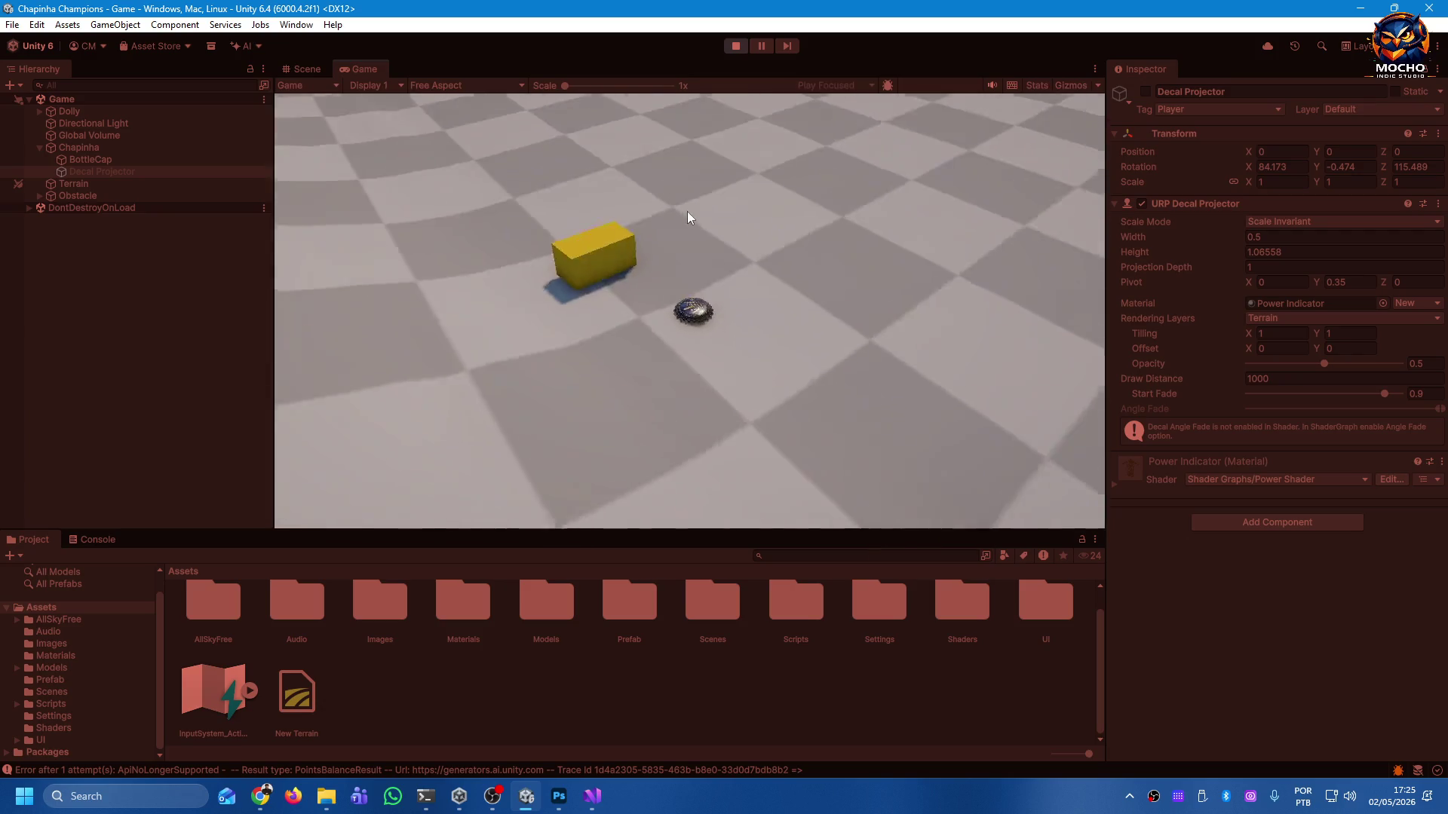
{"action": "left_click_drag", "start_coordinate": [694, 373], "coordinate": [680, 359]}
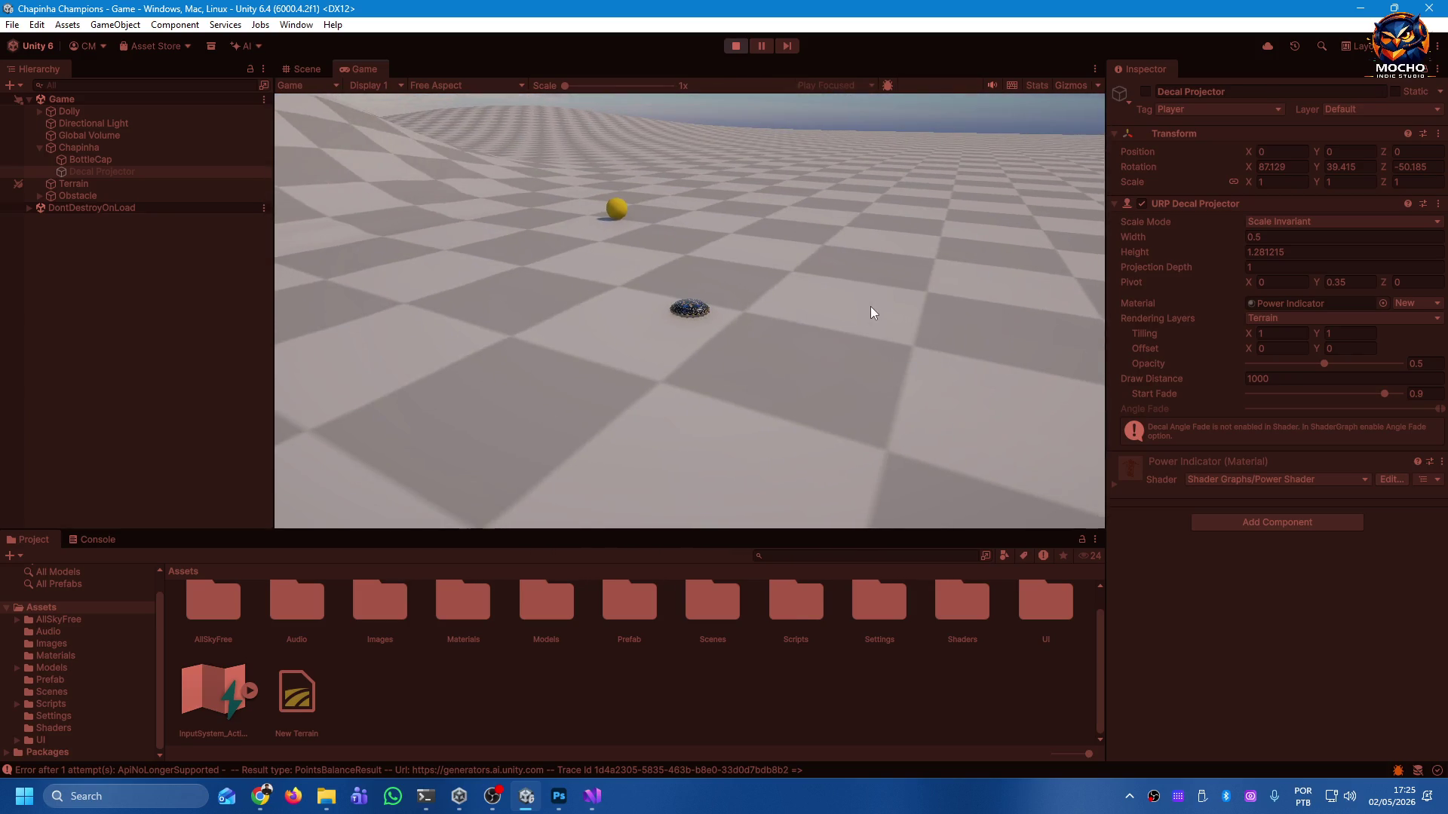
Shoot the cap forward, up to the left, then with minimal power.
{"action": "left_click_drag", "start_coordinate": [702, 311], "coordinate": [703, 367]}
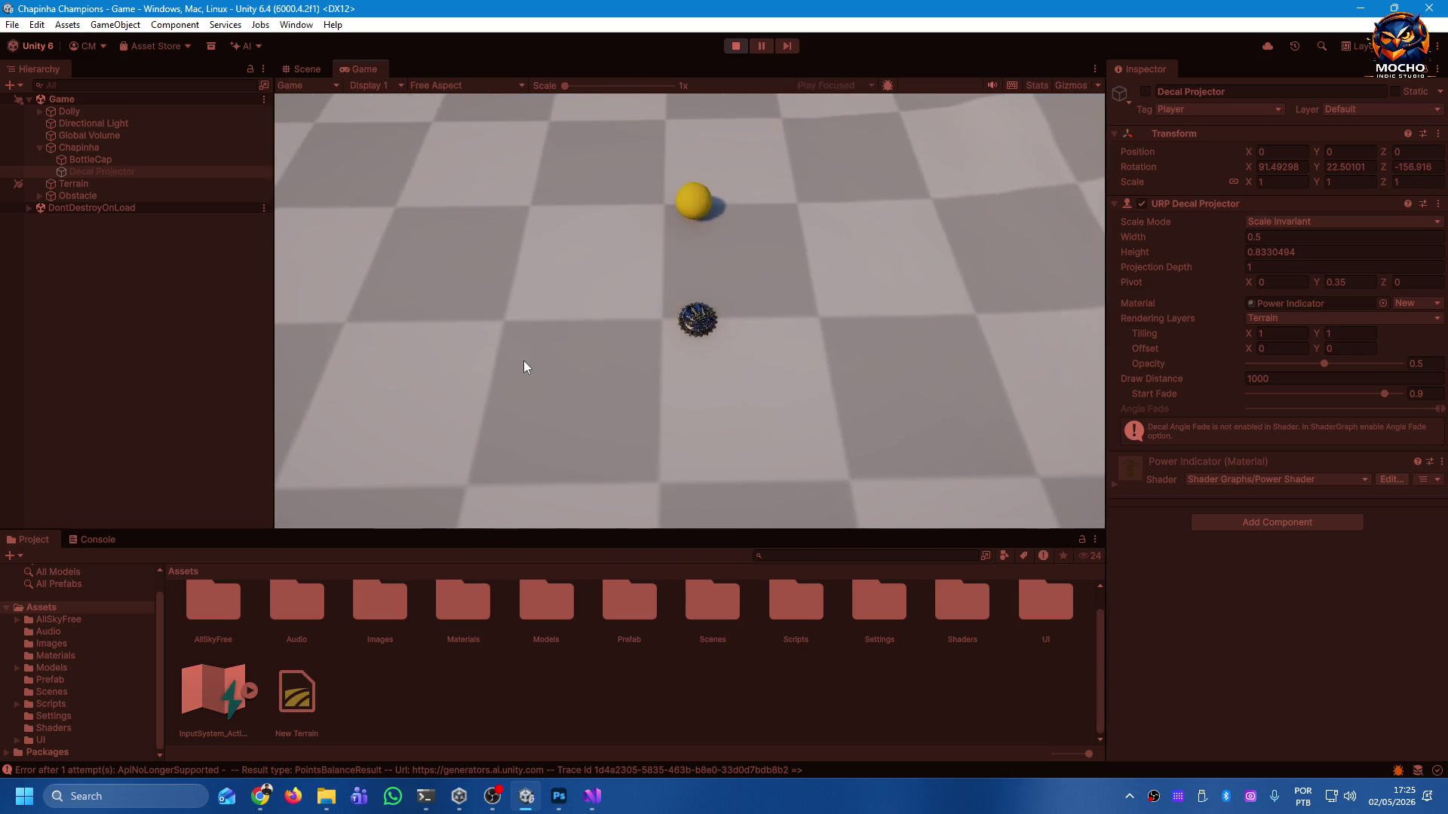
{"action": "left_click_drag", "start_coordinate": [690, 339], "coordinate": [646, 414]}
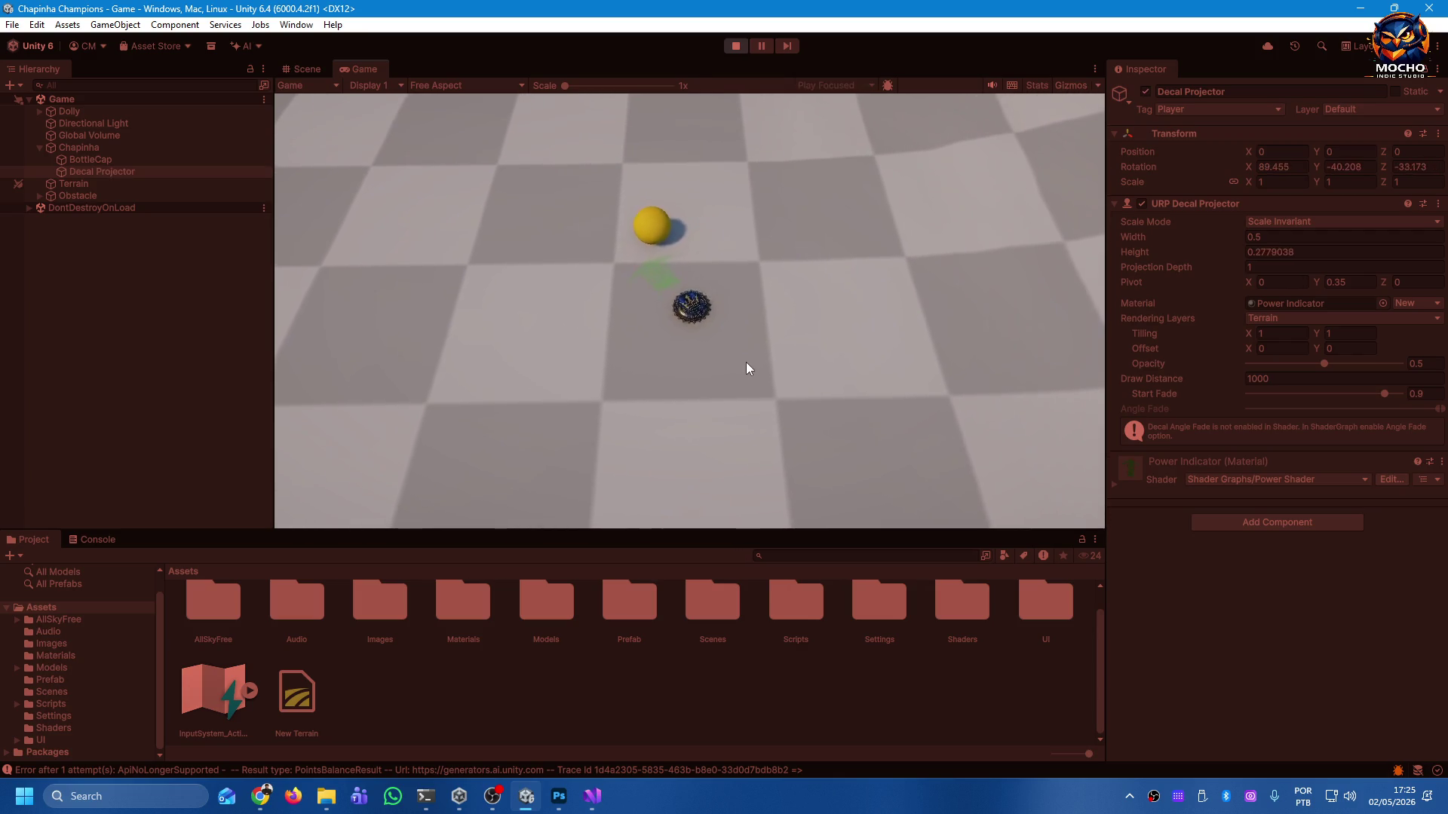
{"action": "mouse_move", "coordinate": [677, 314]}
{"action": "left_mouse_down"}
{"action": "mouse_move", "coordinate": [792, 382]}
{"action": "mouse_move", "coordinate": [859, 400]}
{"action": "mouse_move", "coordinate": [1078, 423]}
{"action": "left_mouse_up"}
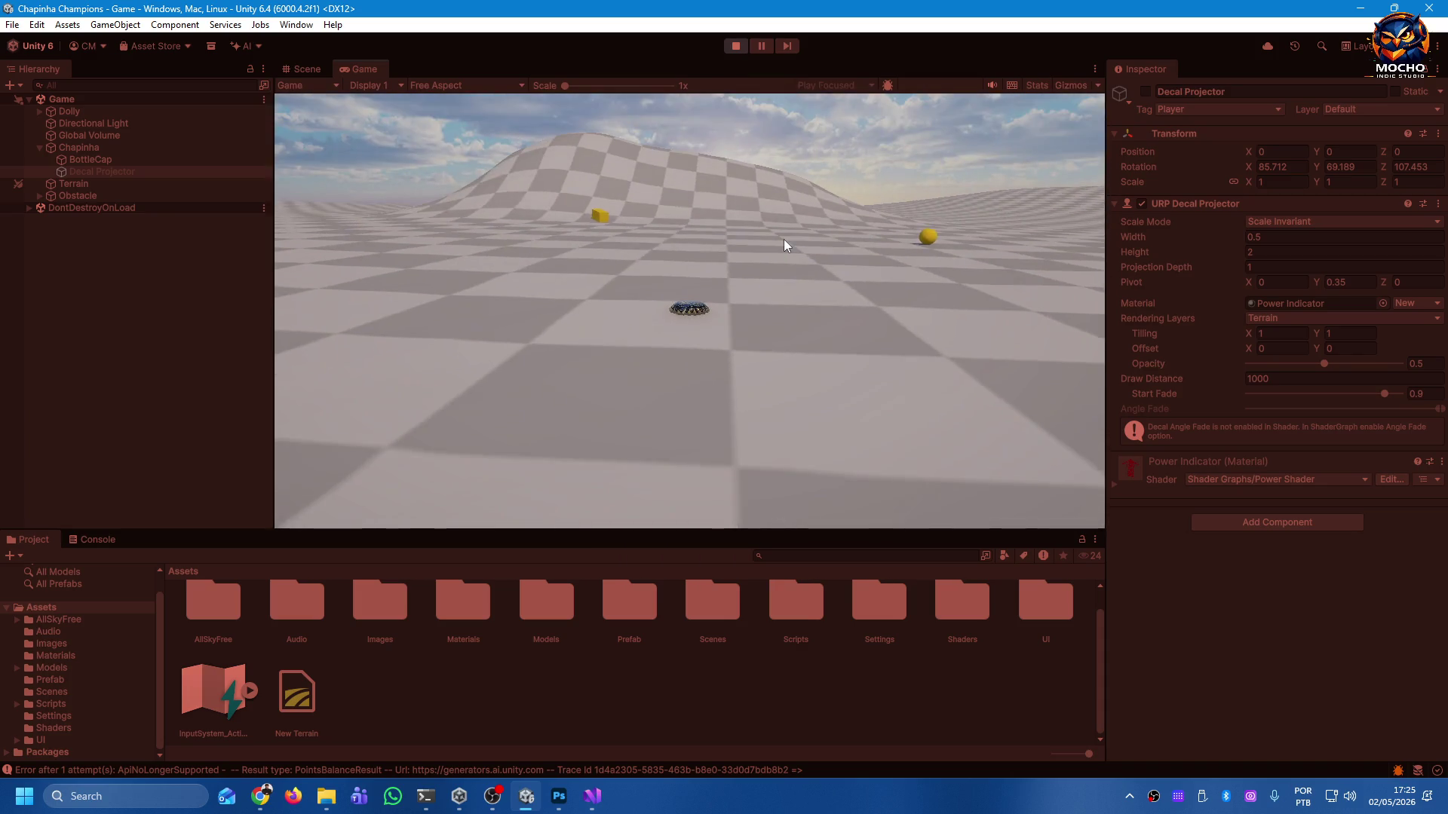
{"action": "left_click", "coordinate": [691, 395]}
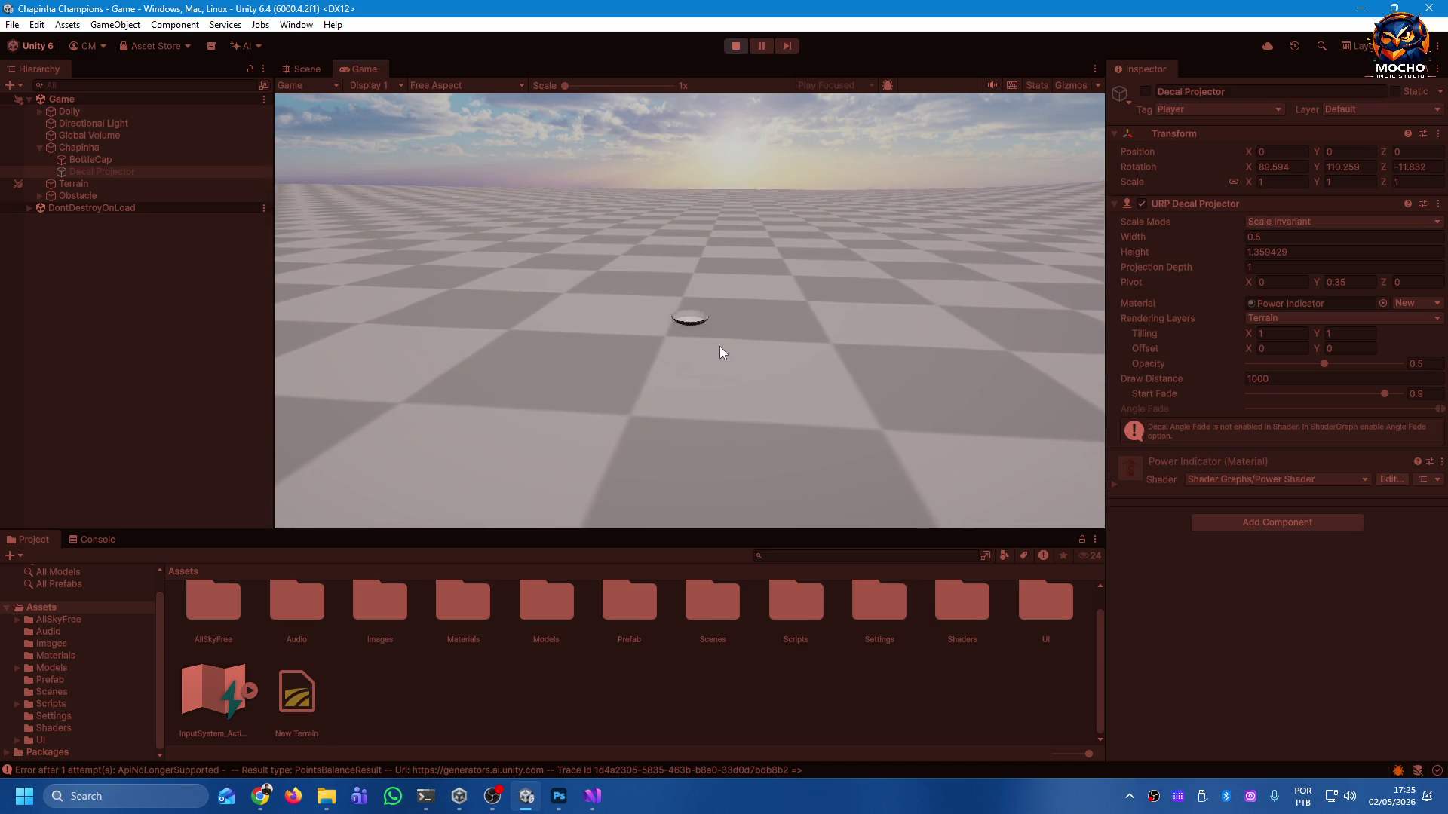
{"action": "left_click", "coordinate": [736, 355]}
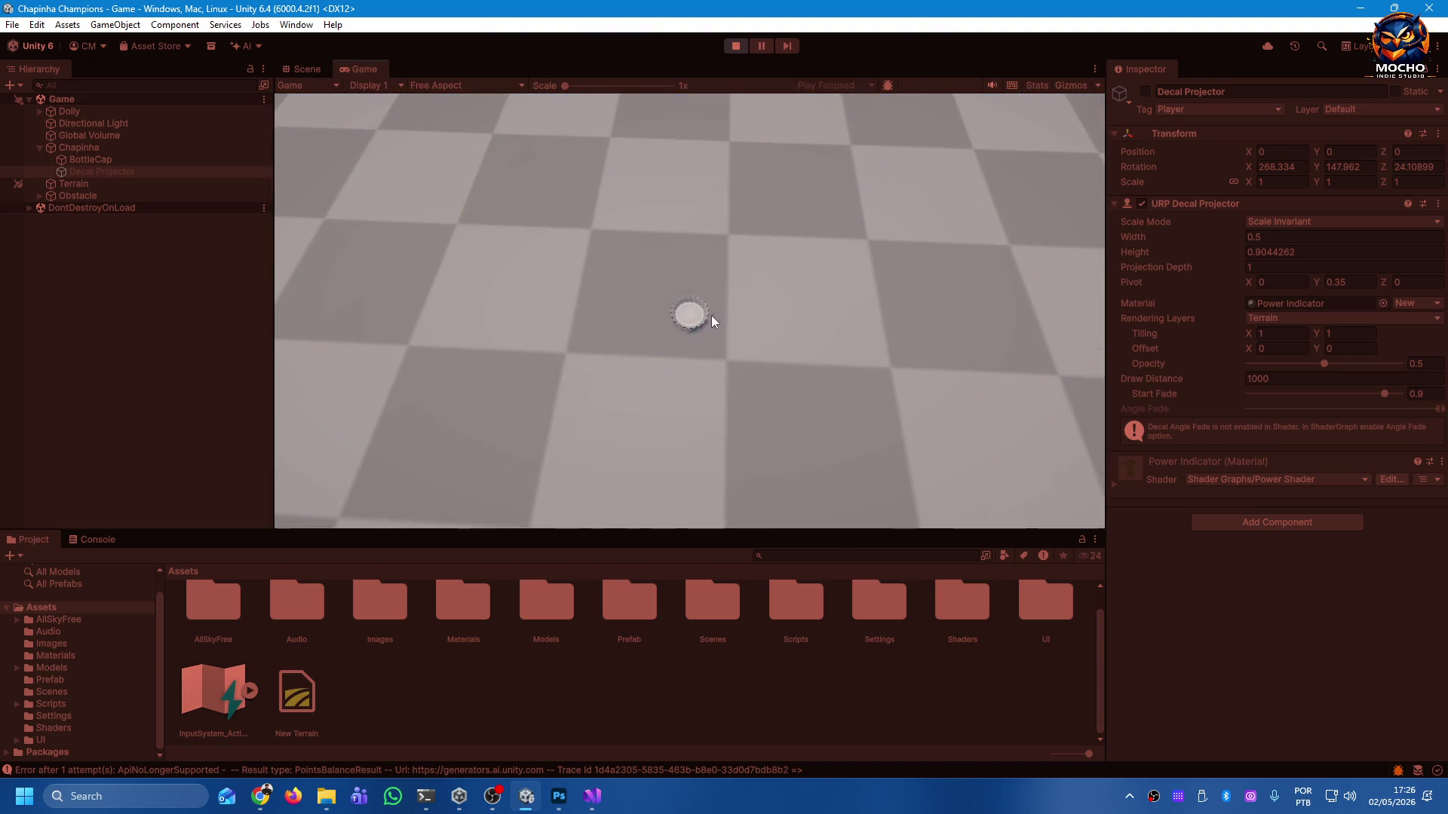
{"action": "left_click_drag", "start_coordinate": [695, 323], "coordinate": [667, 409]}
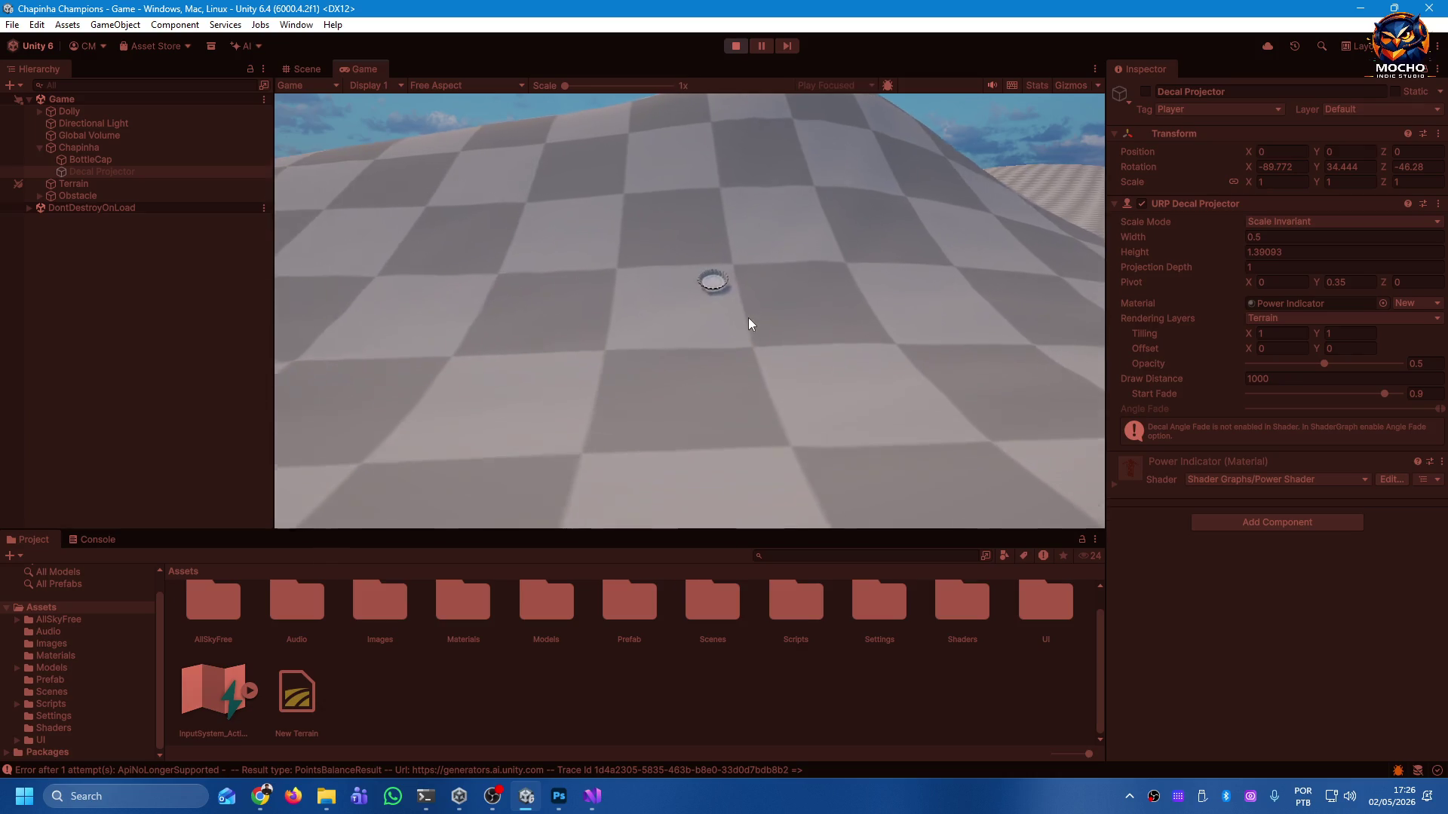
Keep aiming and launching the stopped cap at moderate and slightly reduced power.
{"action": "left_click_drag", "start_coordinate": [690, 305], "coordinate": [724, 369]}
{"action": "mouse_move", "coordinate": [677, 323]}
{"action": "left_mouse_down"}
{"action": "mouse_move", "coordinate": [727, 388]}
{"action": "mouse_move", "coordinate": [721, 402]}
{"action": "left_mouse_up"}
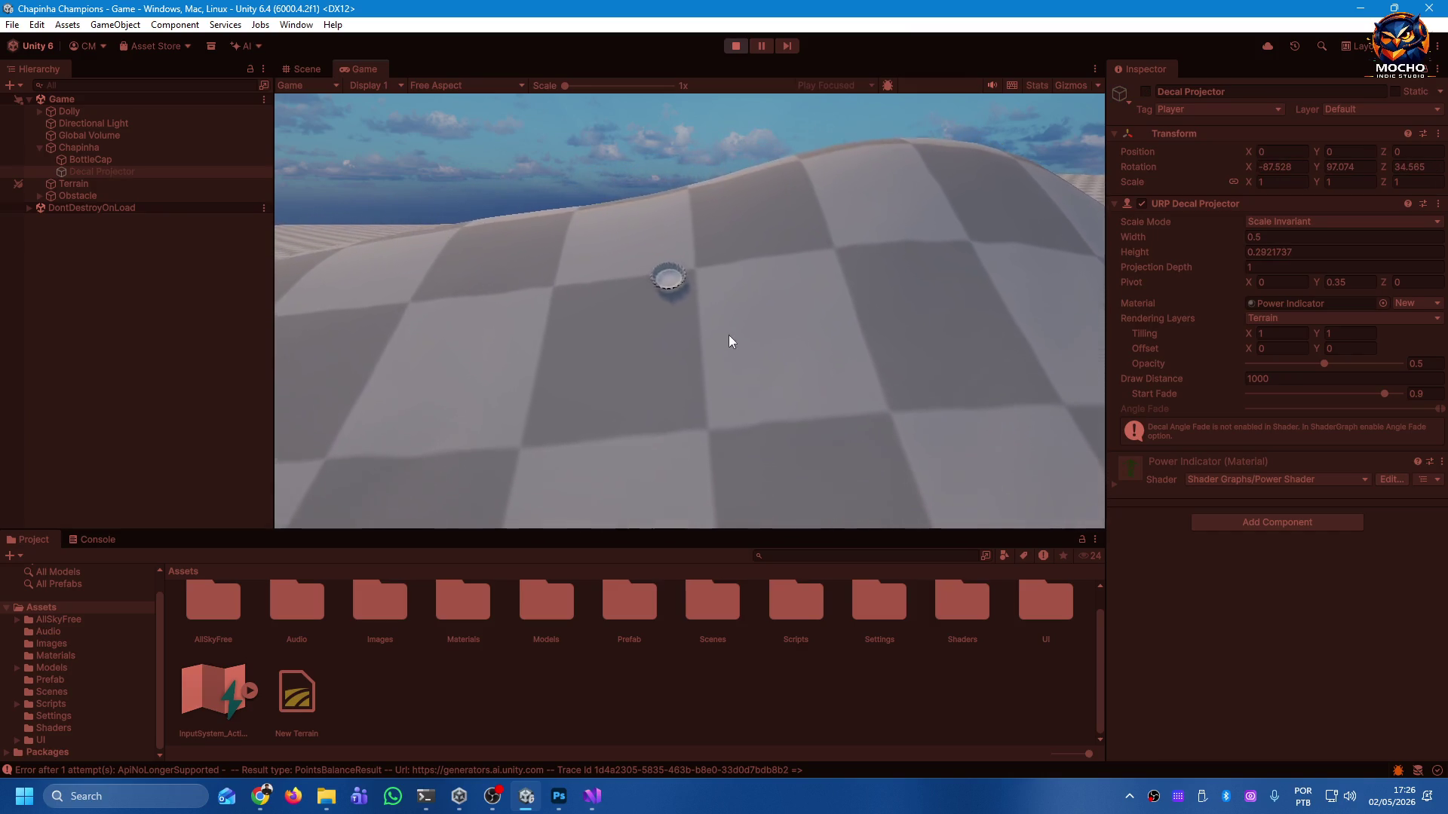
{"action": "left_click_drag", "start_coordinate": [681, 300], "coordinate": [701, 402]}
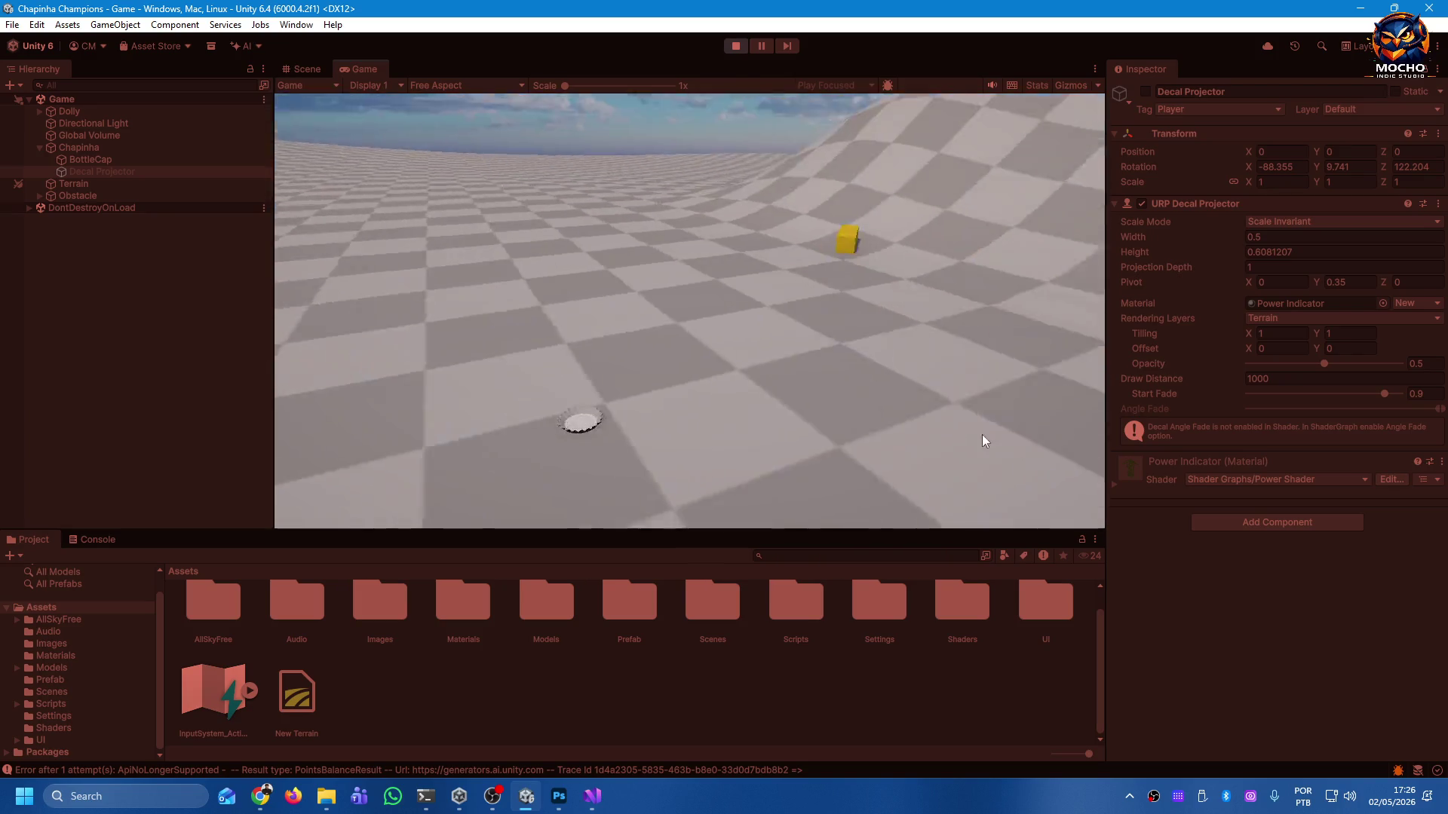
{"action": "mouse_move", "coordinate": [692, 332]}
{"action": "left_mouse_down"}
{"action": "mouse_move", "coordinate": [698, 413]}
{"action": "mouse_move", "coordinate": [701, 368]}
{"action": "left_mouse_up"}
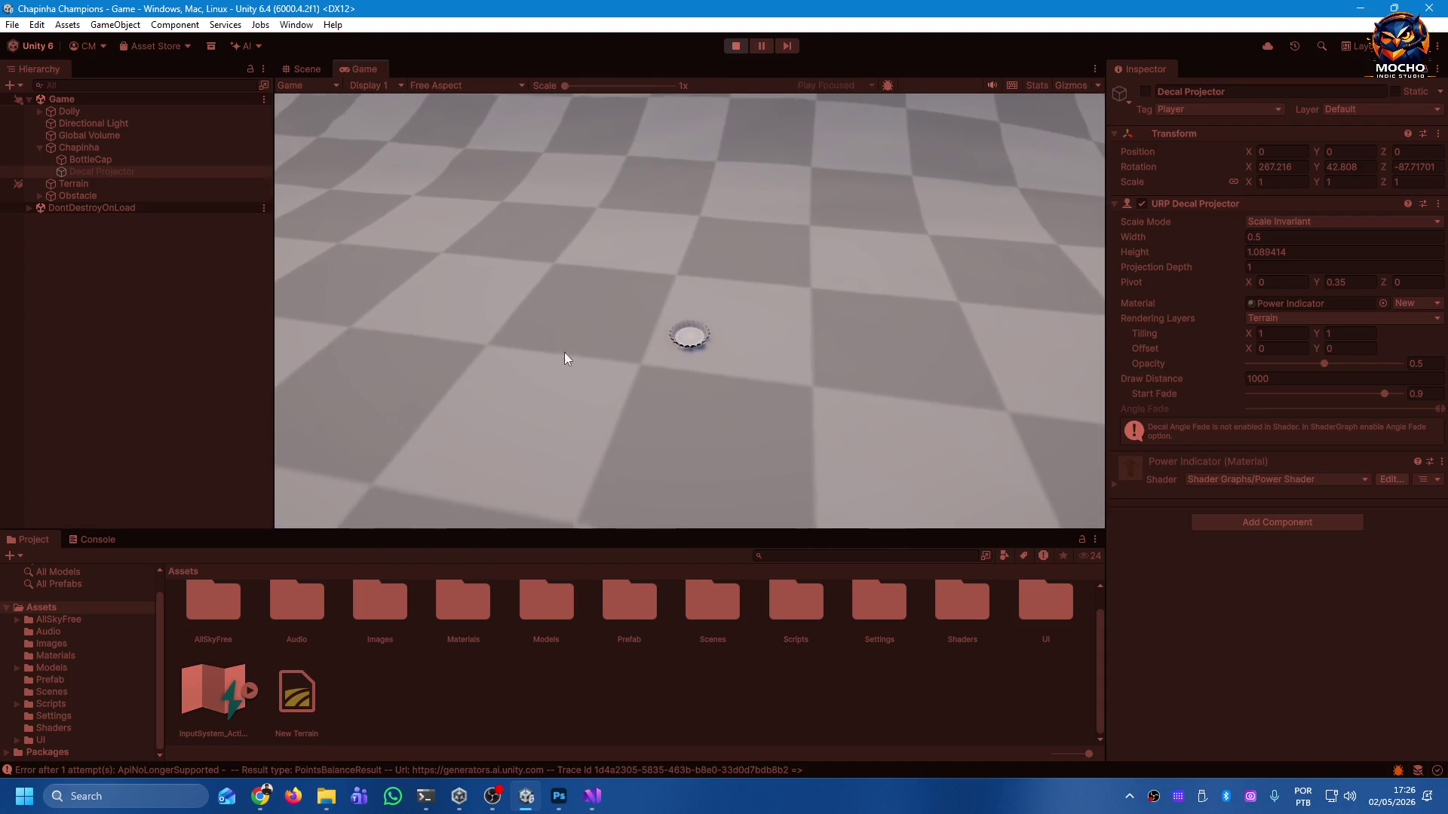
{"action": "mouse_move", "coordinate": [692, 320]}
{"action": "left_mouse_down"}
{"action": "mouse_move", "coordinate": [694, 353]}
{"action": "mouse_move", "coordinate": [699, 291]}
{"action": "mouse_move", "coordinate": [703, 355]}
{"action": "mouse_move", "coordinate": [712, 315]}
{"action": "mouse_move", "coordinate": [739, 326]}
{"action": "left_mouse_up"}
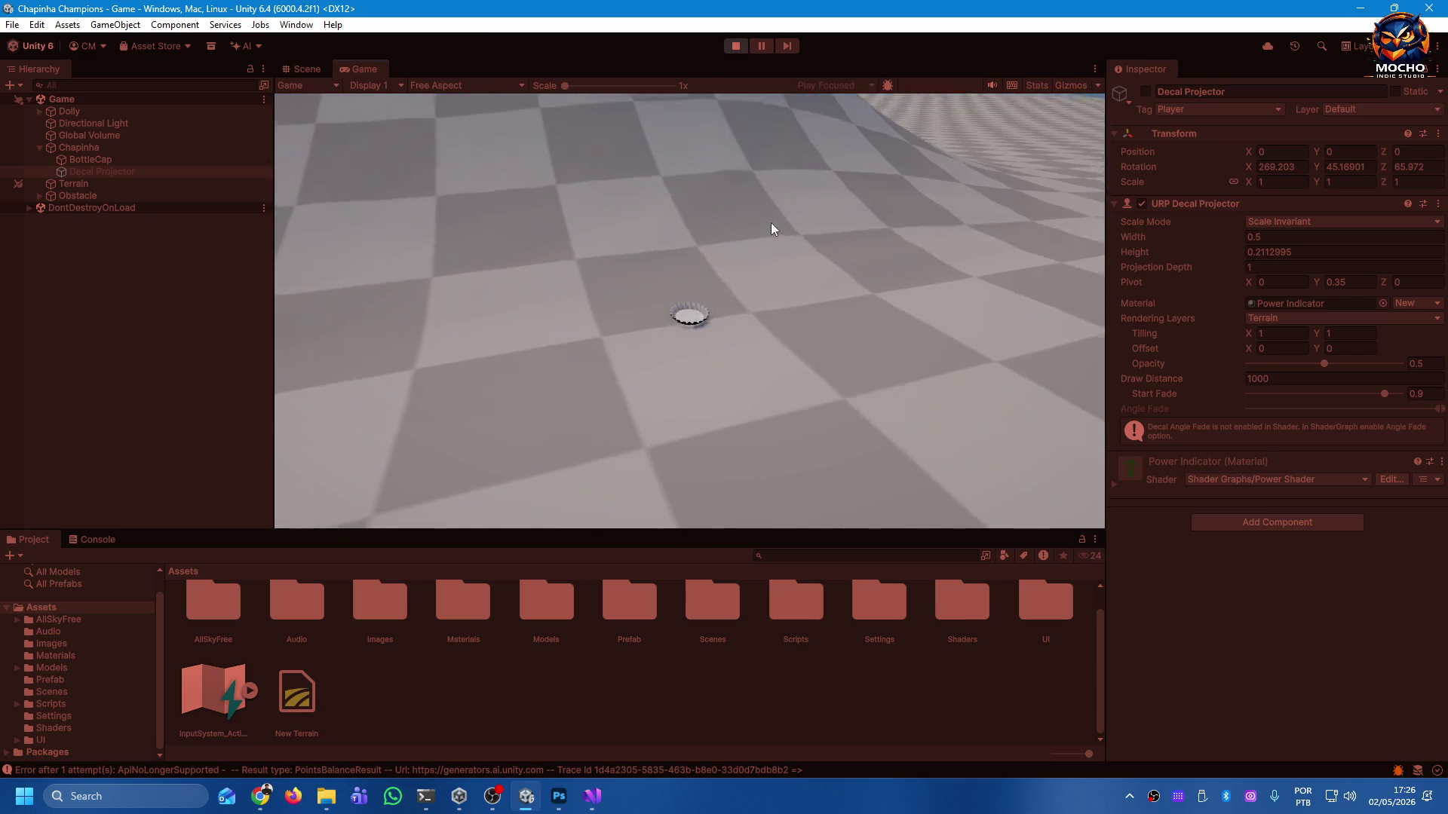
{"action": "mouse_move", "coordinate": [692, 311]}
{"action": "left_mouse_down"}
{"action": "mouse_move", "coordinate": [735, 393]}
{"action": "mouse_move", "coordinate": [896, 542]}
{"action": "mouse_move", "coordinate": [899, 604]}
{"action": "mouse_move", "coordinate": [871, 621]}
{"action": "mouse_move", "coordinate": [708, 344]}
{"action": "mouse_move", "coordinate": [653, 197]}
{"action": "mouse_move", "coordinate": [656, 297]}
{"action": "mouse_move", "coordinate": [847, 510]}
{"action": "mouse_move", "coordinate": [736, 406]}
{"action": "left_mouse_up"}
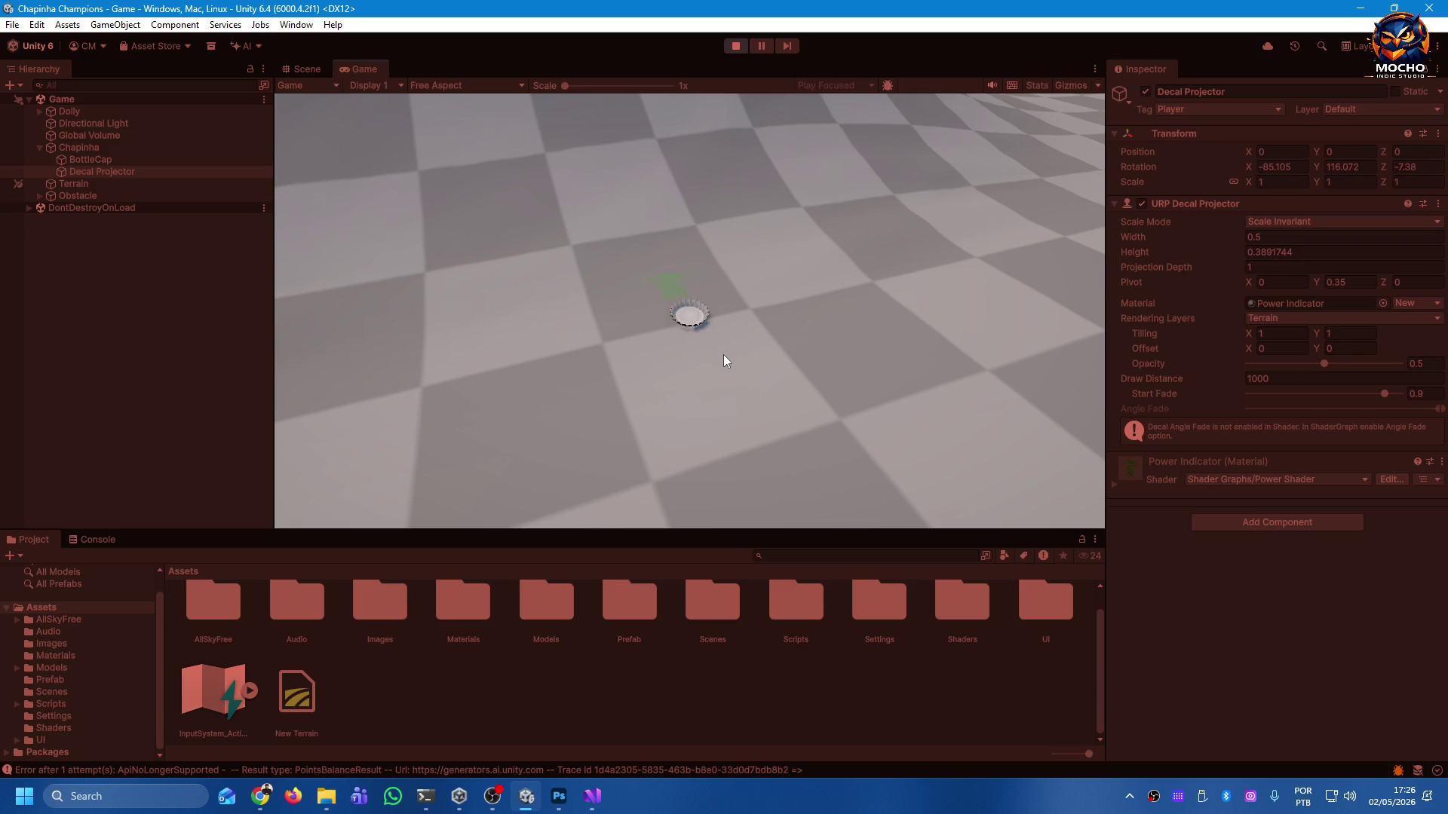
{"action": "mouse_move", "coordinate": [719, 350]}
{"action": "left_mouse_down"}
{"action": "mouse_move", "coordinate": [744, 419]}
{"action": "mouse_move", "coordinate": [872, 598]}
{"action": "mouse_move", "coordinate": [596, 614]}
{"action": "mouse_move", "coordinate": [412, 582]}
{"action": "mouse_move", "coordinate": [830, 618]}
{"action": "mouse_move", "coordinate": [1152, 507]}
{"action": "left_mouse_up"}
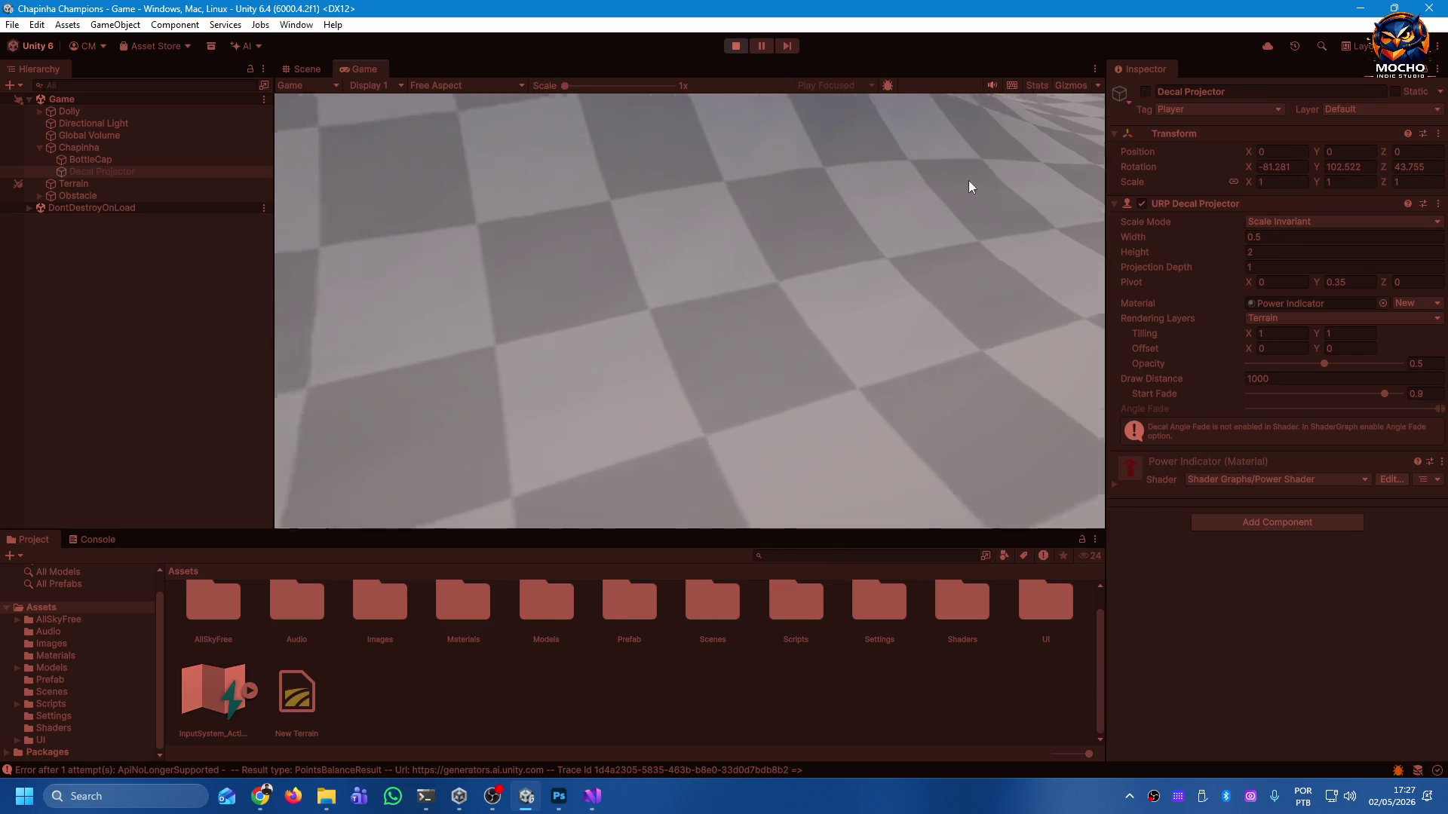
Restart Play mode and flick the red cap into the yellow box using the power indicator.
{"action": "left_click", "coordinate": [735, 47]}
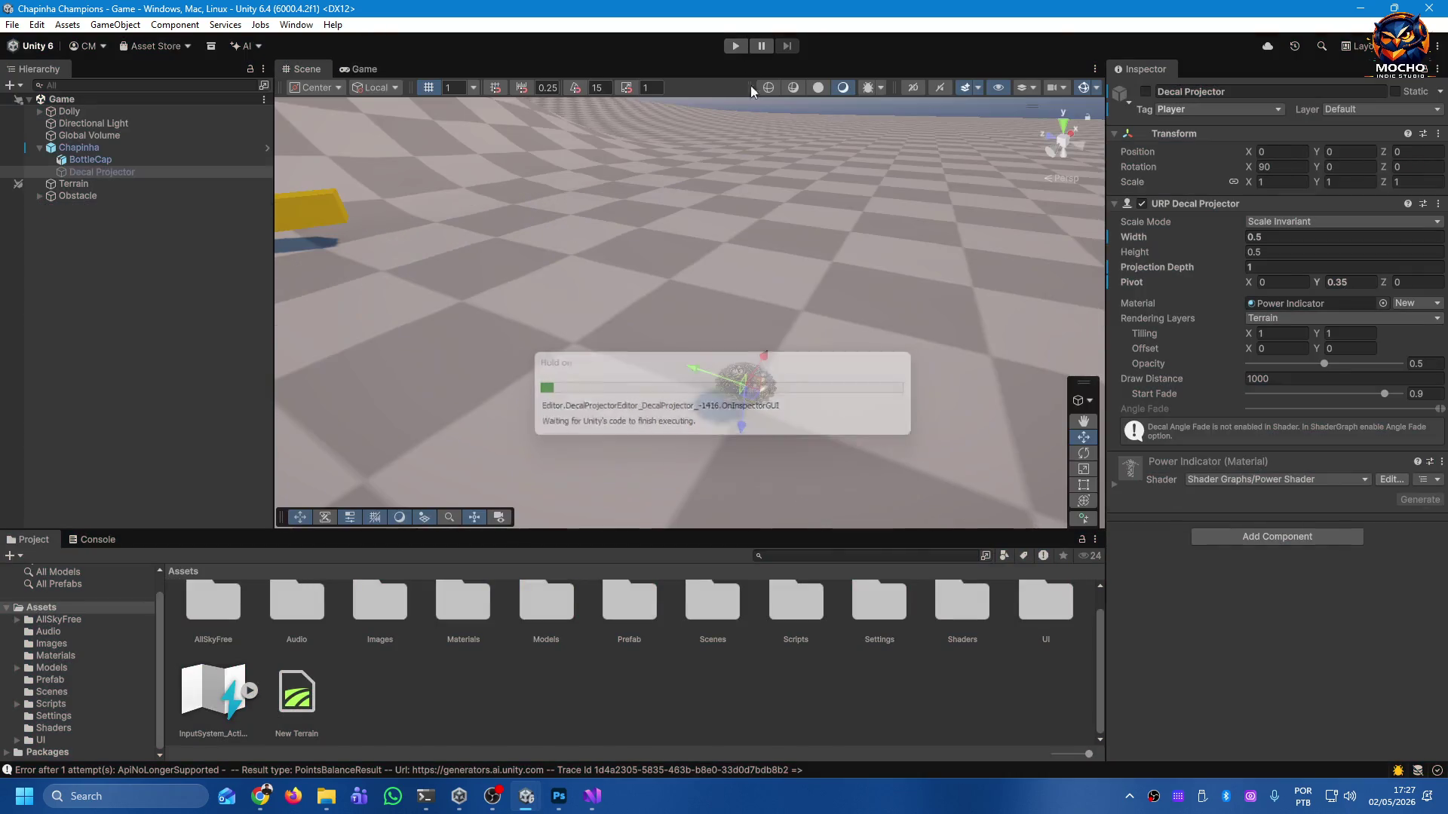
{"action": "left_click", "coordinate": [731, 46]}
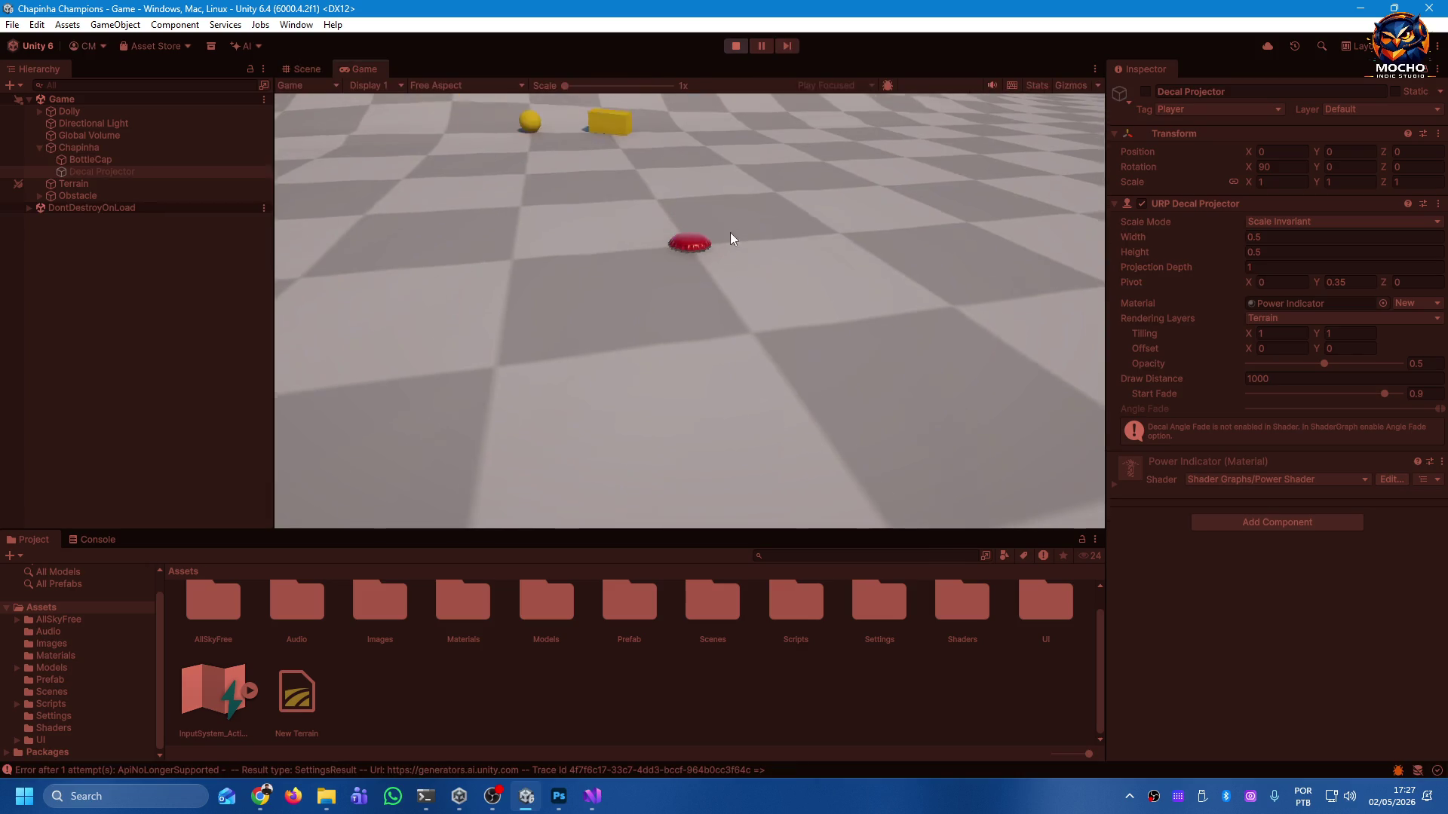
{"action": "left_click_drag", "start_coordinate": [703, 318], "coordinate": [727, 379]}
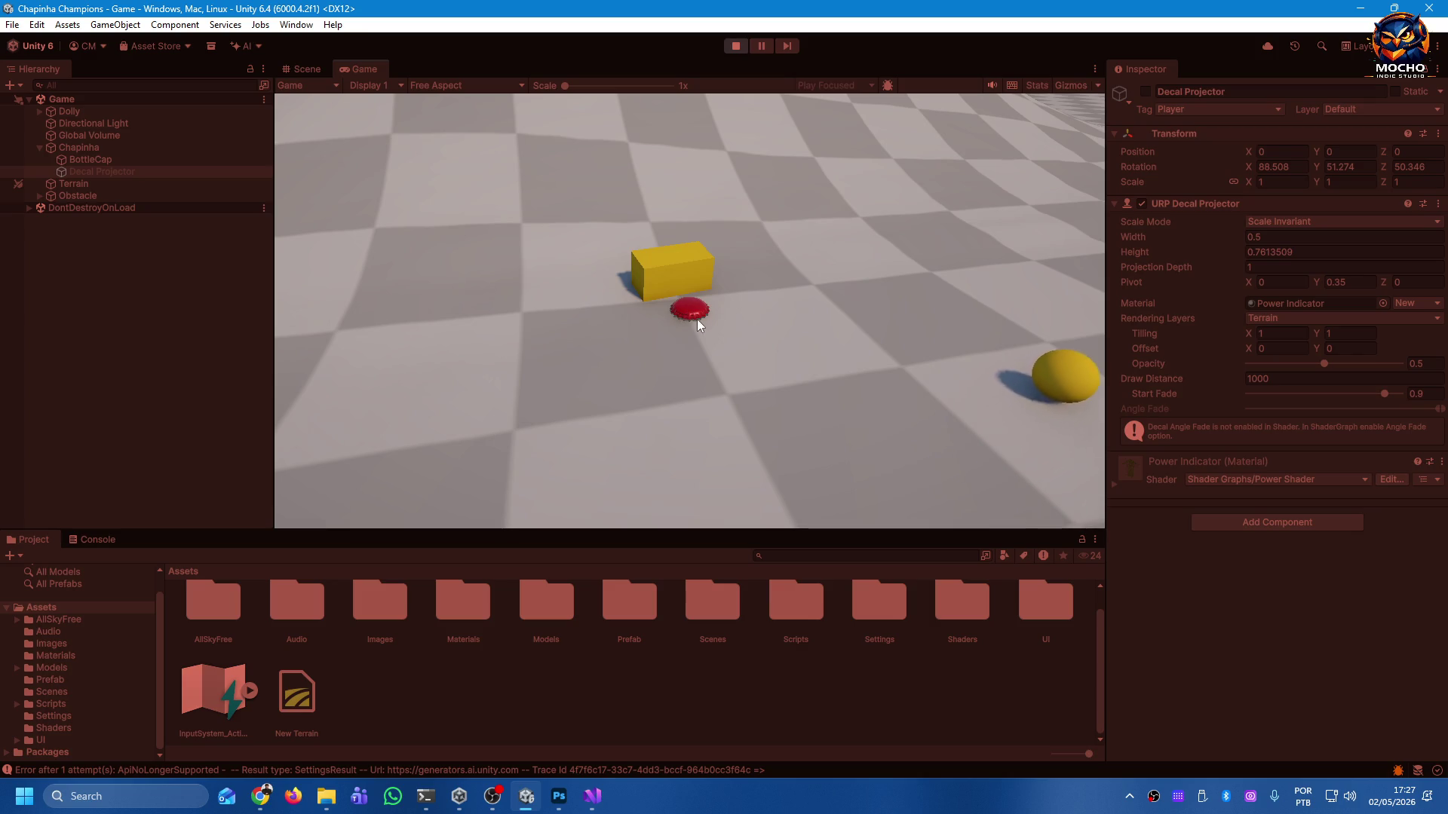
{"action": "mouse_move", "coordinate": [718, 378]}
{"action": "left_mouse_down"}
{"action": "mouse_move", "coordinate": [736, 433]}
{"action": "mouse_move", "coordinate": [561, 465]}
{"action": "mouse_move", "coordinate": [293, 437]}
{"action": "mouse_move", "coordinate": [397, 475]}
{"action": "mouse_move", "coordinate": [652, 526]}
{"action": "mouse_move", "coordinate": [926, 531]}
{"action": "mouse_move", "coordinate": [1124, 443]}
{"action": "mouse_move", "coordinate": [1313, 318]}
{"action": "mouse_move", "coordinate": [1209, 394]}
{"action": "mouse_move", "coordinate": [947, 461]}
{"action": "mouse_move", "coordinate": [613, 446]}
{"action": "mouse_move", "coordinate": [377, 330]}
{"action": "mouse_move", "coordinate": [766, 413]}
{"action": "mouse_move", "coordinate": [1224, 374]}
{"action": "mouse_move", "coordinate": [817, 414]}
{"action": "mouse_move", "coordinate": [476, 380]}
{"action": "mouse_move", "coordinate": [768, 421]}
{"action": "left_mouse_up"}
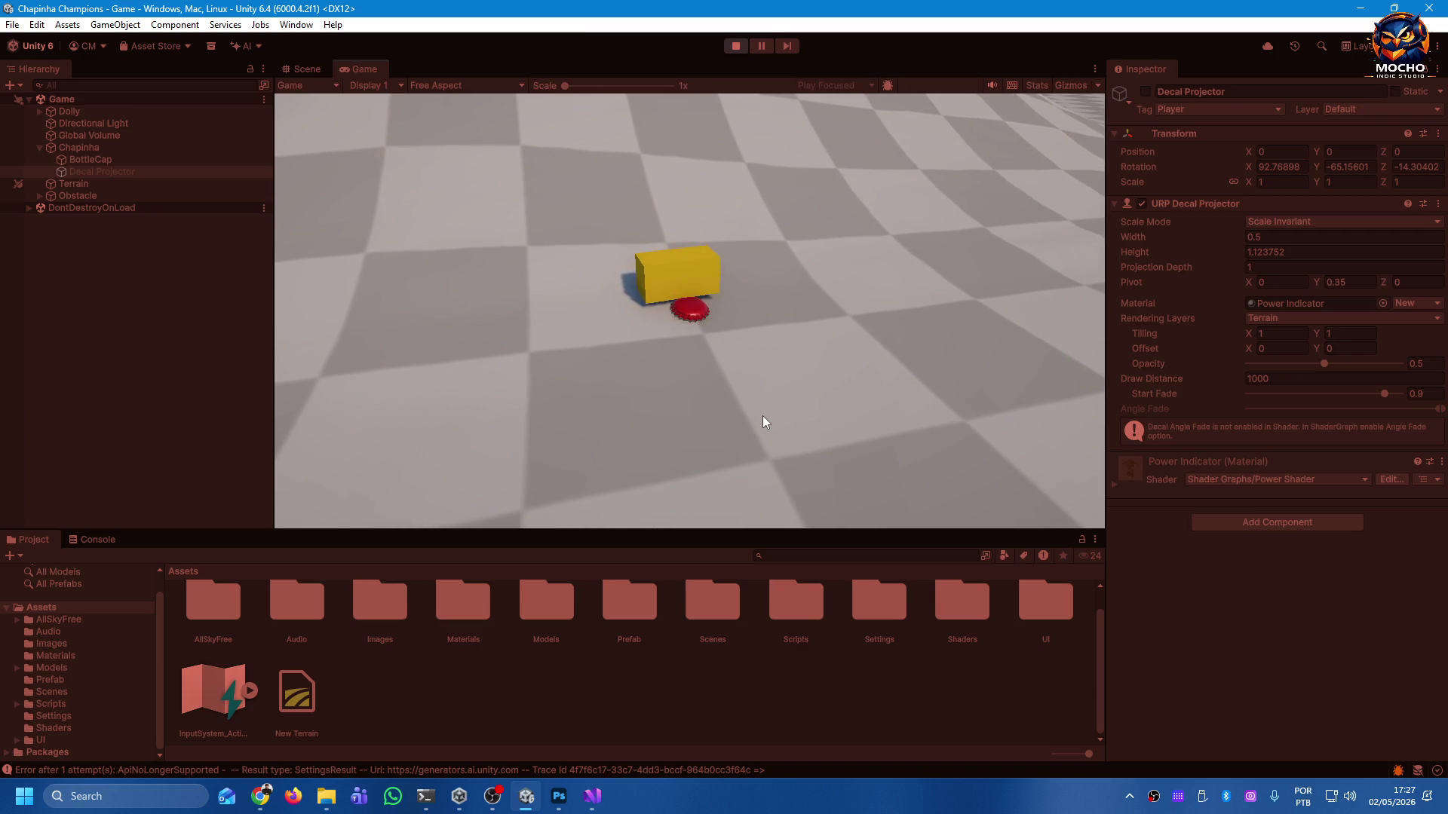
{"action": "mouse_move", "coordinate": [699, 304]}
{"action": "left_mouse_down"}
{"action": "mouse_move", "coordinate": [770, 433]}
{"action": "mouse_move", "coordinate": [763, 564]}
{"action": "left_mouse_up"}
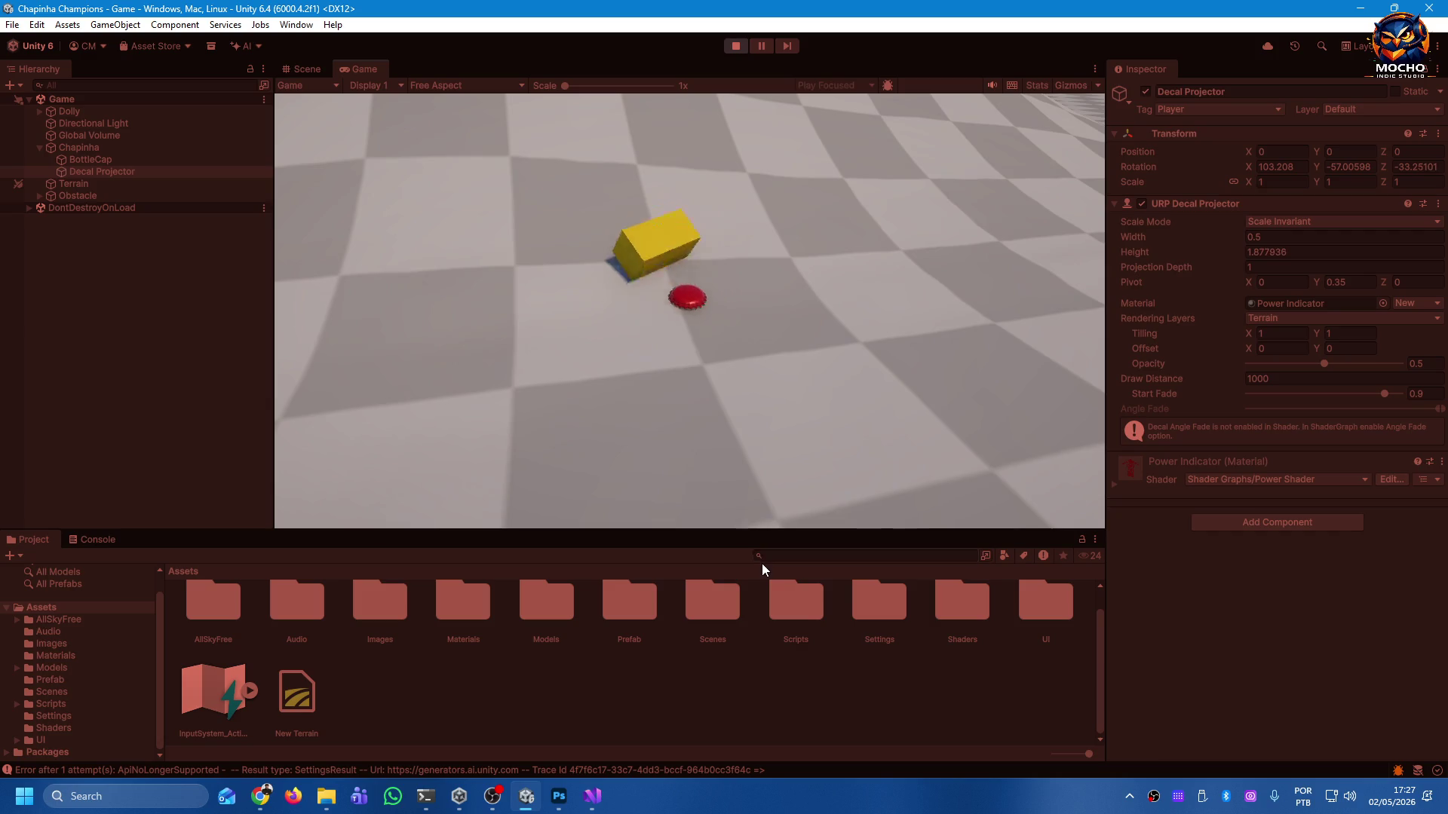
{"action": "mouse_move", "coordinate": [655, 310]}
{"action": "left_mouse_down"}
{"action": "mouse_move", "coordinate": [709, 342]}
{"action": "mouse_move", "coordinate": [817, 452]}
{"action": "left_mouse_up"}
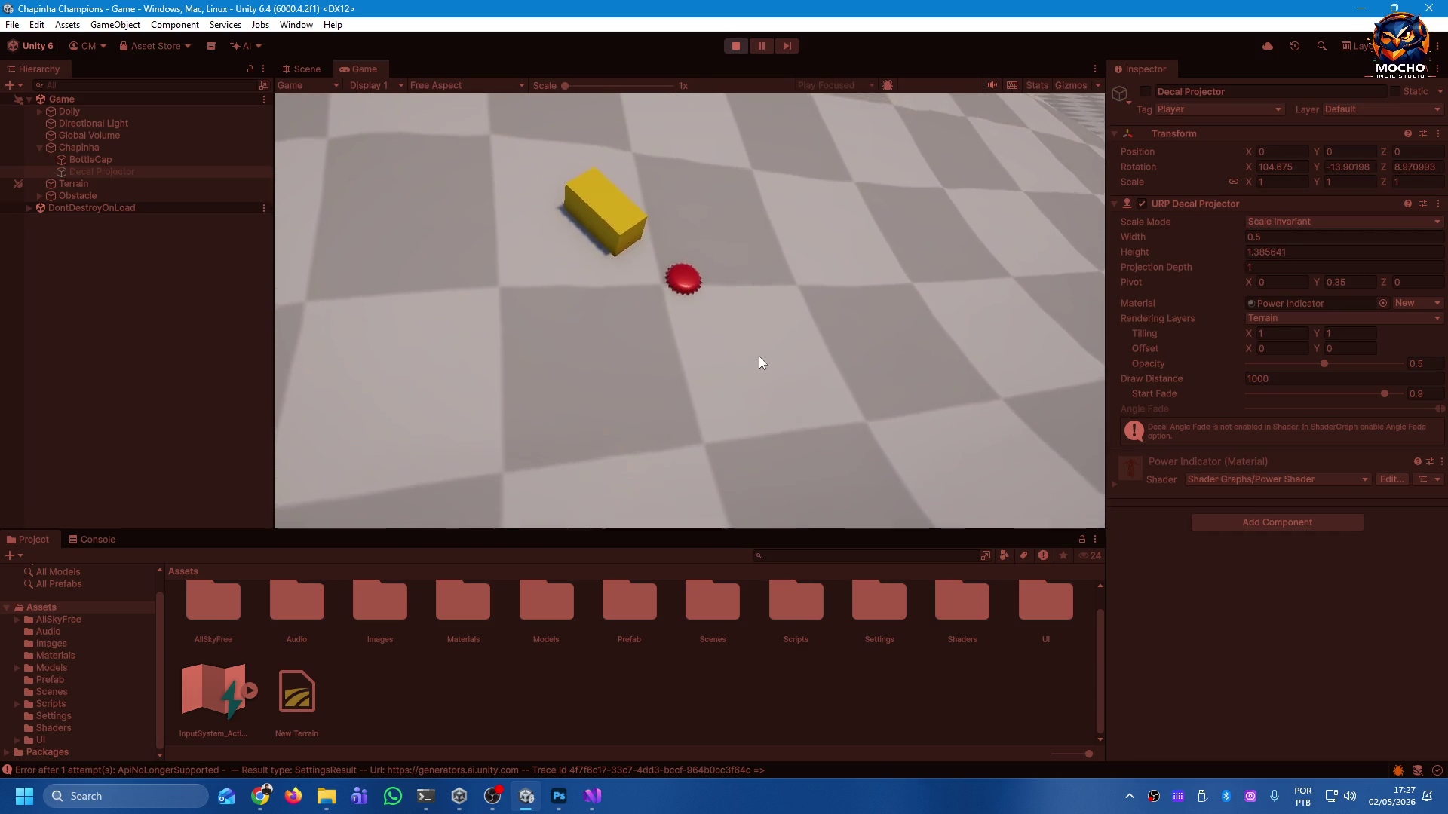
Aim toward the yellow box, toggle top-down and horizon camera views, then launch the cap far.
{"action": "mouse_move", "coordinate": [754, 366]}
{"action": "left_mouse_down"}
{"action": "mouse_move", "coordinate": [820, 427]}
{"action": "mouse_move", "coordinate": [915, 431]}
{"action": "left_mouse_up"}
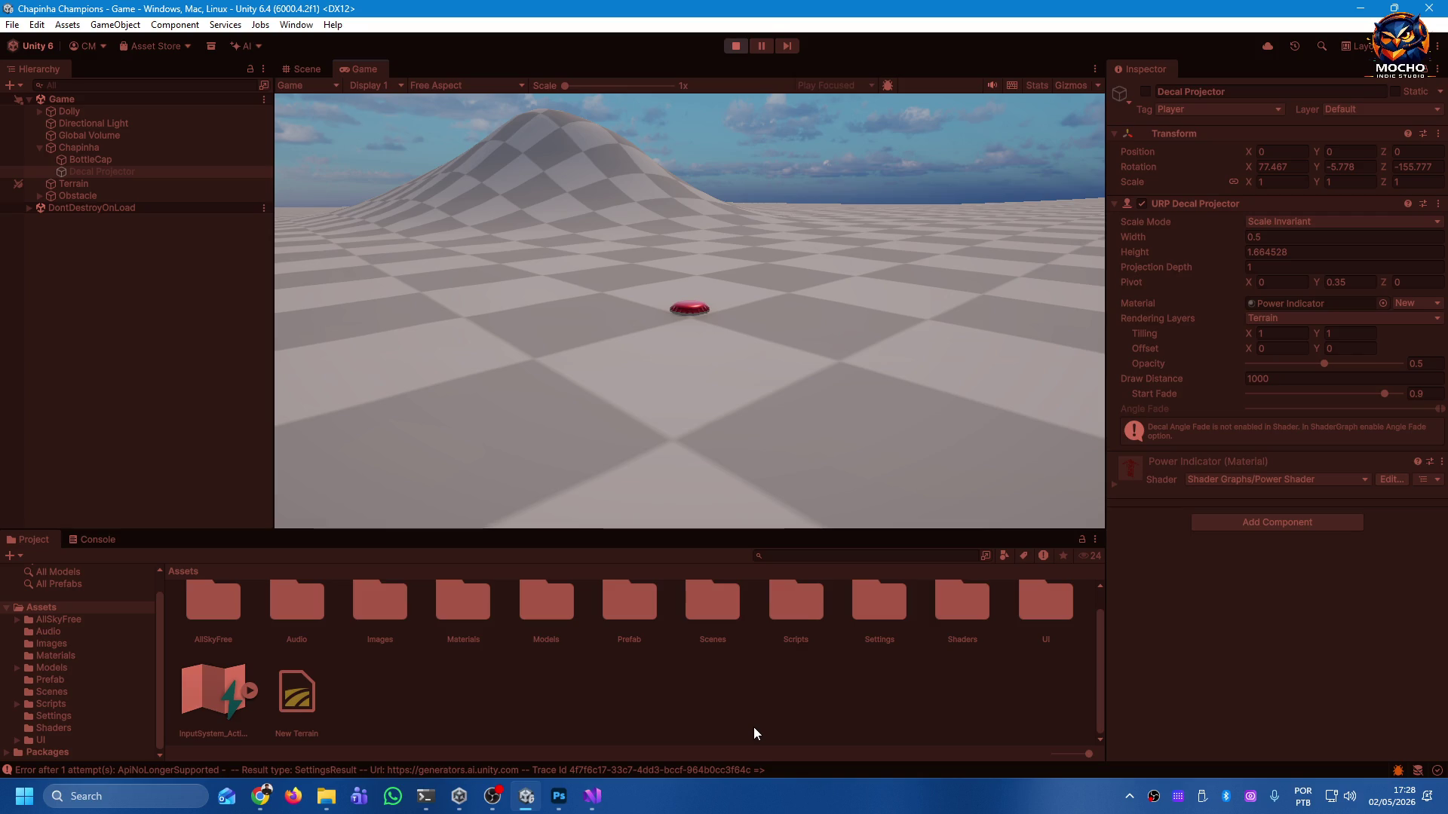
{"action": "left_click", "coordinate": [681, 320]}
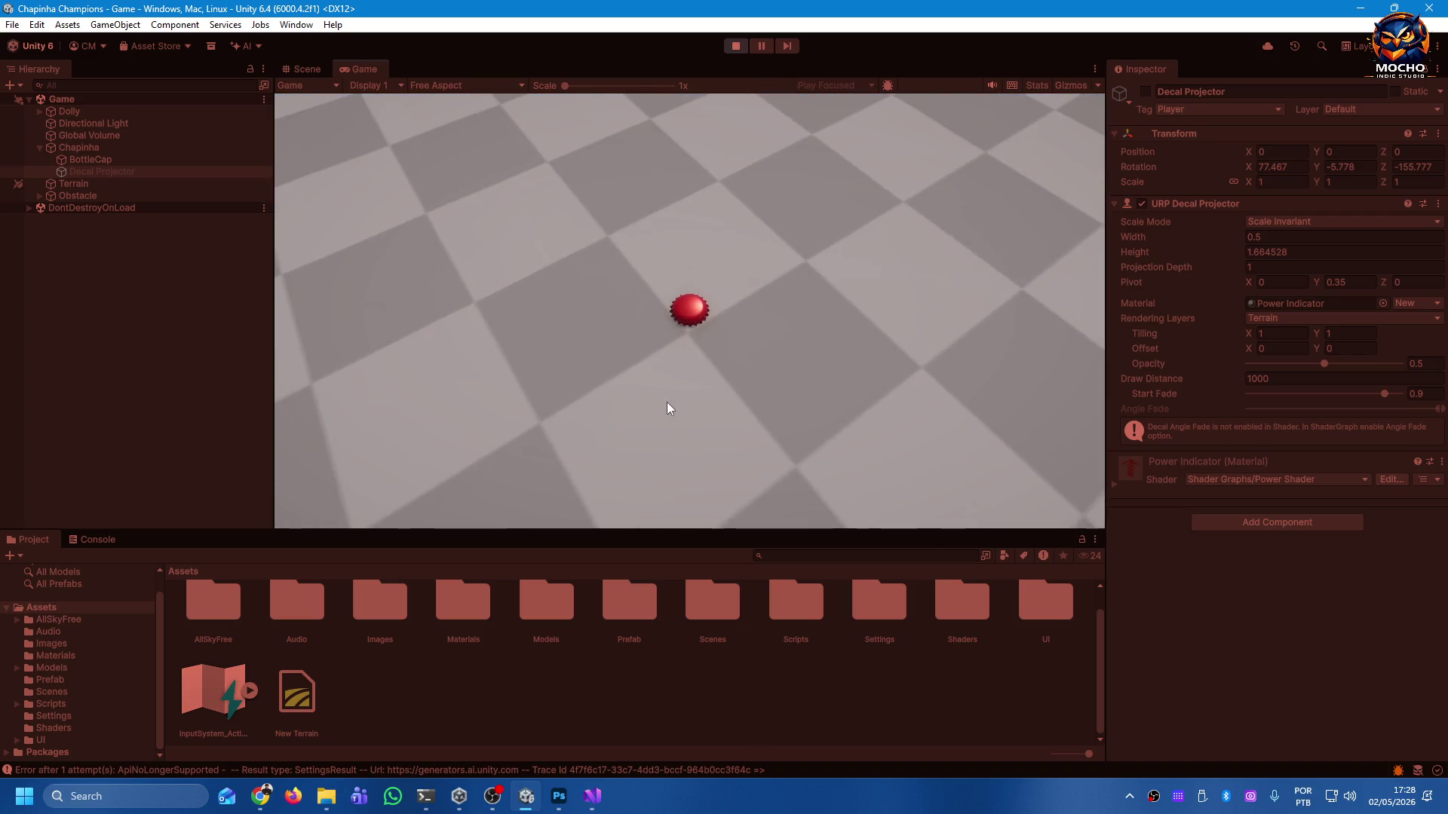
{"action": "left_click", "coordinate": [690, 328]}
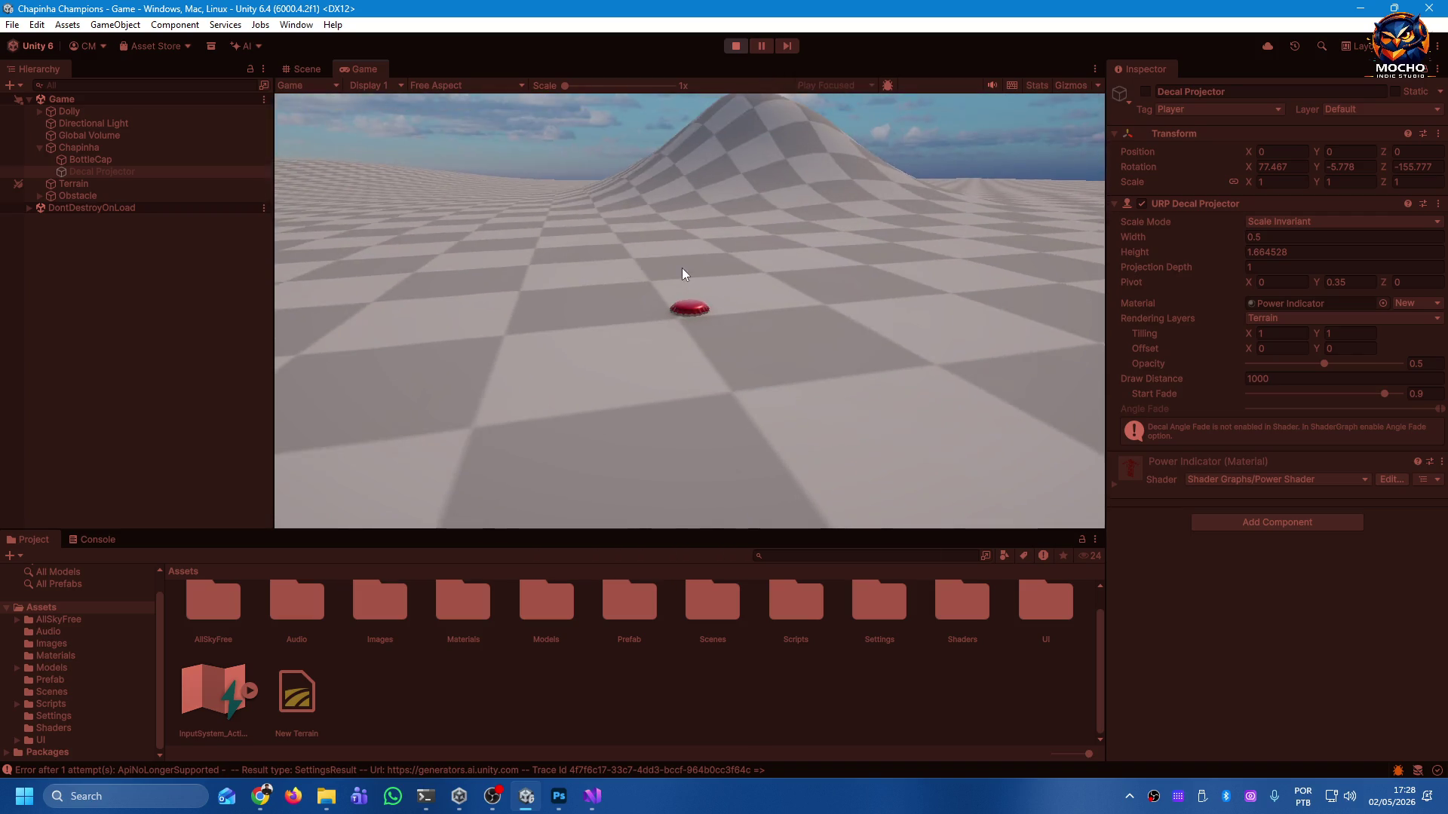
{"action": "left_click_drag", "start_coordinate": [691, 311], "coordinate": [688, 379]}
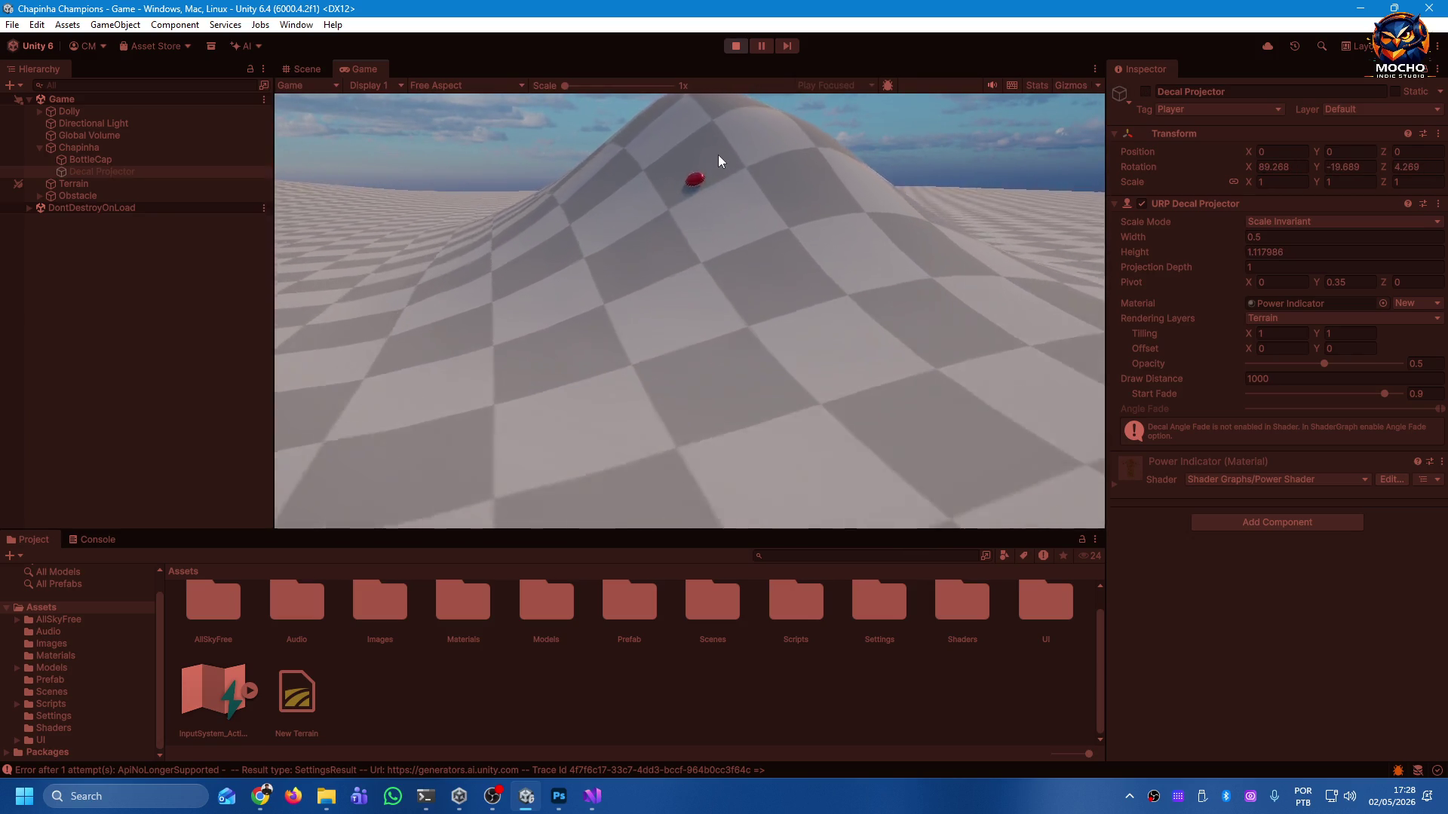
Flick the cap repeatedly up the hill, turning the camera toward the distant hill for high-power shots.
{"action": "mouse_move", "coordinate": [685, 263]}
{"action": "left_mouse_down"}
{"action": "mouse_move", "coordinate": [689, 311]}
{"action": "mouse_move", "coordinate": [668, 351]}
{"action": "left_mouse_up"}
{"action": "left_click_drag", "start_coordinate": [700, 276], "coordinate": [681, 351]}
{"action": "mouse_move", "coordinate": [708, 251]}
{"action": "left_mouse_down"}
{"action": "mouse_move", "coordinate": [704, 334]}
{"action": "mouse_move", "coordinate": [713, 326]}
{"action": "mouse_move", "coordinate": [677, 347]}
{"action": "mouse_move", "coordinate": [694, 375]}
{"action": "left_mouse_up"}
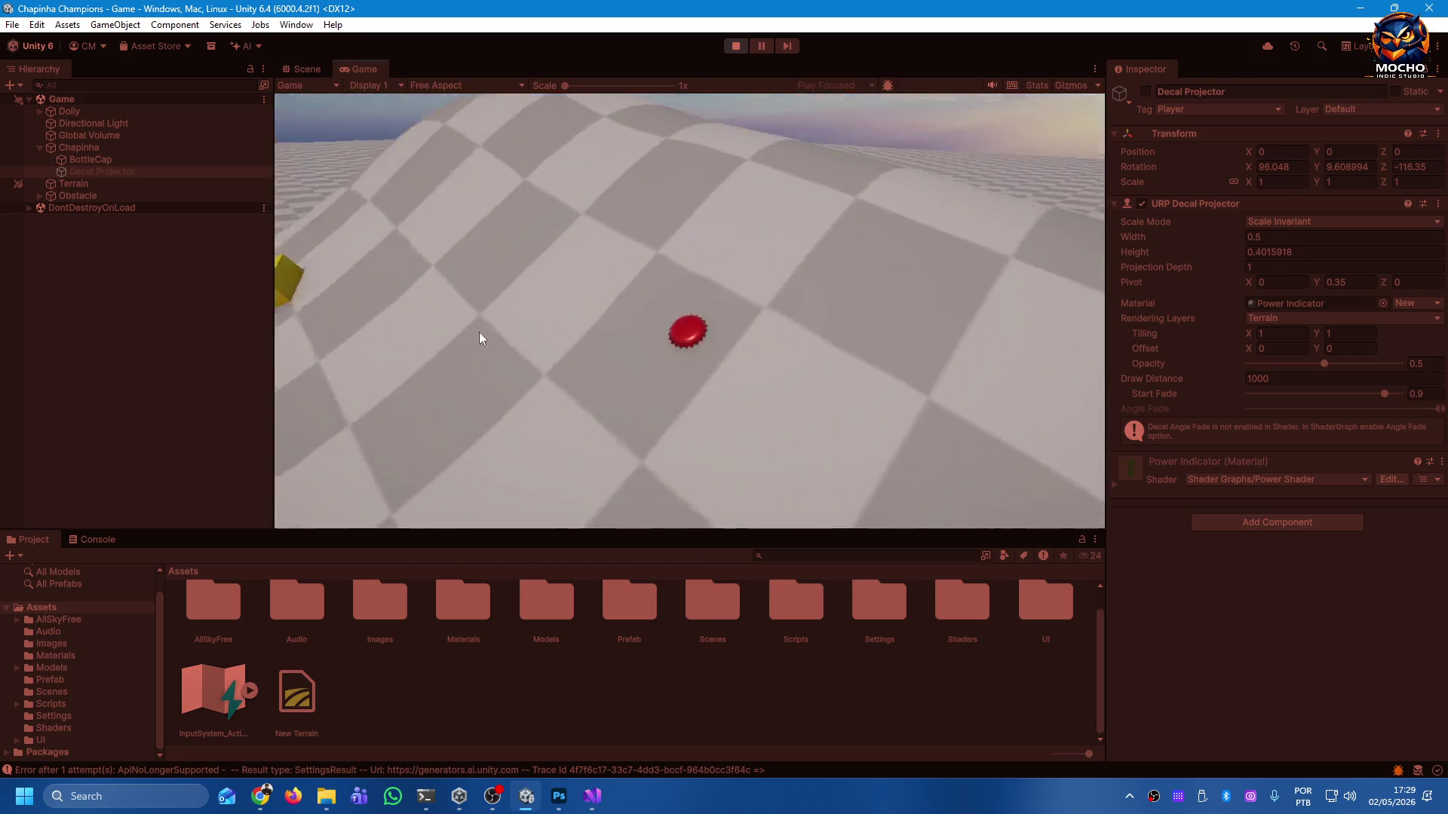
{"action": "mouse_move", "coordinate": [716, 343]}
{"action": "left_mouse_down"}
{"action": "mouse_move", "coordinate": [808, 401]}
{"action": "mouse_move", "coordinate": [841, 448]}
{"action": "left_mouse_up"}
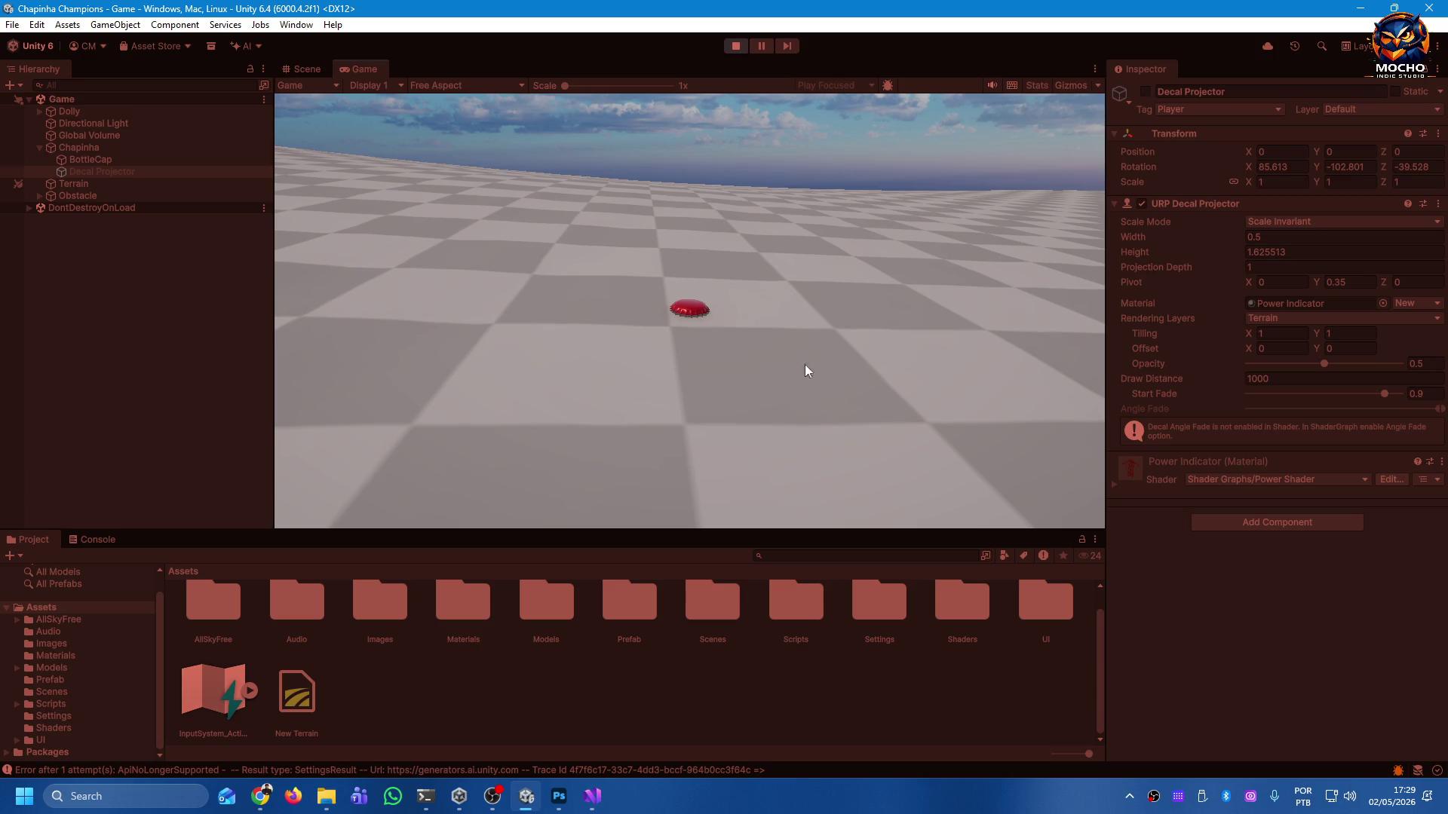
{"action": "mouse_move", "coordinate": [725, 242]}
{"action": "left_mouse_down"}
{"action": "mouse_move", "coordinate": [662, 307]}
{"action": "mouse_move", "coordinate": [920, 300]}
{"action": "mouse_move", "coordinate": [1025, 222]}
{"action": "mouse_move", "coordinate": [1064, 221]}
{"action": "mouse_move", "coordinate": [812, 250]}
{"action": "left_mouse_up"}
{"action": "mouse_move", "coordinate": [709, 305]}
{"action": "left_mouse_down"}
{"action": "mouse_move", "coordinate": [681, 368]}
{"action": "mouse_move", "coordinate": [680, 421]}
{"action": "left_mouse_up"}
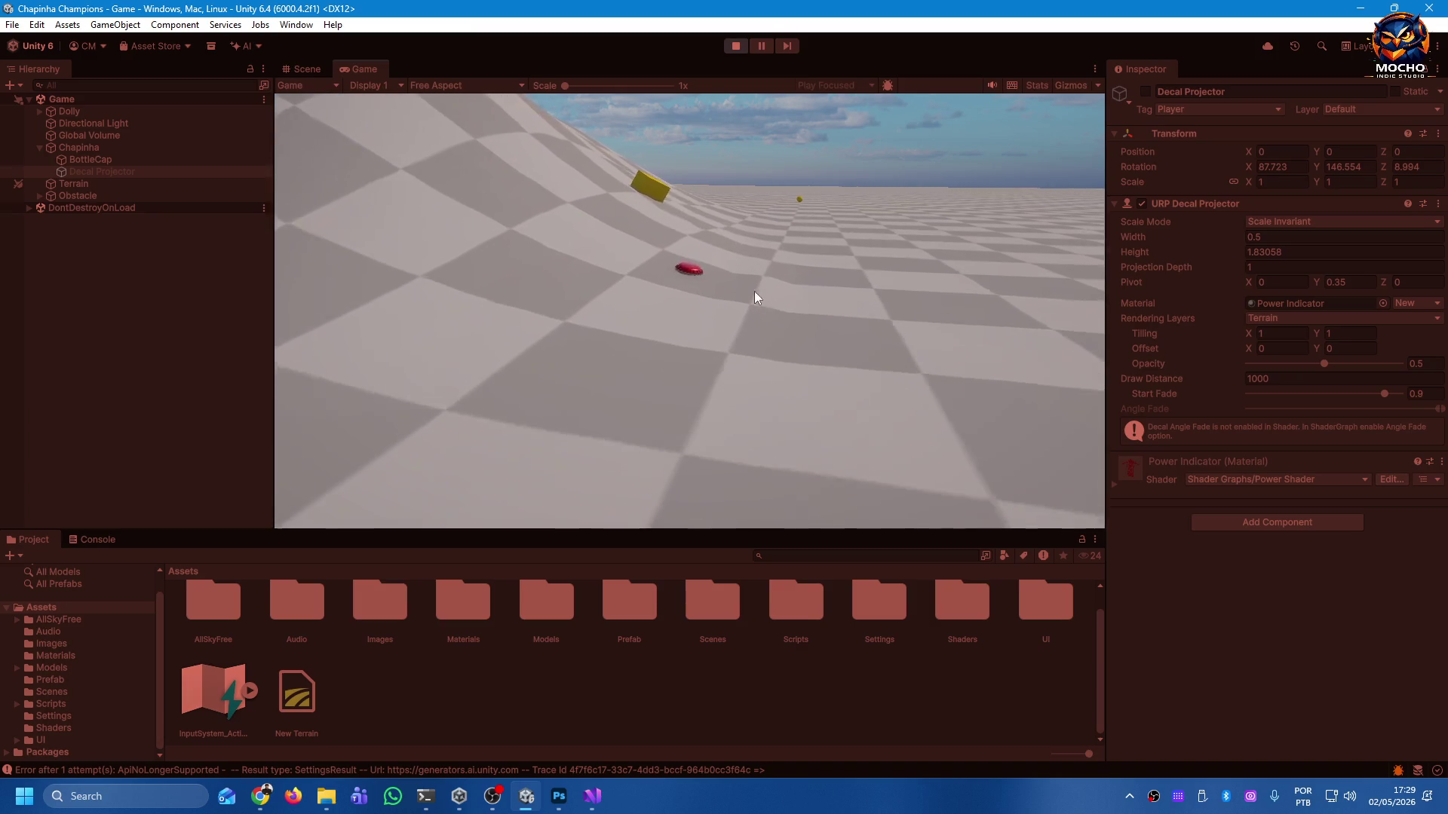
{"action": "mouse_move", "coordinate": [693, 292]}
{"action": "left_mouse_down"}
{"action": "mouse_move", "coordinate": [737, 421]}
{"action": "mouse_move", "coordinate": [763, 427]}
{"action": "left_mouse_up"}
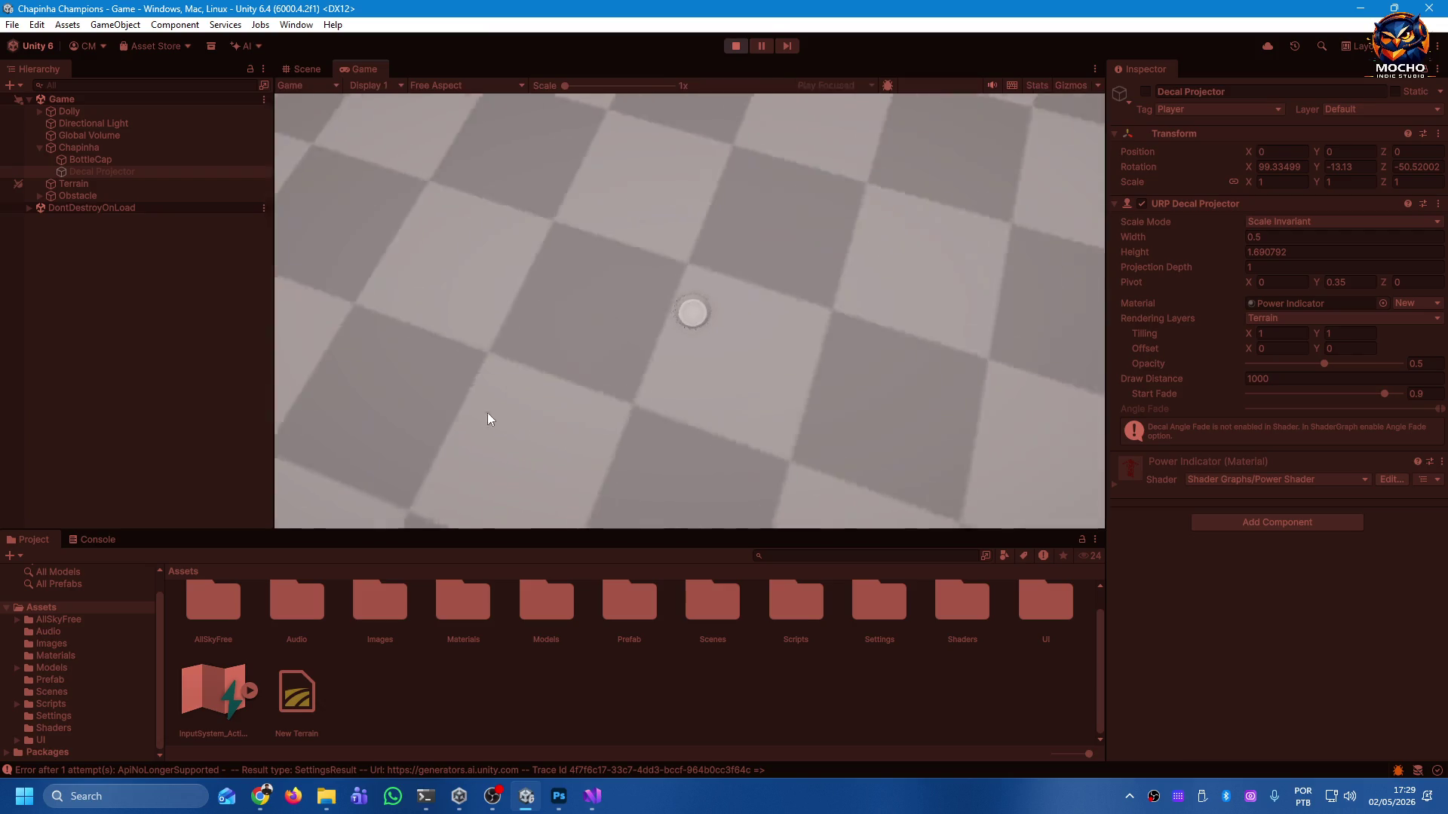
Take six more shots around the yellow ball with the red power arrow, then stop Play mode.
{"action": "left_click_drag", "start_coordinate": [688, 317], "coordinate": [676, 413]}
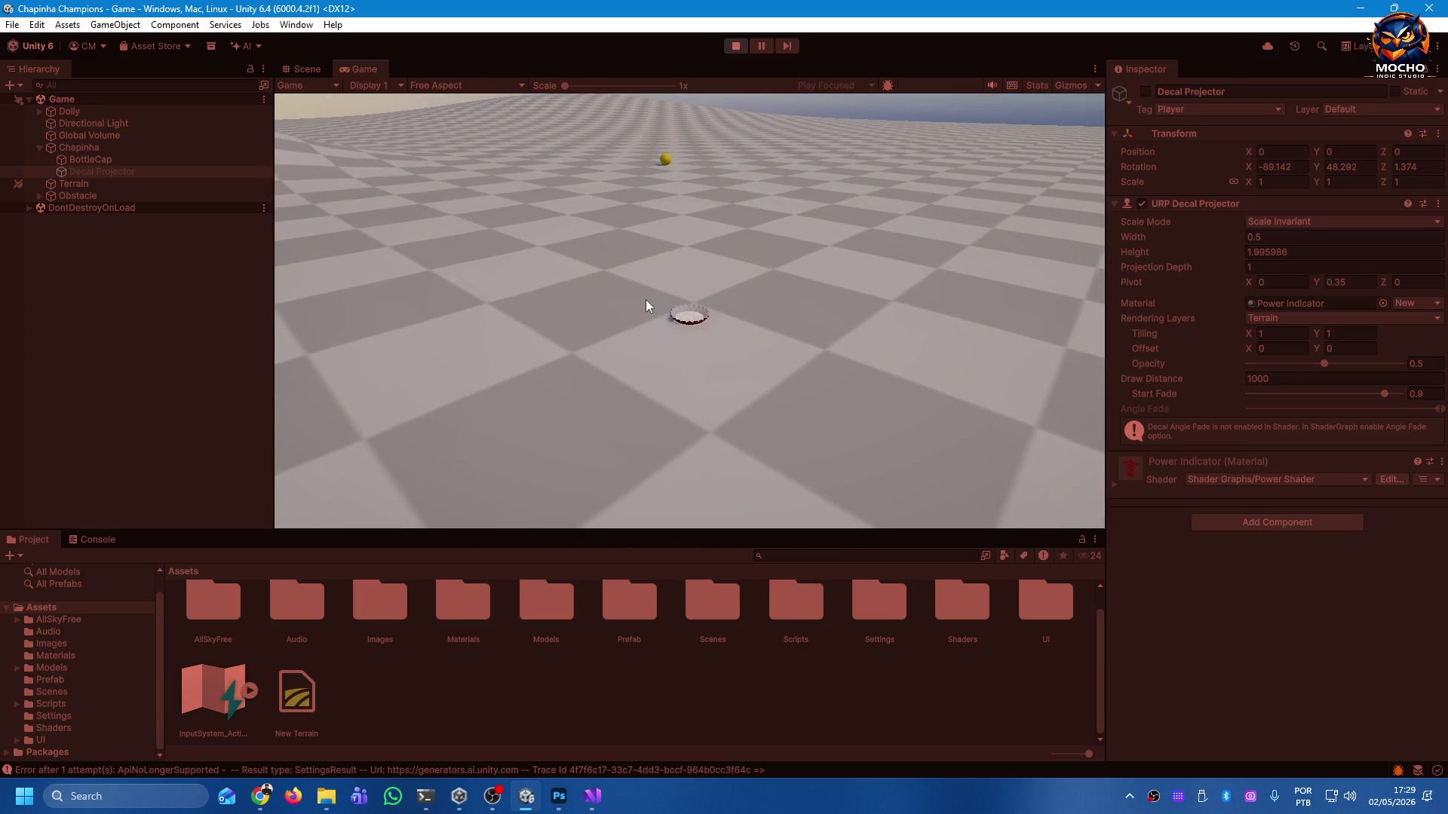
{"action": "left_click_drag", "start_coordinate": [669, 311], "coordinate": [672, 413]}
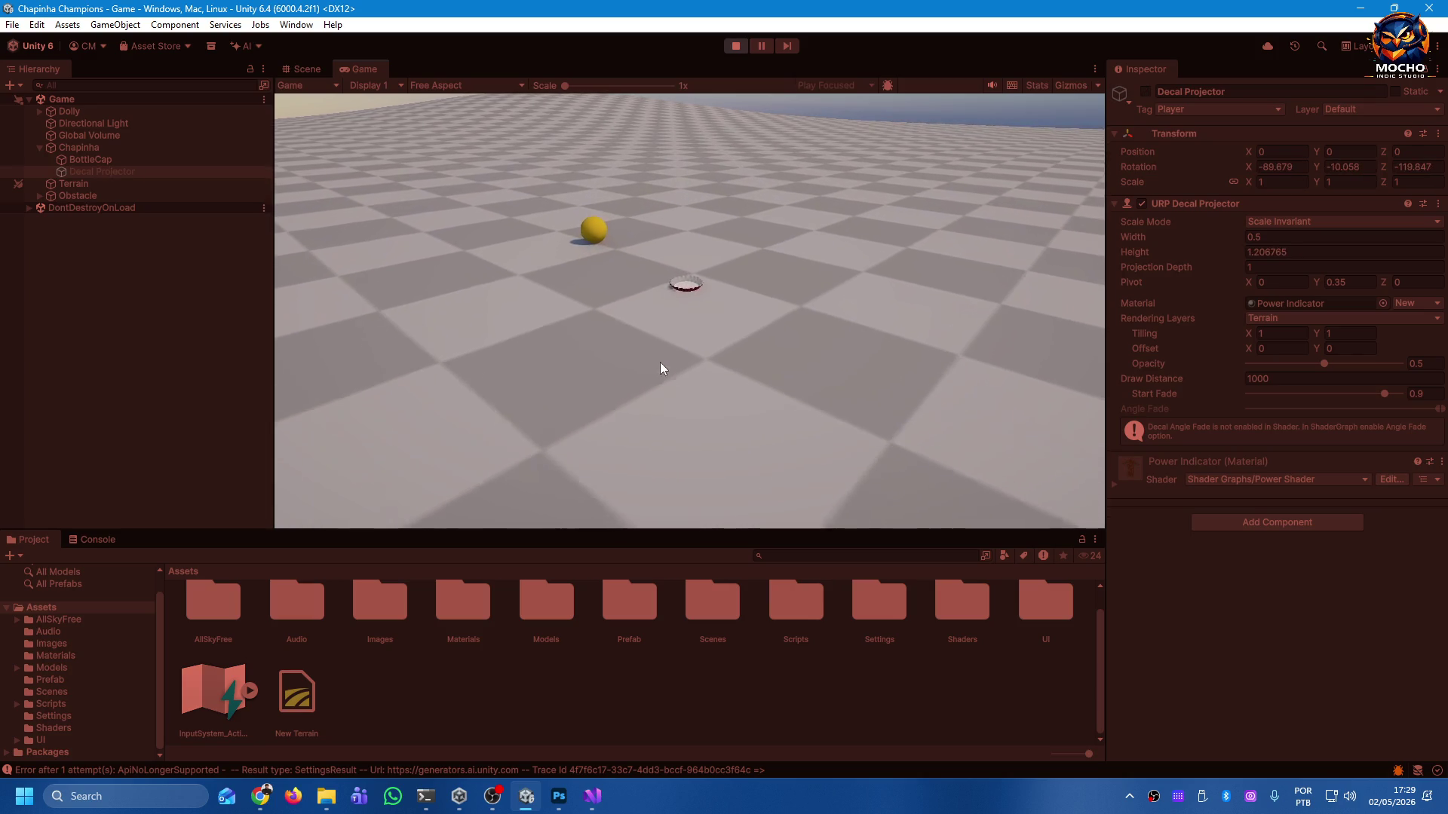
{"action": "left_click_drag", "start_coordinate": [720, 335], "coordinate": [661, 389]}
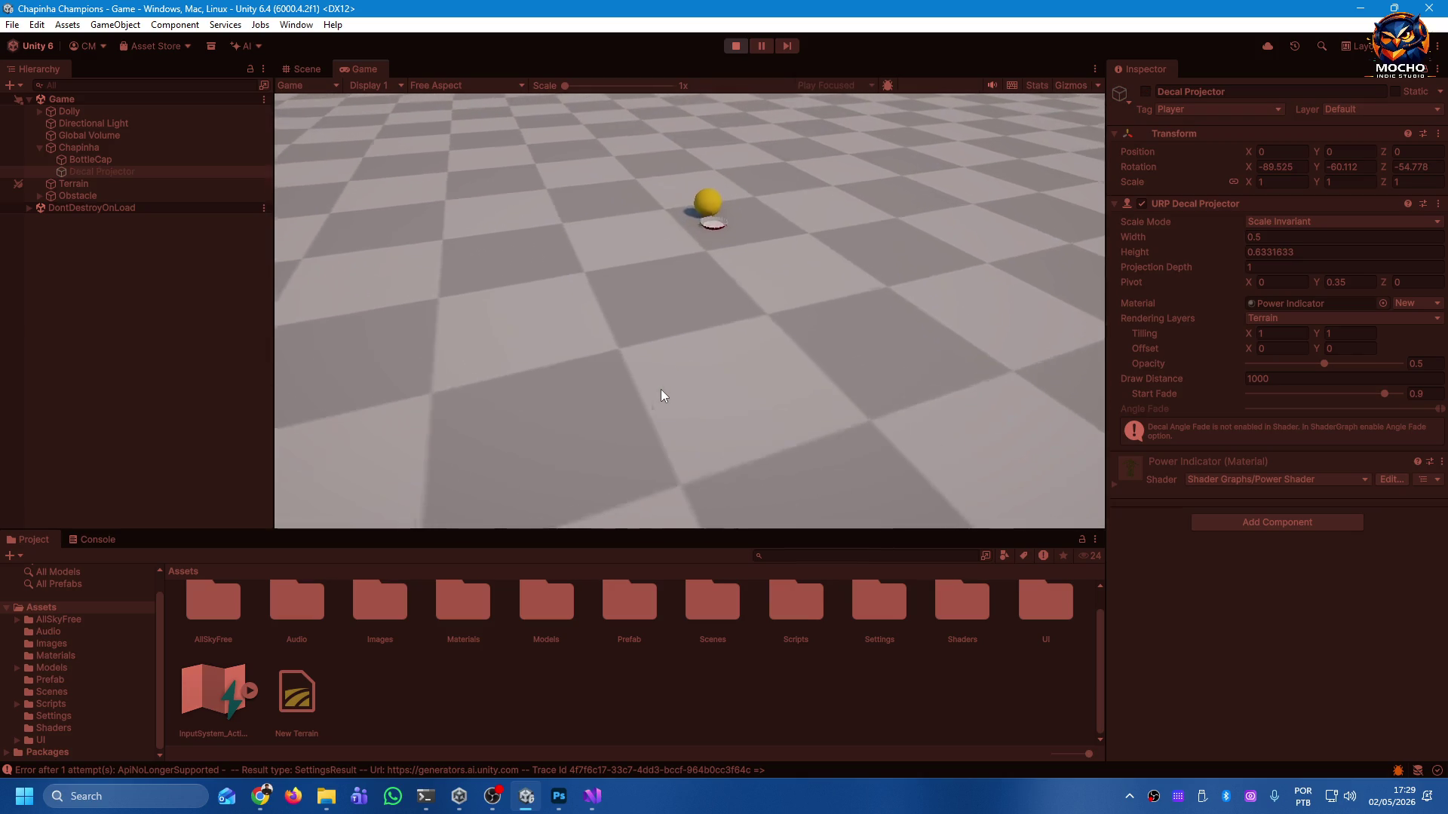
{"action": "mouse_move", "coordinate": [694, 336]}
{"action": "left_mouse_down"}
{"action": "mouse_move", "coordinate": [664, 344]}
{"action": "mouse_move", "coordinate": [658, 389]}
{"action": "left_mouse_up"}
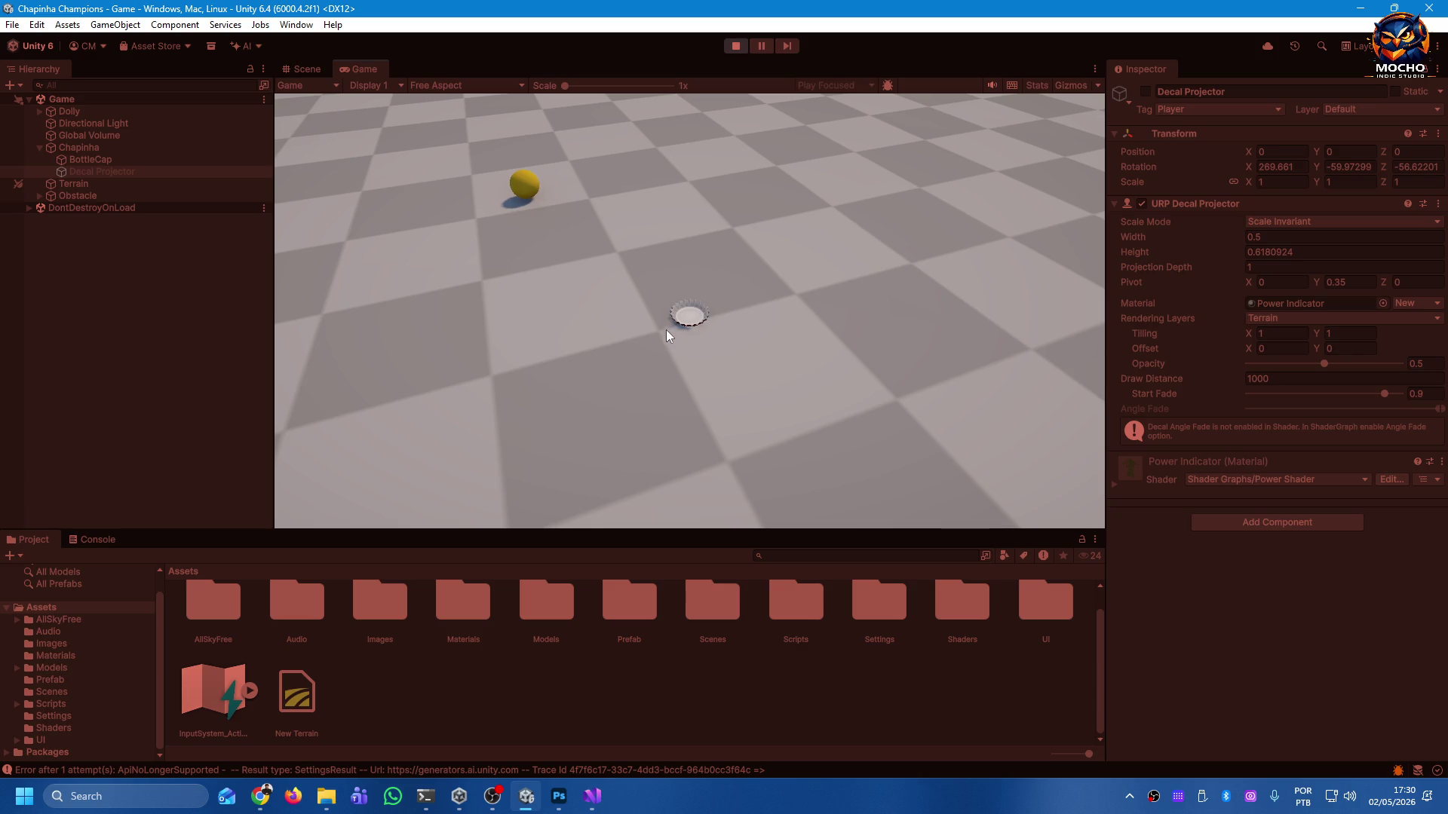
{"action": "mouse_move", "coordinate": [698, 316]}
{"action": "left_mouse_down"}
{"action": "mouse_move", "coordinate": [780, 373]}
{"action": "mouse_move", "coordinate": [794, 236]}
{"action": "mouse_move", "coordinate": [562, 264]}
{"action": "mouse_move", "coordinate": [807, 374]}
{"action": "mouse_move", "coordinate": [608, 177]}
{"action": "mouse_move", "coordinate": [607, 387]}
{"action": "mouse_move", "coordinate": [717, 368]}
{"action": "mouse_move", "coordinate": [807, 392]}
{"action": "left_mouse_up"}
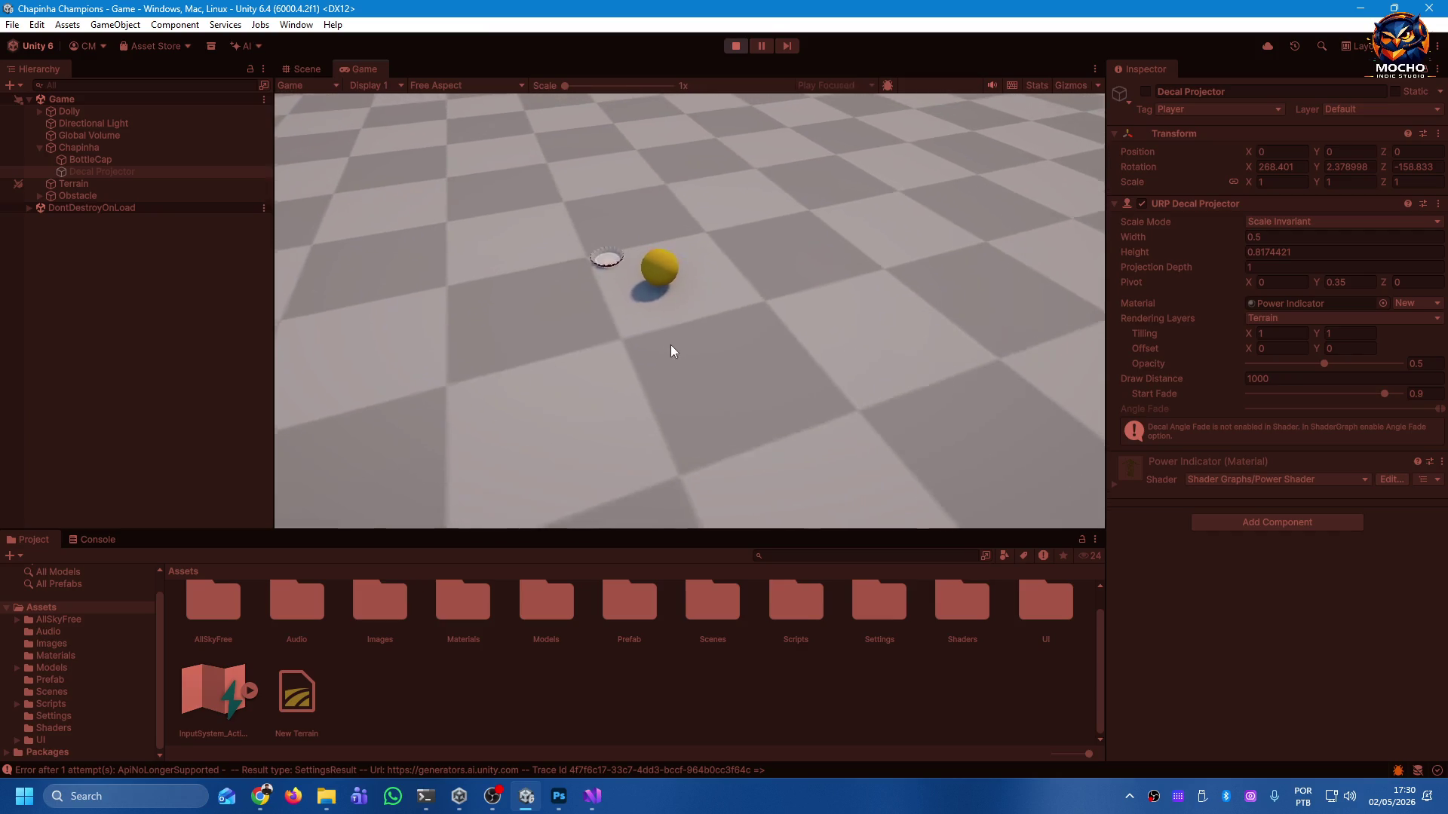
{"action": "mouse_move", "coordinate": [680, 325]}
{"action": "left_mouse_down"}
{"action": "mouse_move", "coordinate": [674, 460]}
{"action": "mouse_move", "coordinate": [690, 327]}
{"action": "mouse_move", "coordinate": [650, 505]}
{"action": "mouse_move", "coordinate": [681, 586]}
{"action": "left_mouse_up"}
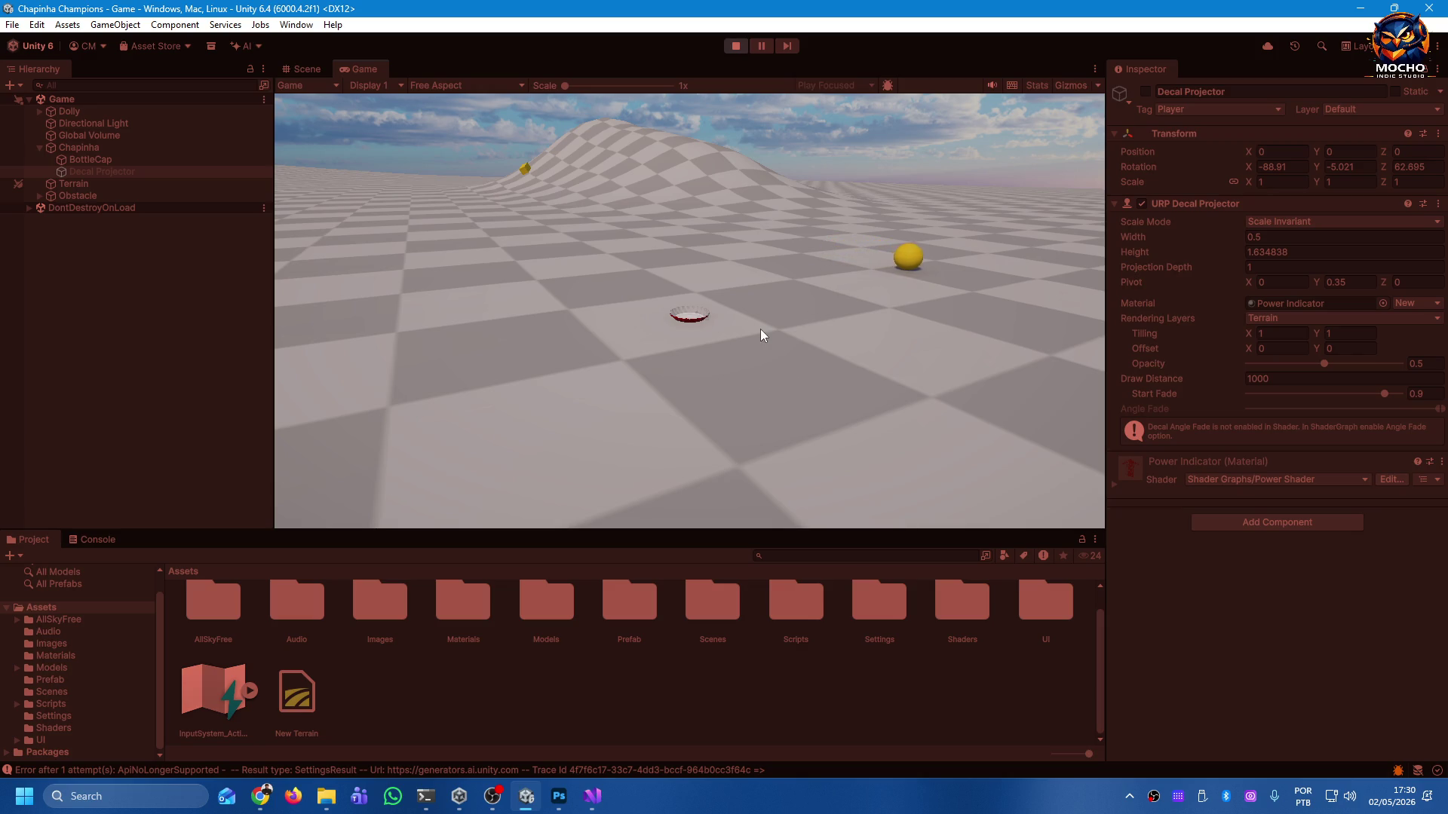
{"action": "left_click", "coordinate": [735, 47]}
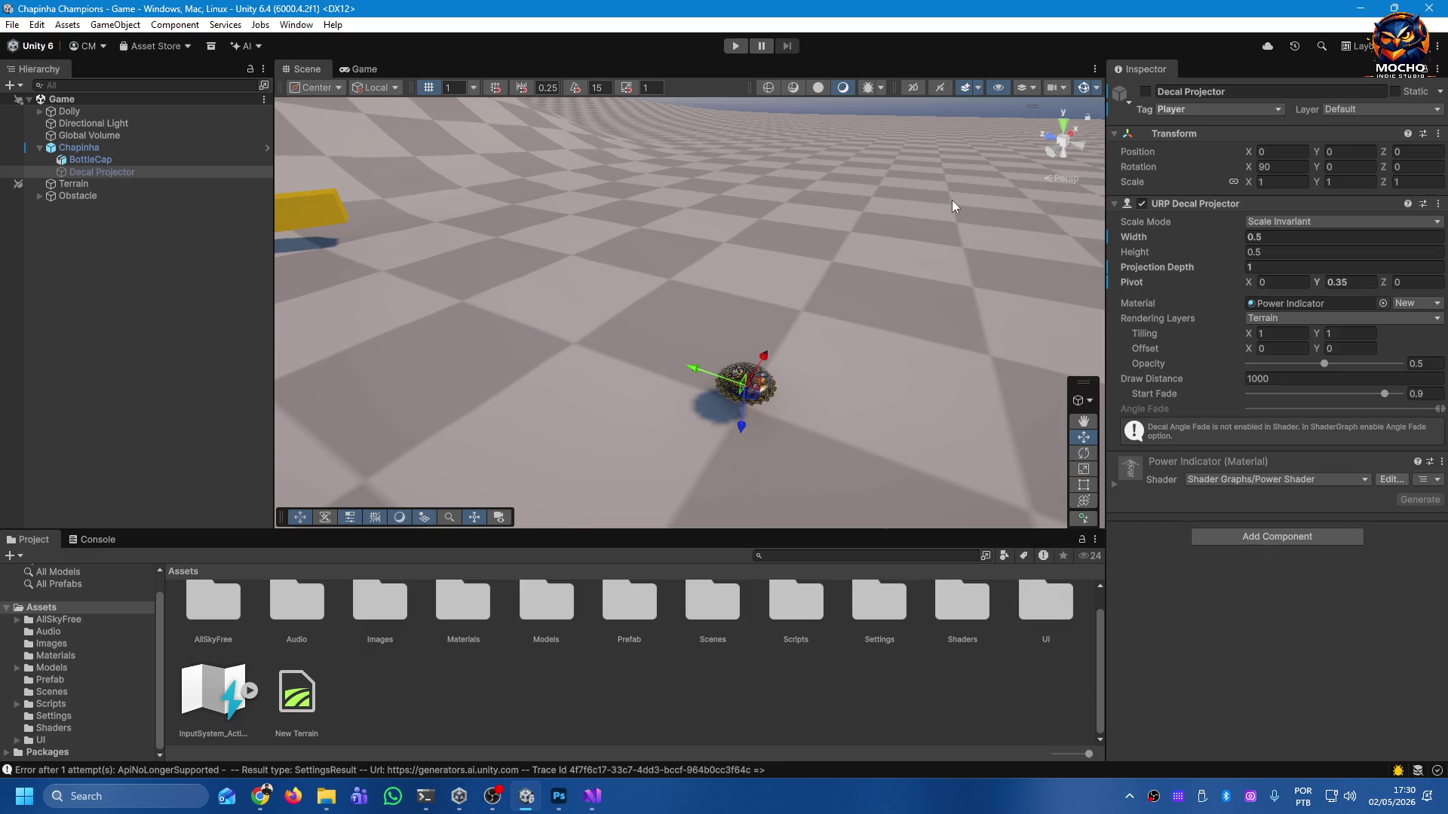
Deselect the Decal Projector and orbit the Scene view to centre the cap's owl artwork.
{"action": "left_click", "coordinate": [716, 414]}
{"action": "mouse_move", "coordinate": [866, 415]}
{"action": "left_mouse_down"}
{"action": "mouse_move", "coordinate": [812, 451]}
{"action": "mouse_move", "coordinate": [737, 449]}
{"action": "mouse_move", "coordinate": [636, 397]}
{"action": "mouse_move", "coordinate": [639, 513]}
{"action": "left_mouse_up"}
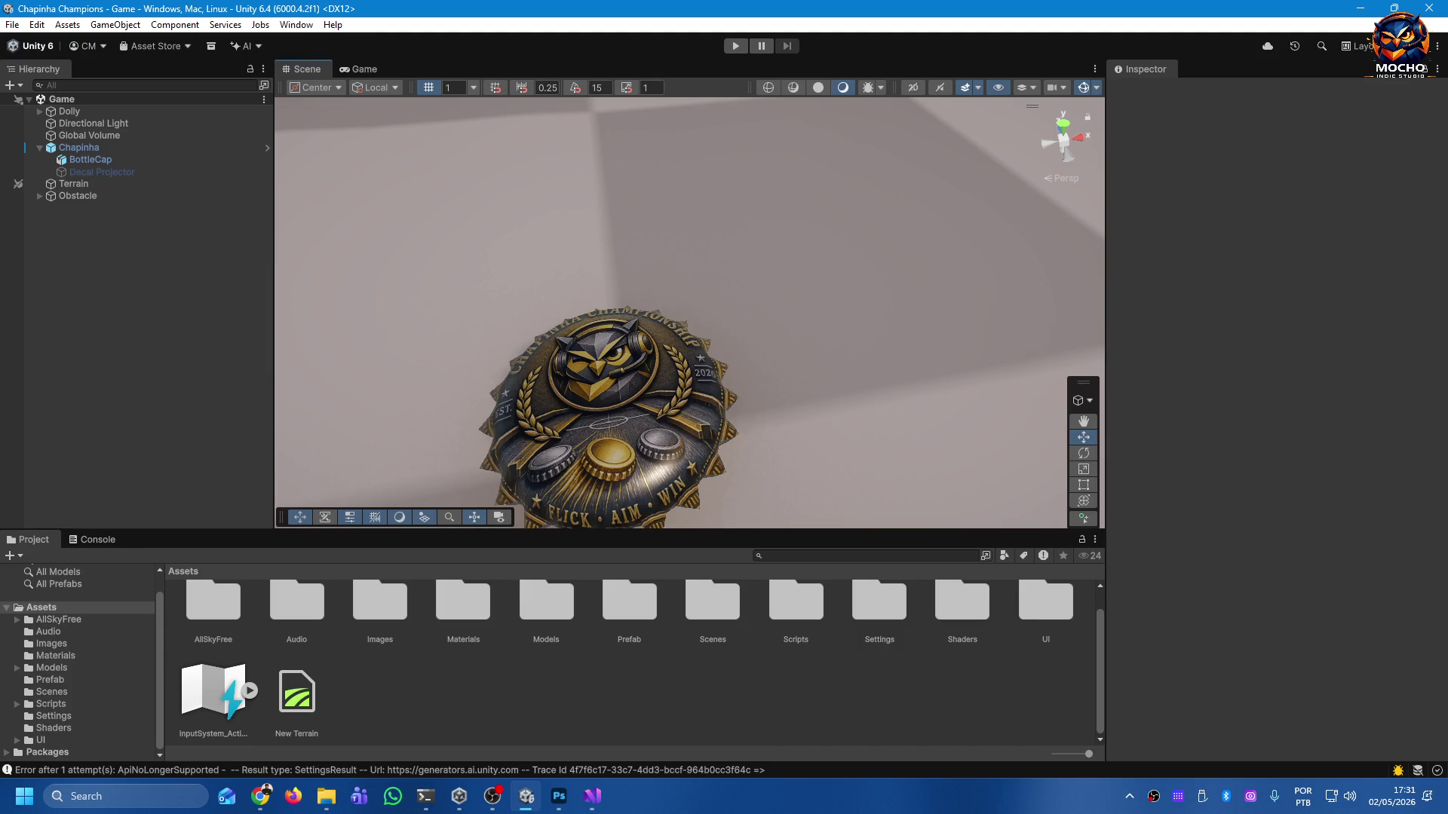
{"action": "mouse_move", "coordinate": [632, 381]}
{"action": "left_mouse_down"}
{"action": "mouse_move", "coordinate": [556, 423]}
{"action": "mouse_move", "coordinate": [491, 410]}
{"action": "left_mouse_up"}
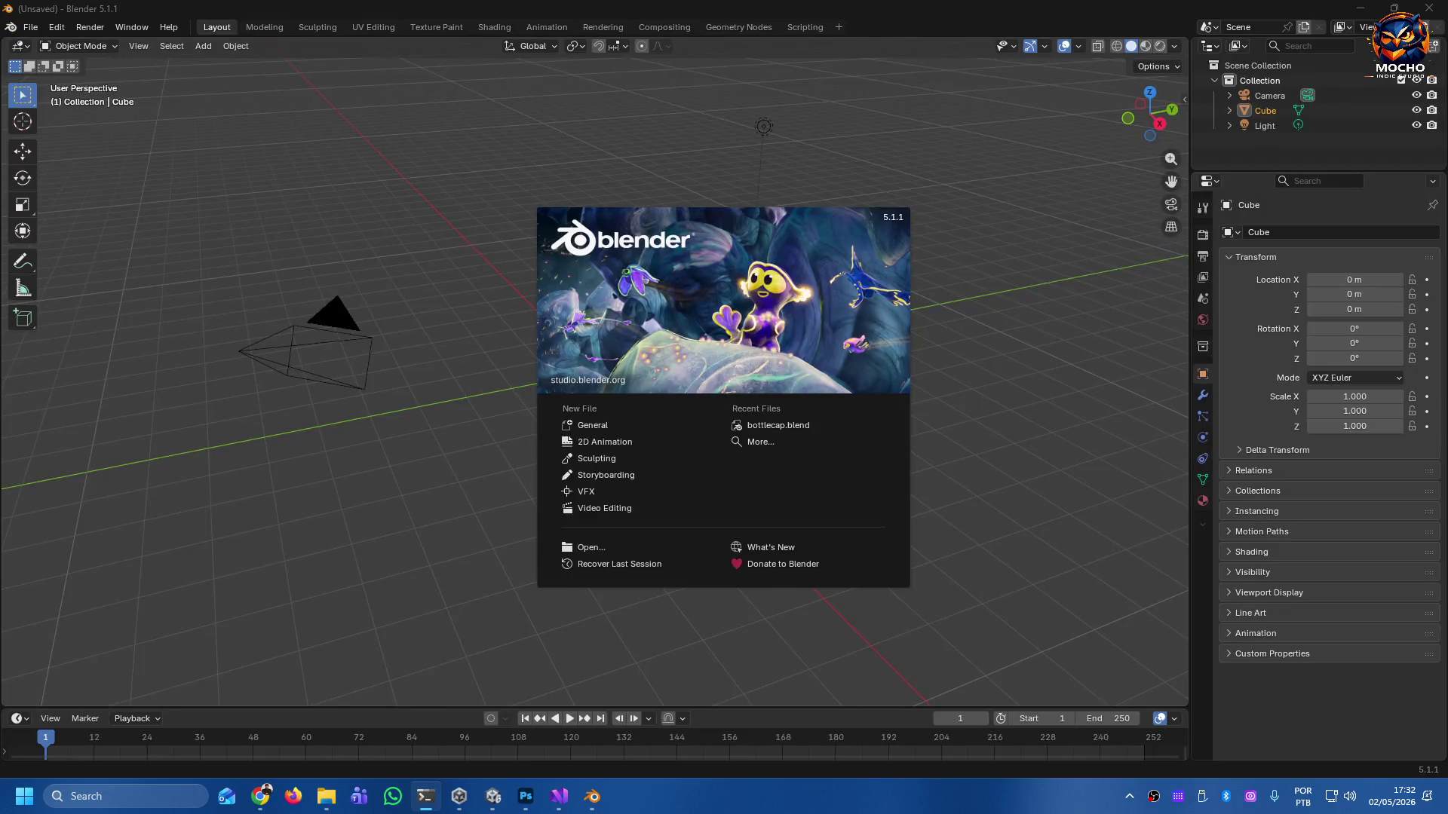
Close the splash screen and delete the default camera, cube and light.
{"action": "left_click", "coordinate": [1026, 336]}
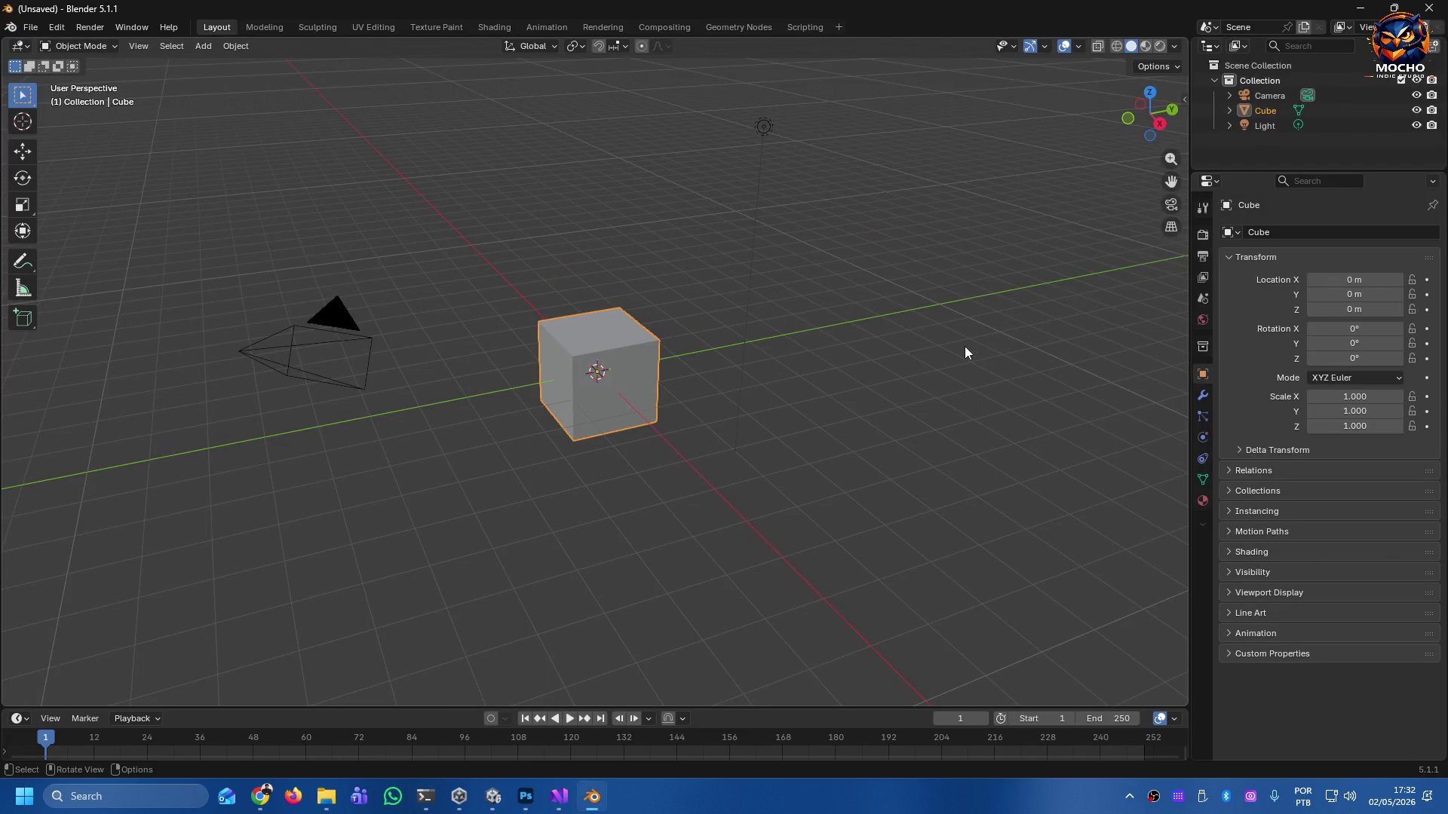
{"action": "key", "text": "a"}
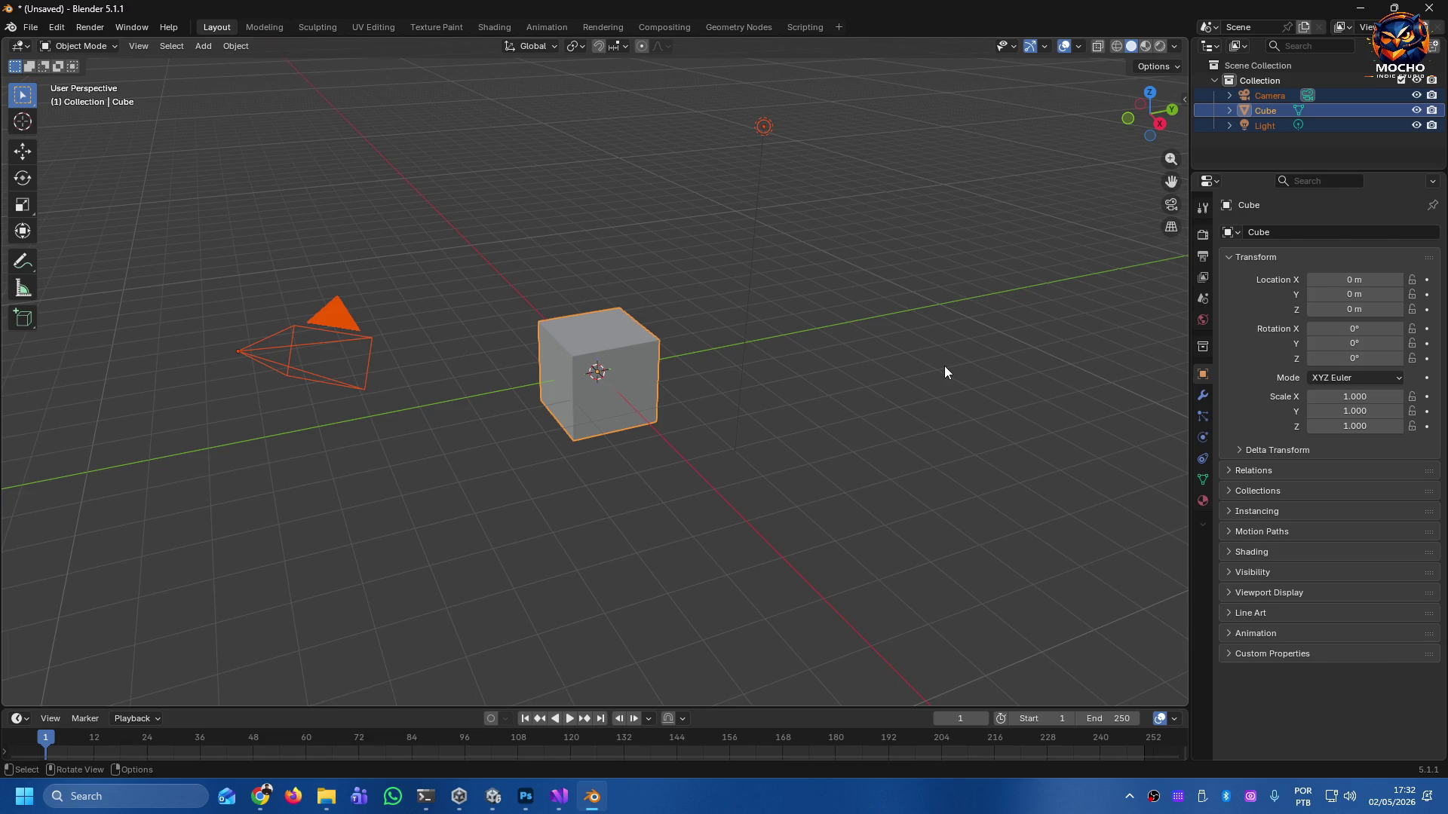
{"action": "key", "text": "Delete"}
Open and close Claude's quick-entry prompt from the system tray, then open the Start menu.
{"action": "left_click", "coordinate": [260, 797]}
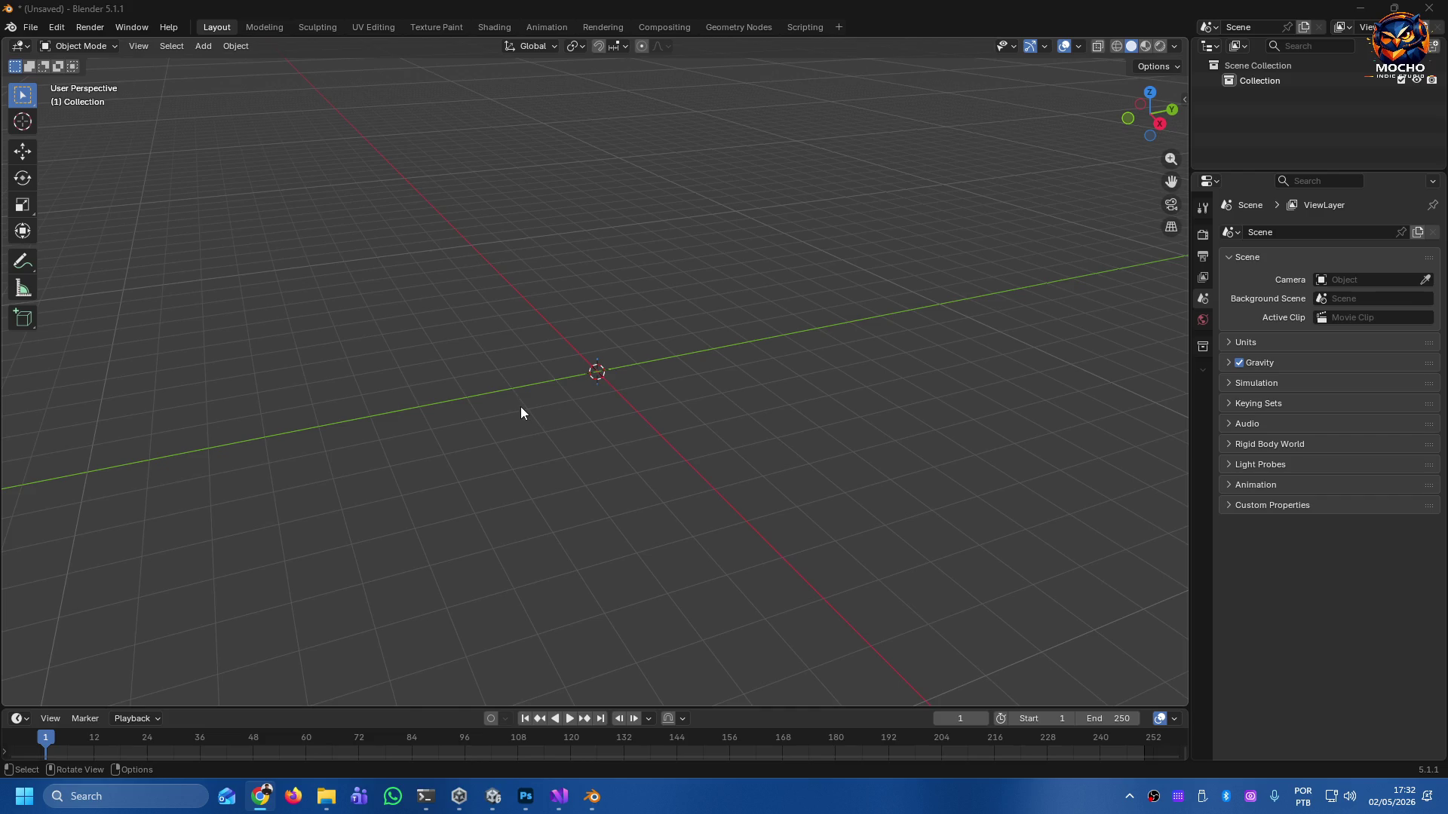
{"action": "left_click", "coordinate": [1128, 798]}
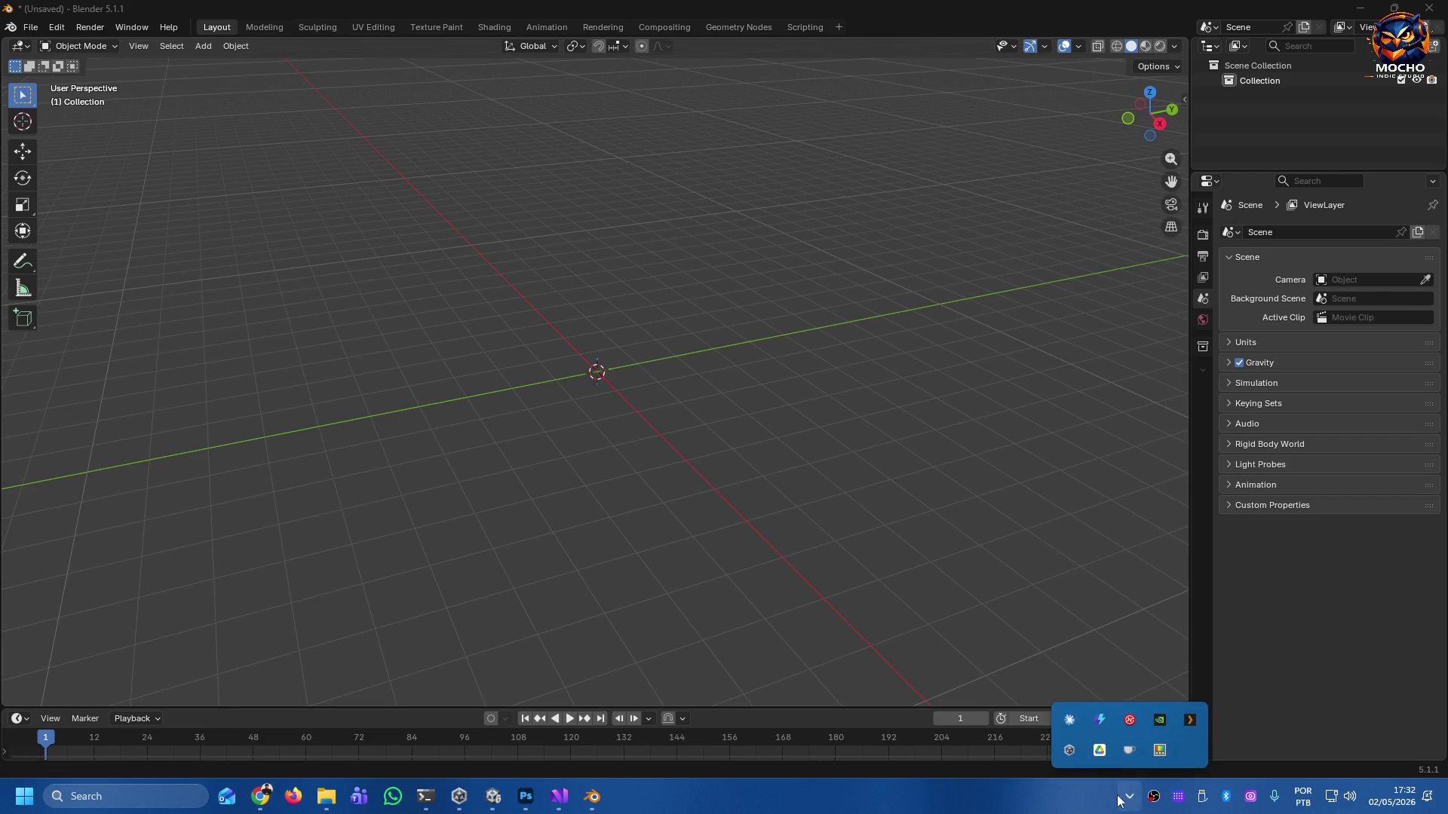
{"action": "left_click", "coordinate": [1070, 721]}
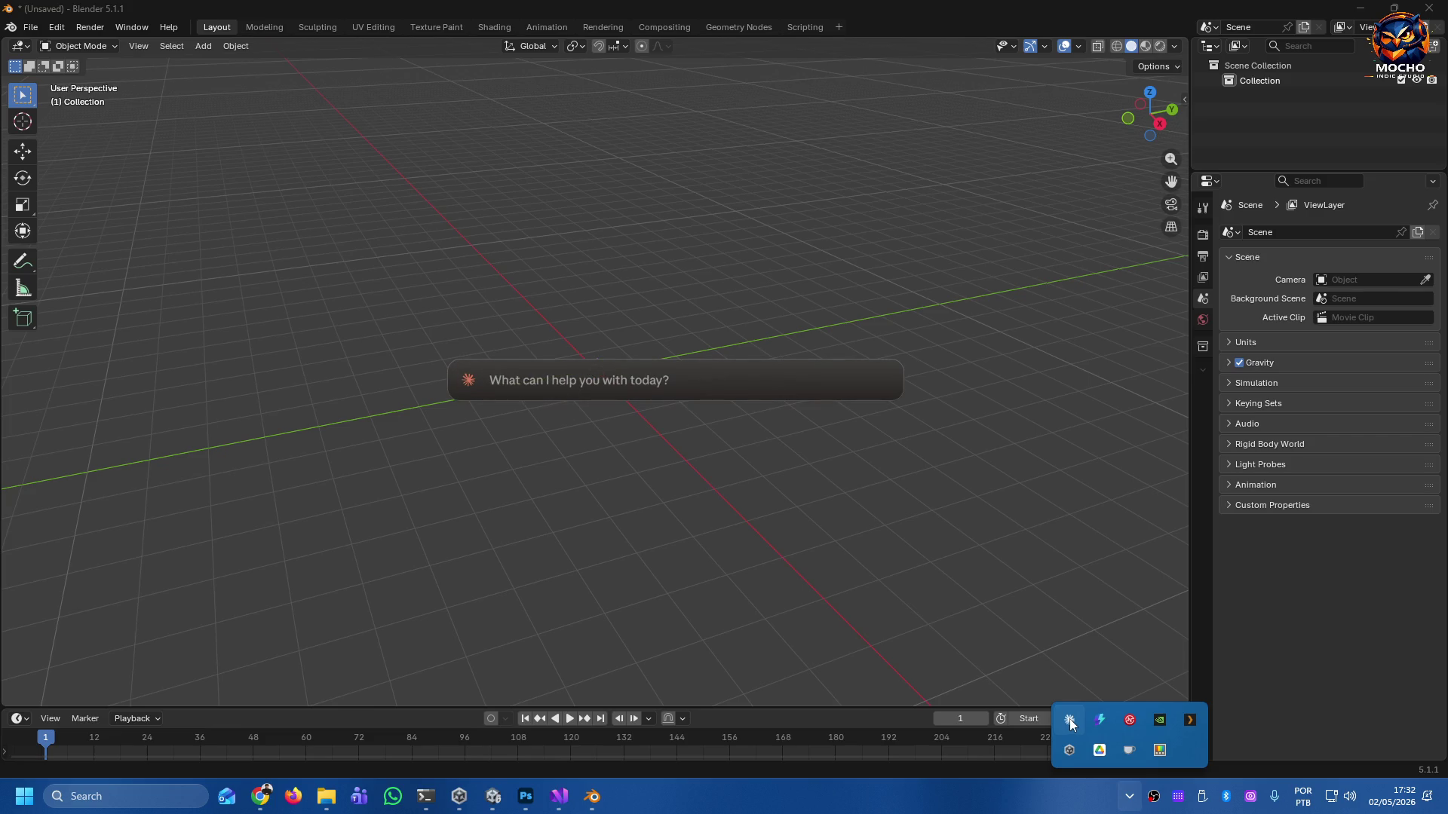
{"action": "left_click", "coordinate": [1070, 721]}
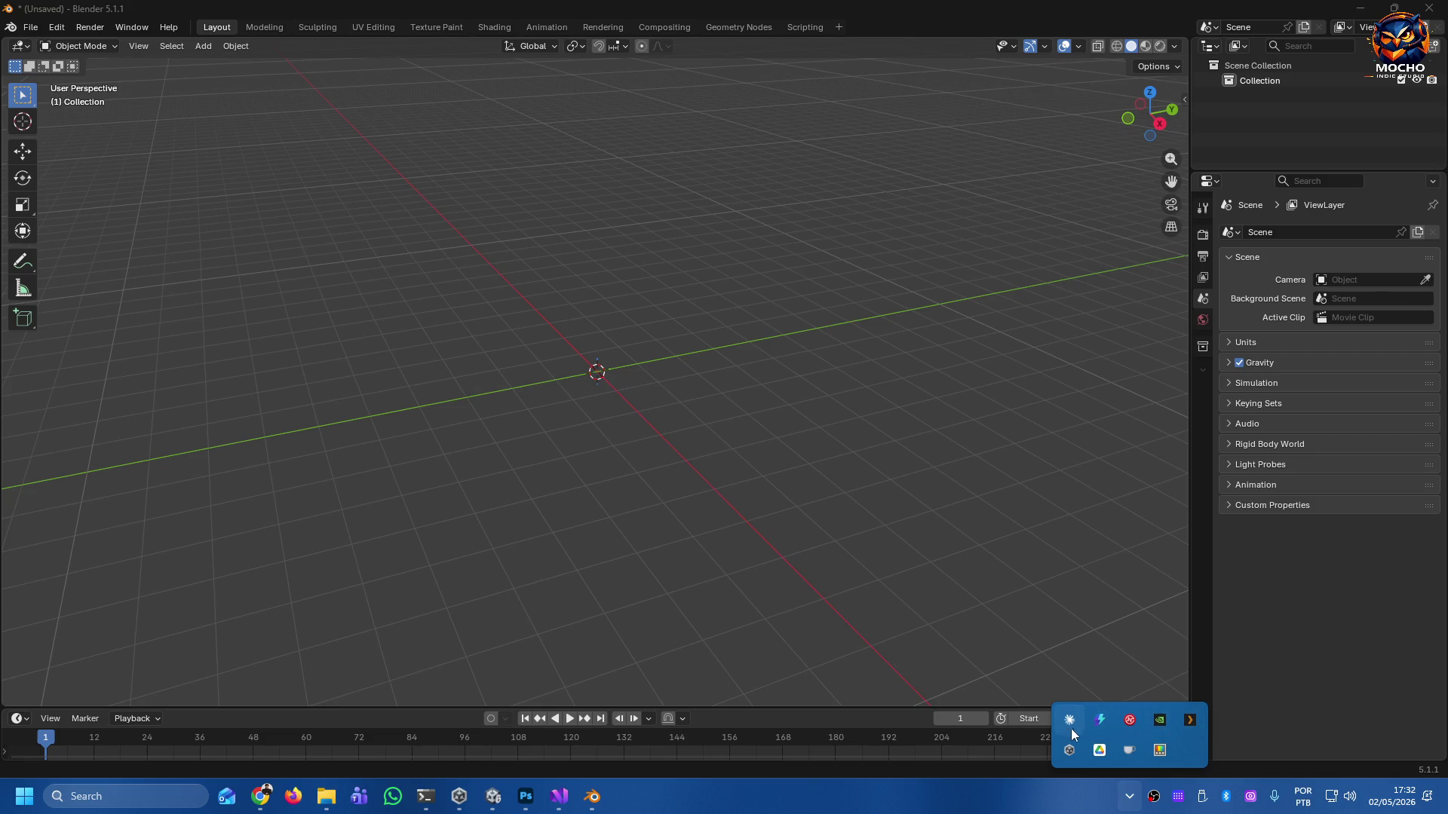
{"action": "left_click", "coordinate": [25, 797]}
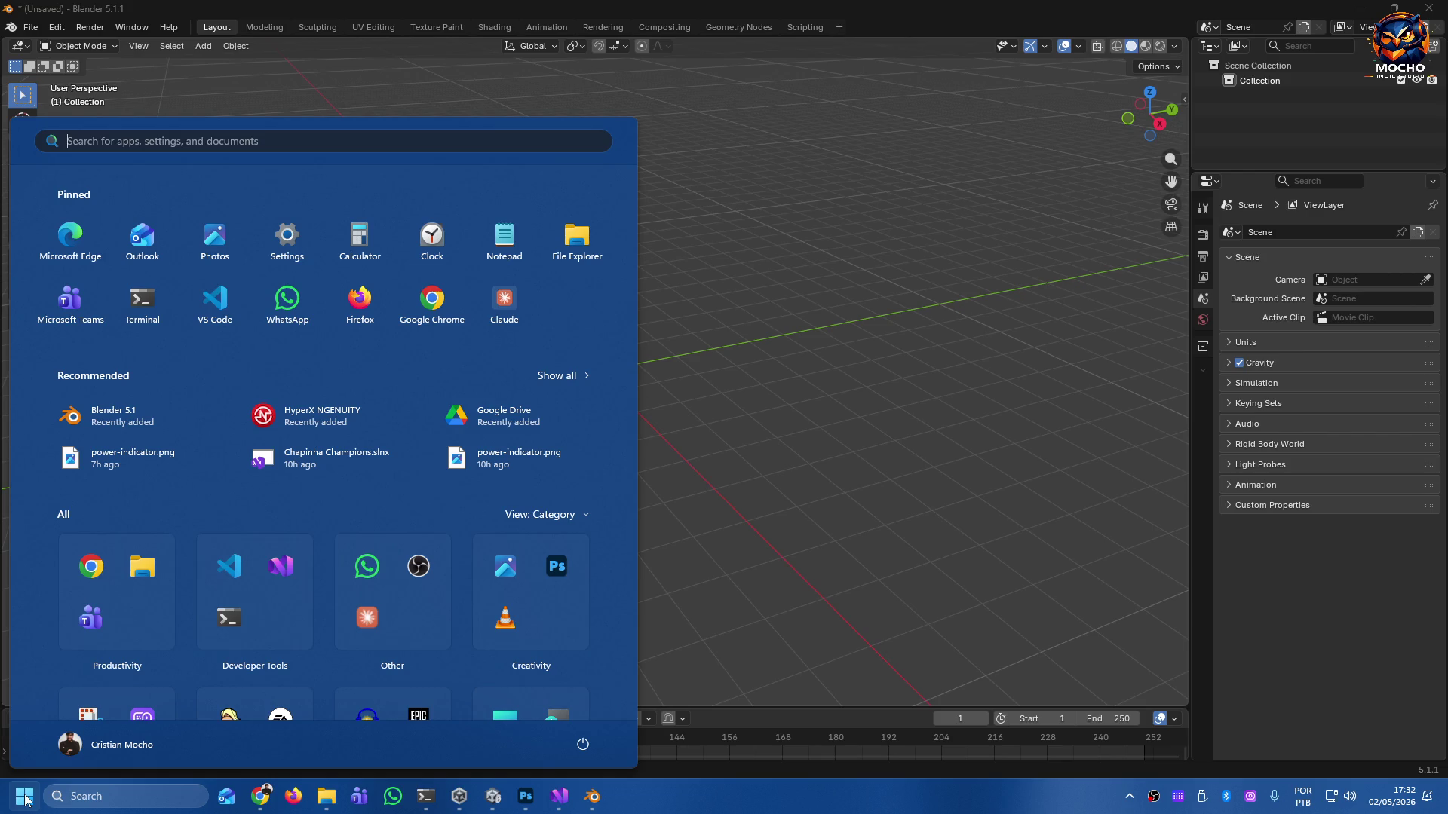
{"action": "left_click", "coordinate": [25, 800]}
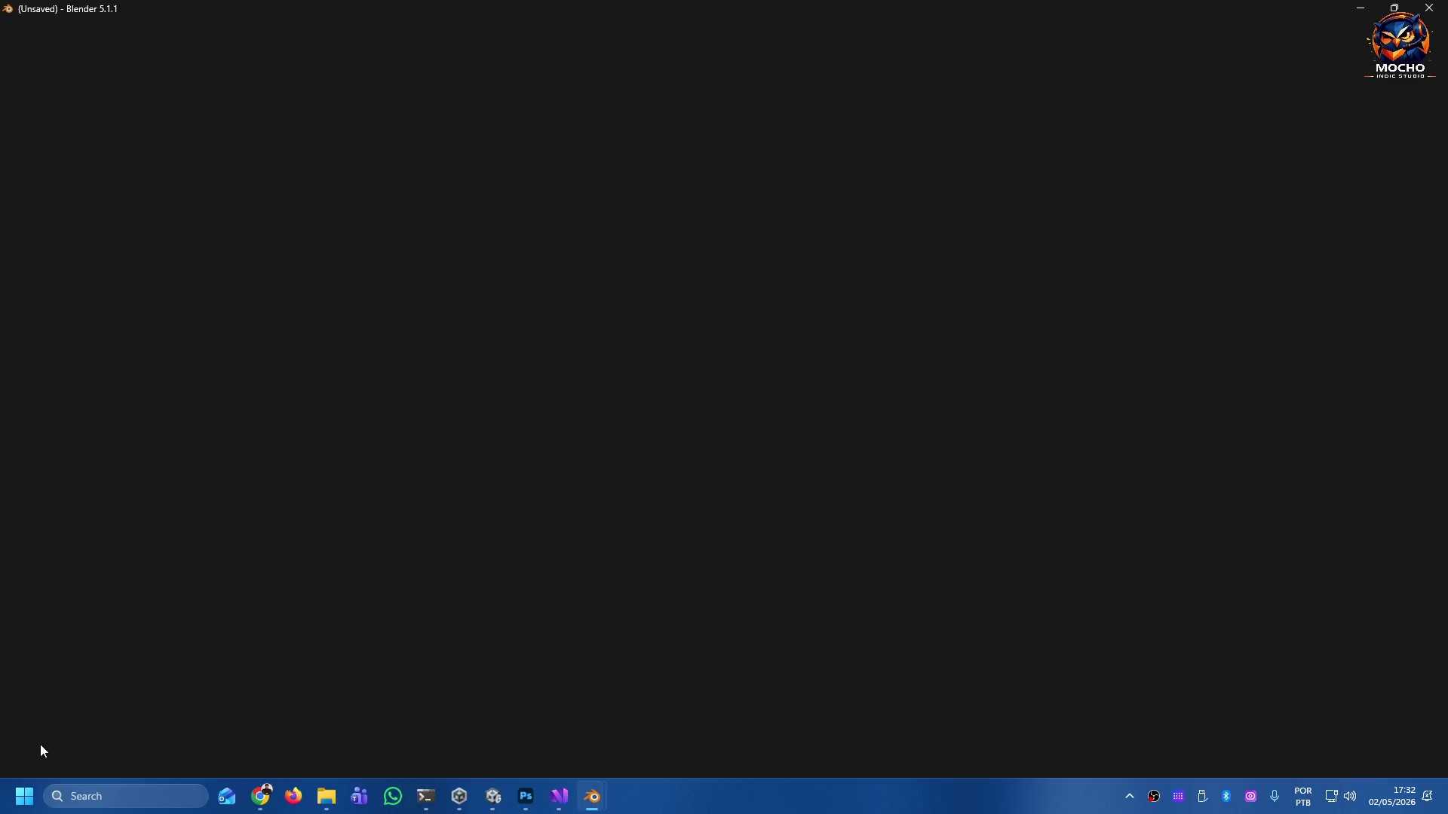
{"action": "mouse_move", "coordinate": [582, 806]}
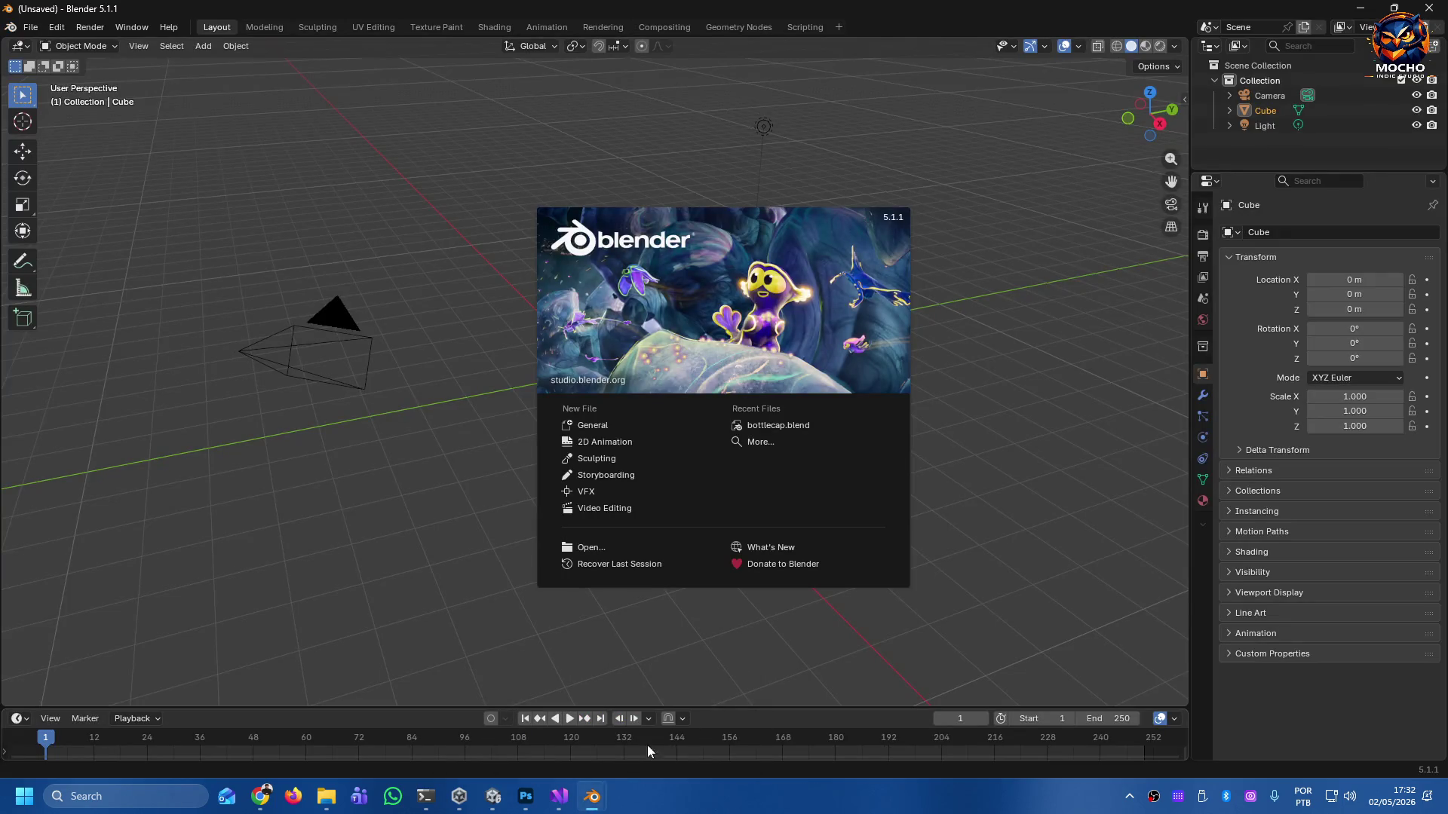
{"action": "mouse_move", "coordinate": [606, 801]}
{"action": "left_click", "coordinate": [741, 668]}
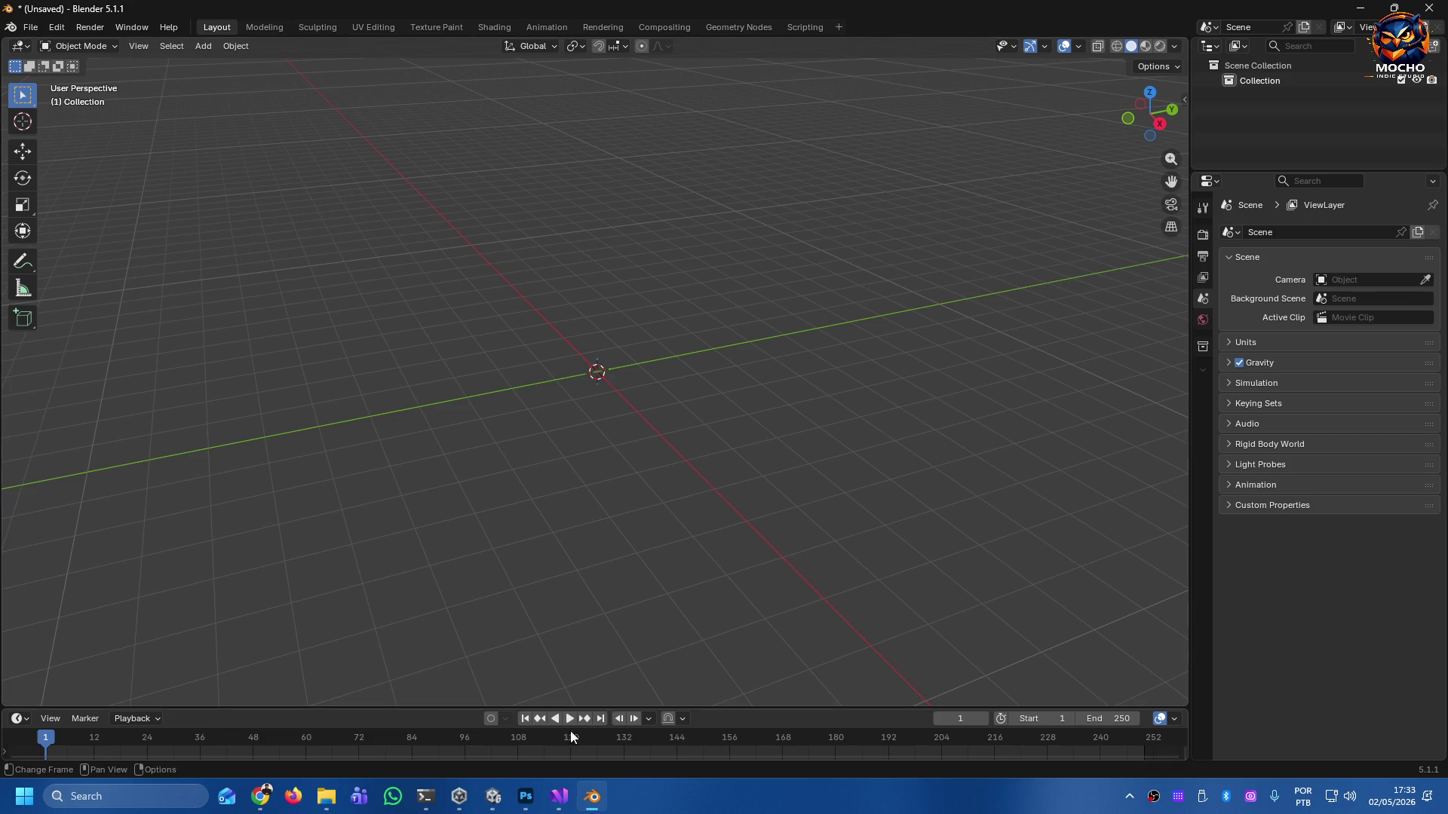
Launch the pinned Claude desktop app from the Start menu and drag its window rightward over Blender.
{"action": "mouse_move", "coordinate": [560, 805]}
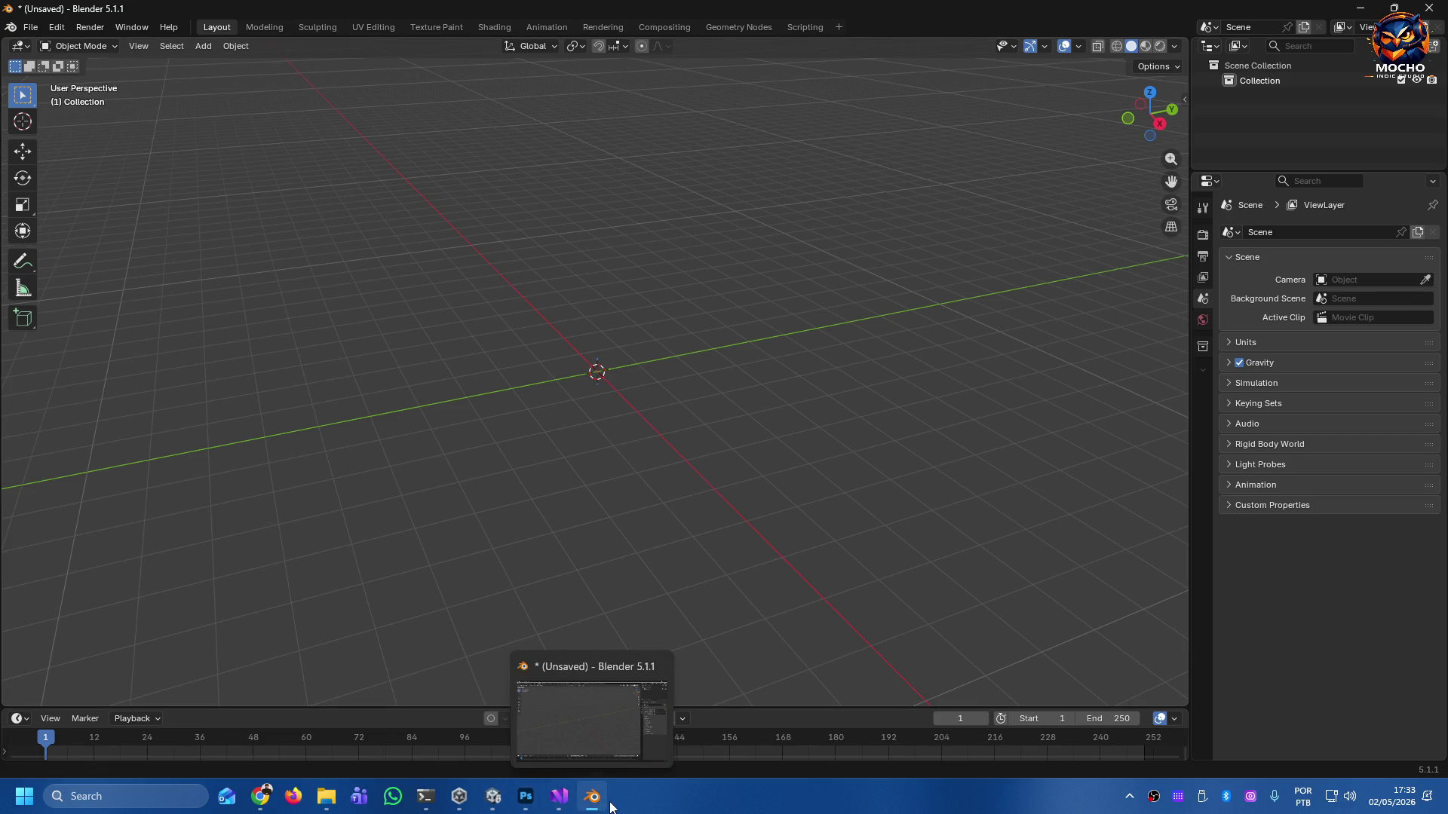
{"action": "mouse_move", "coordinate": [605, 797]}
{"action": "left_click", "coordinate": [24, 796]}
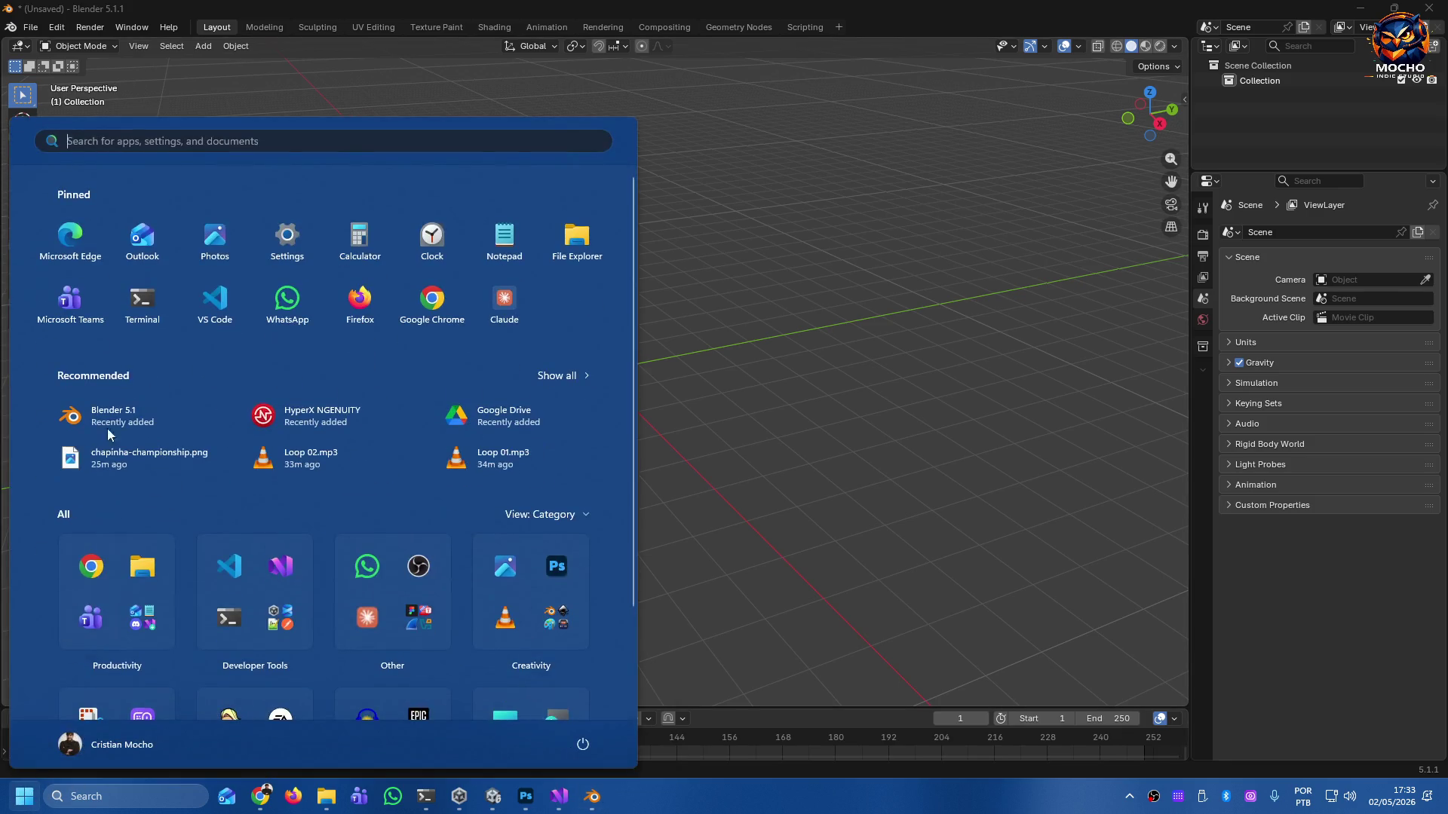
{"action": "left_click", "coordinate": [505, 299]}
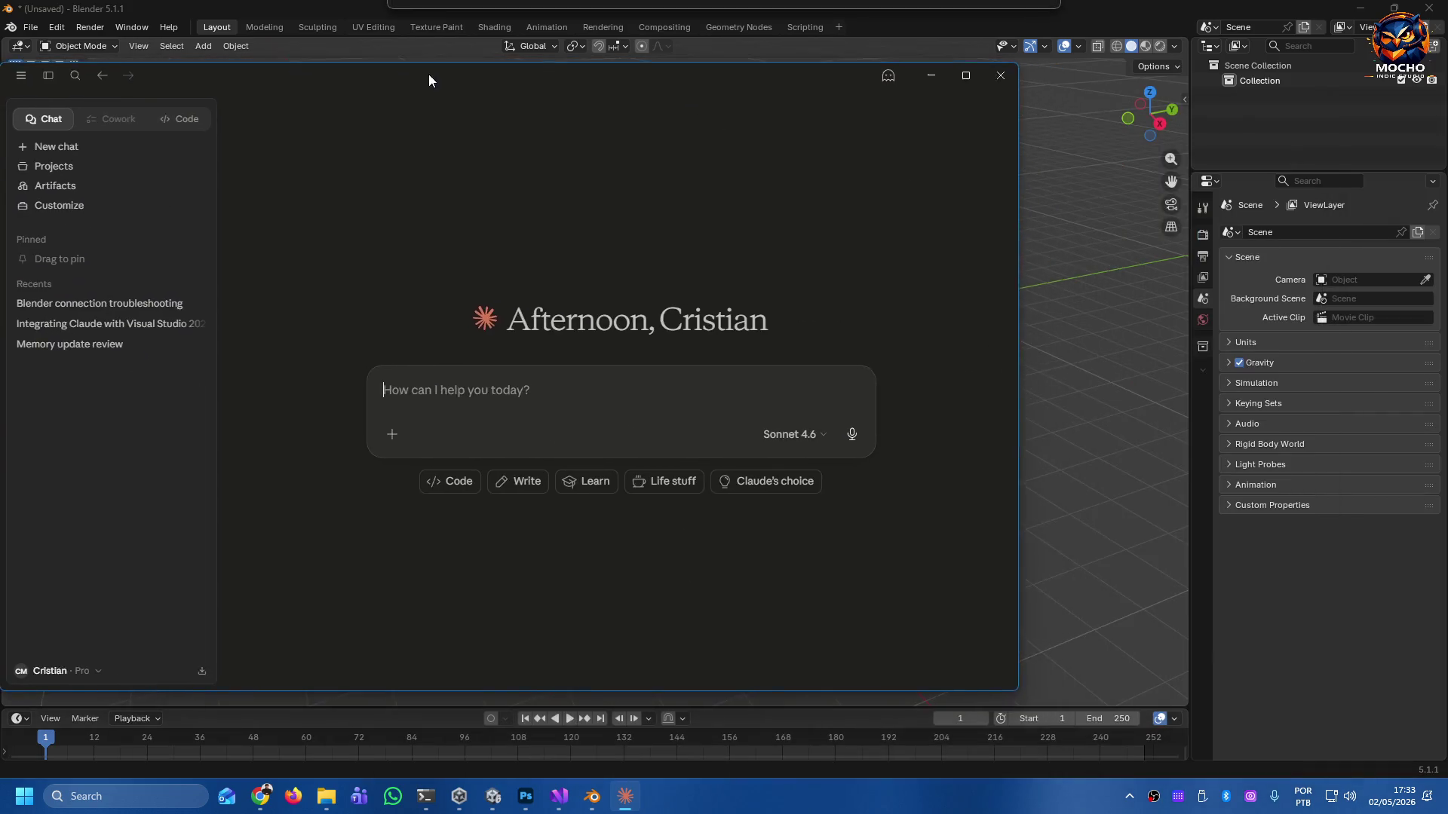
{"action": "left_click_drag", "start_coordinate": [428, 74], "coordinate": [540, 70]}
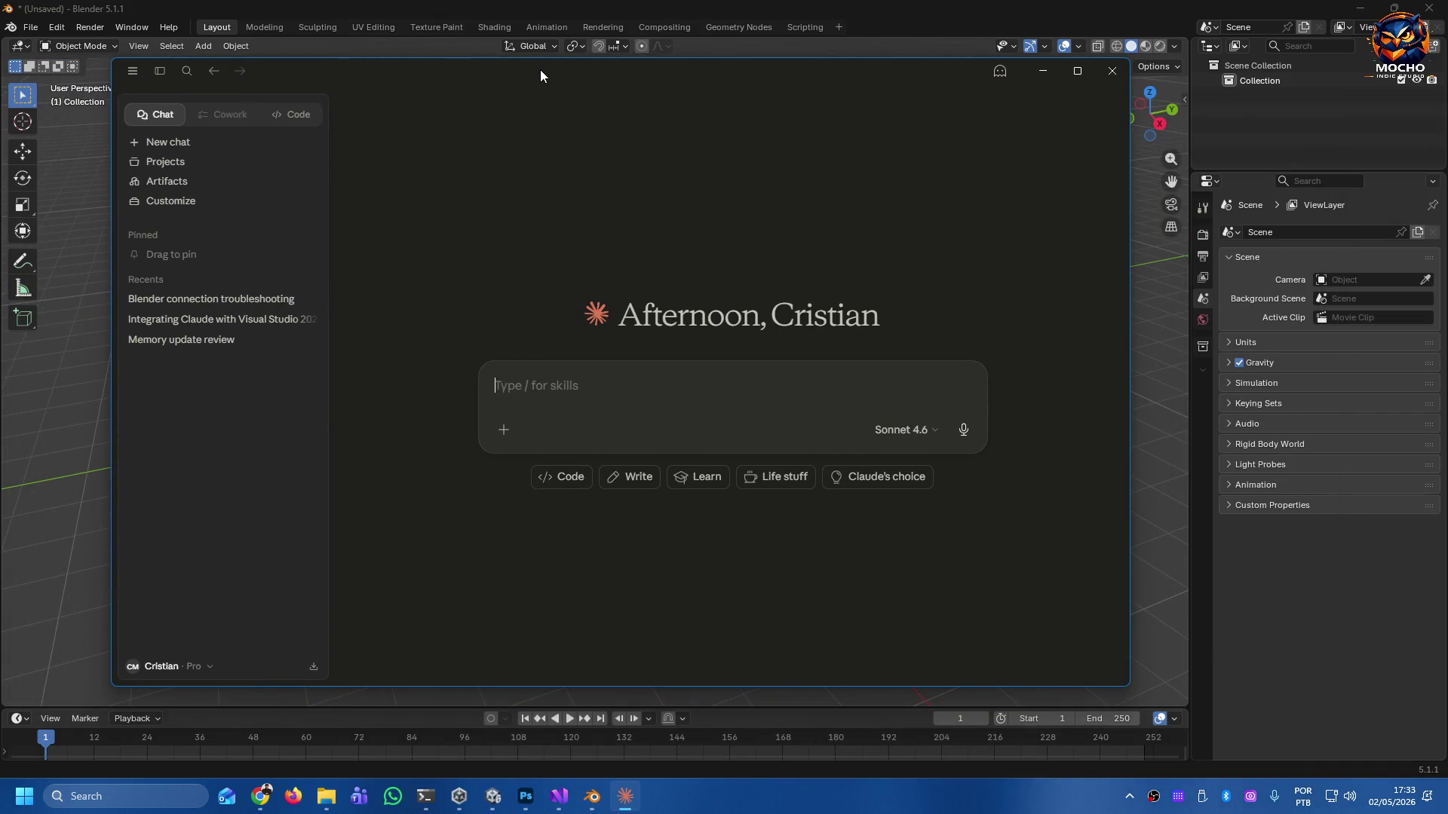
{"action": "mouse_move", "coordinate": [581, 74]}
{"action": "left_mouse_down"}
{"action": "mouse_move", "coordinate": [901, 106]}
{"action": "mouse_move", "coordinate": [1287, 110]}
{"action": "mouse_move", "coordinate": [1297, 80]}
{"action": "mouse_move", "coordinate": [708, 66]}
{"action": "left_mouse_up"}
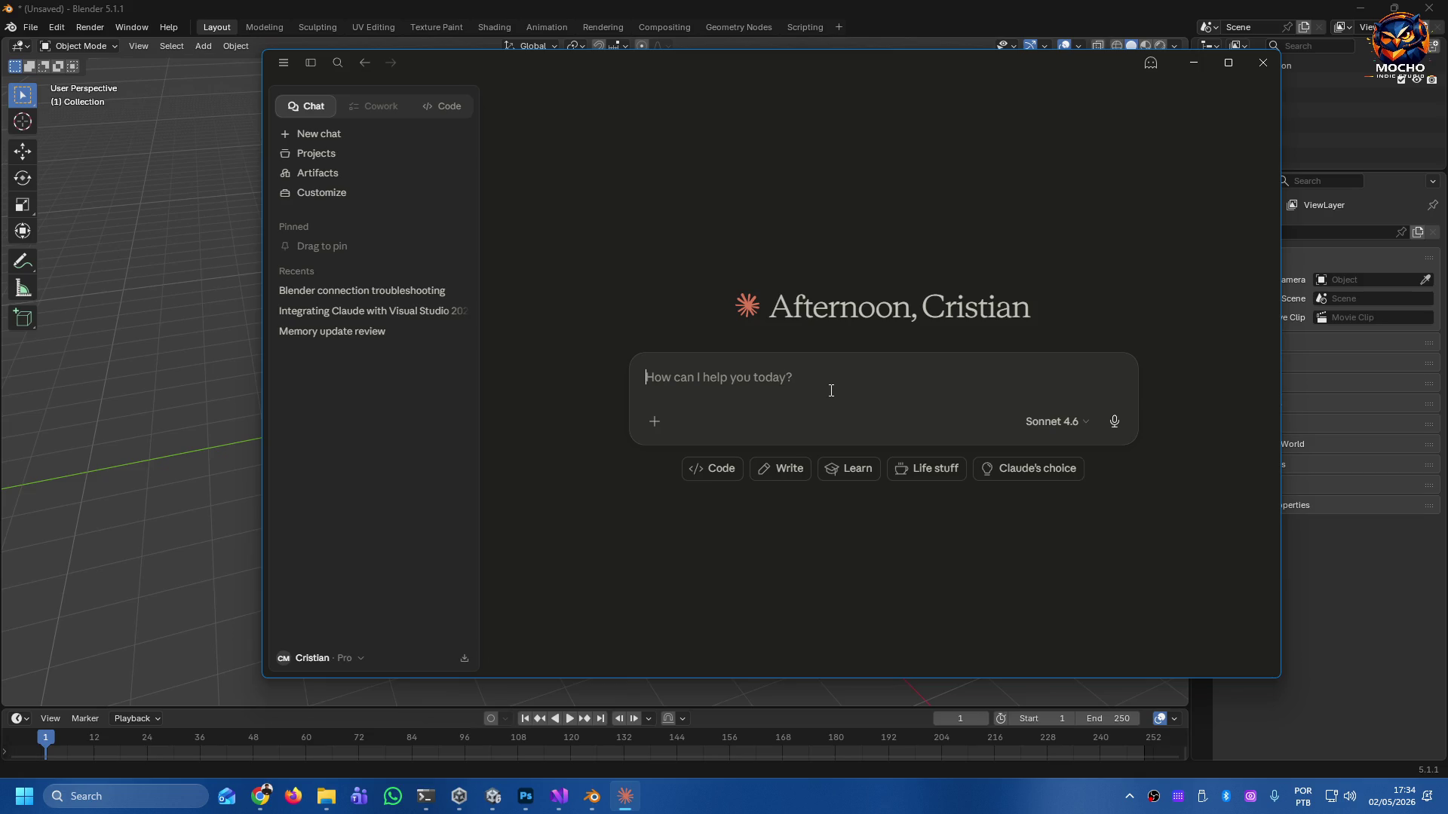
Send Claude the prompt 'connect to Blender and model me a BIC Pen'.
{"action": "type", "text": "con"}
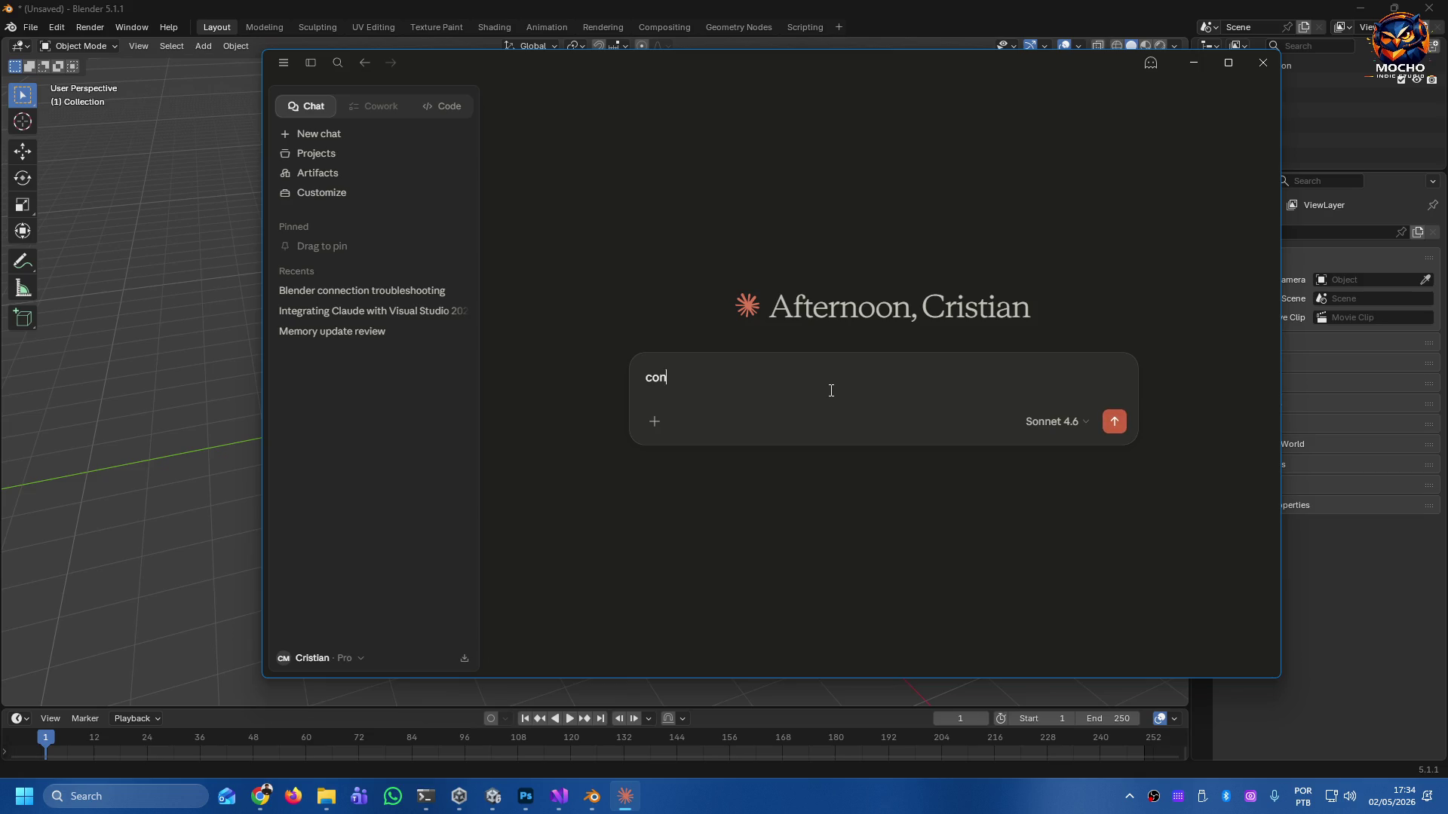
{"action": "type", "text": "nect to Blender an"}
{"action": "type", "text": "d model m"}
{"action": "type", "text": "e"}
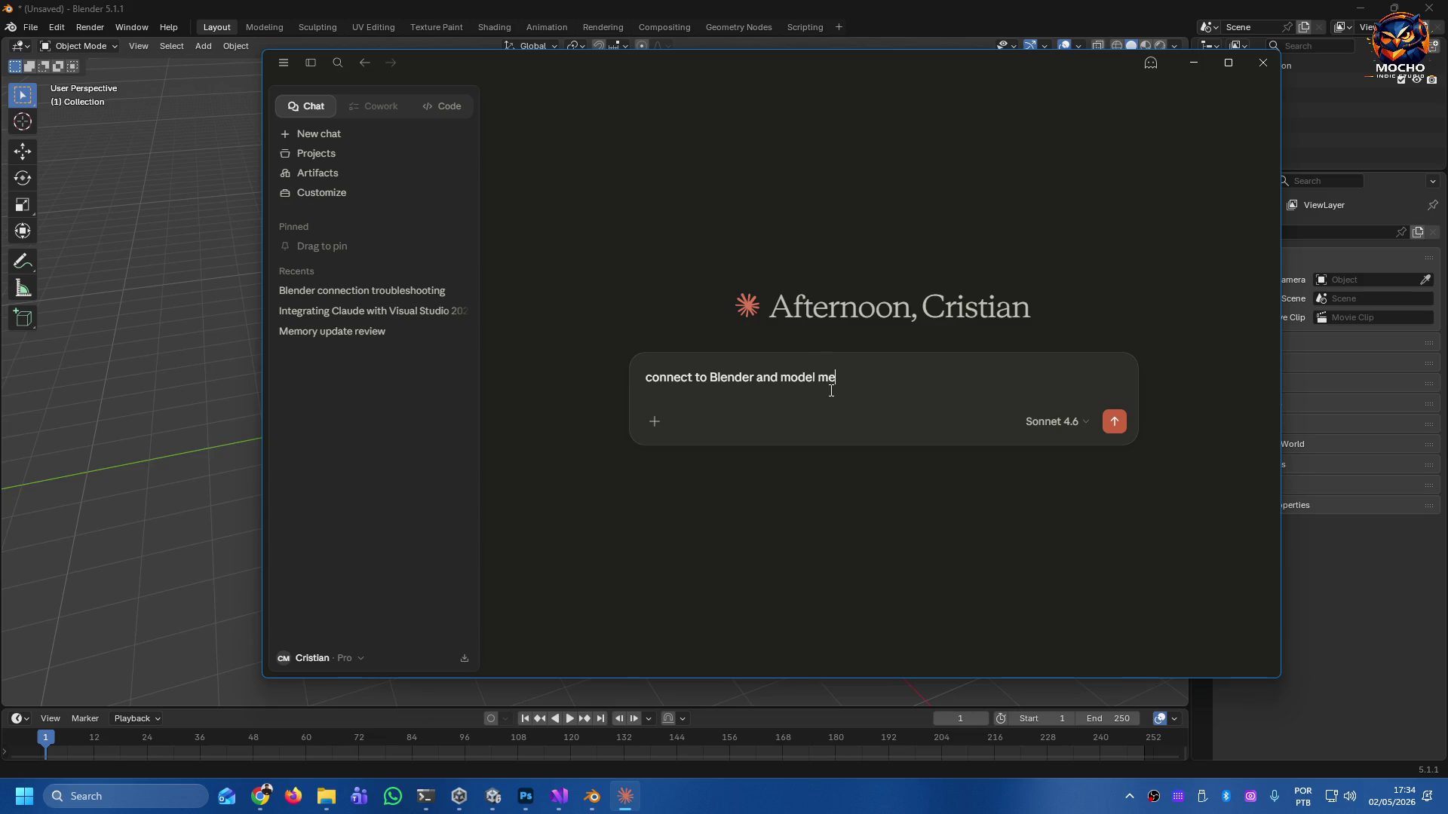
{"action": "type", "text": "a"}
{"action": "key", "text": "BackSpace"}
{"action": "type", "text": "a "}
{"action": "type", "text": "BIC Pen"}
{"action": "key", "text": "Return"}
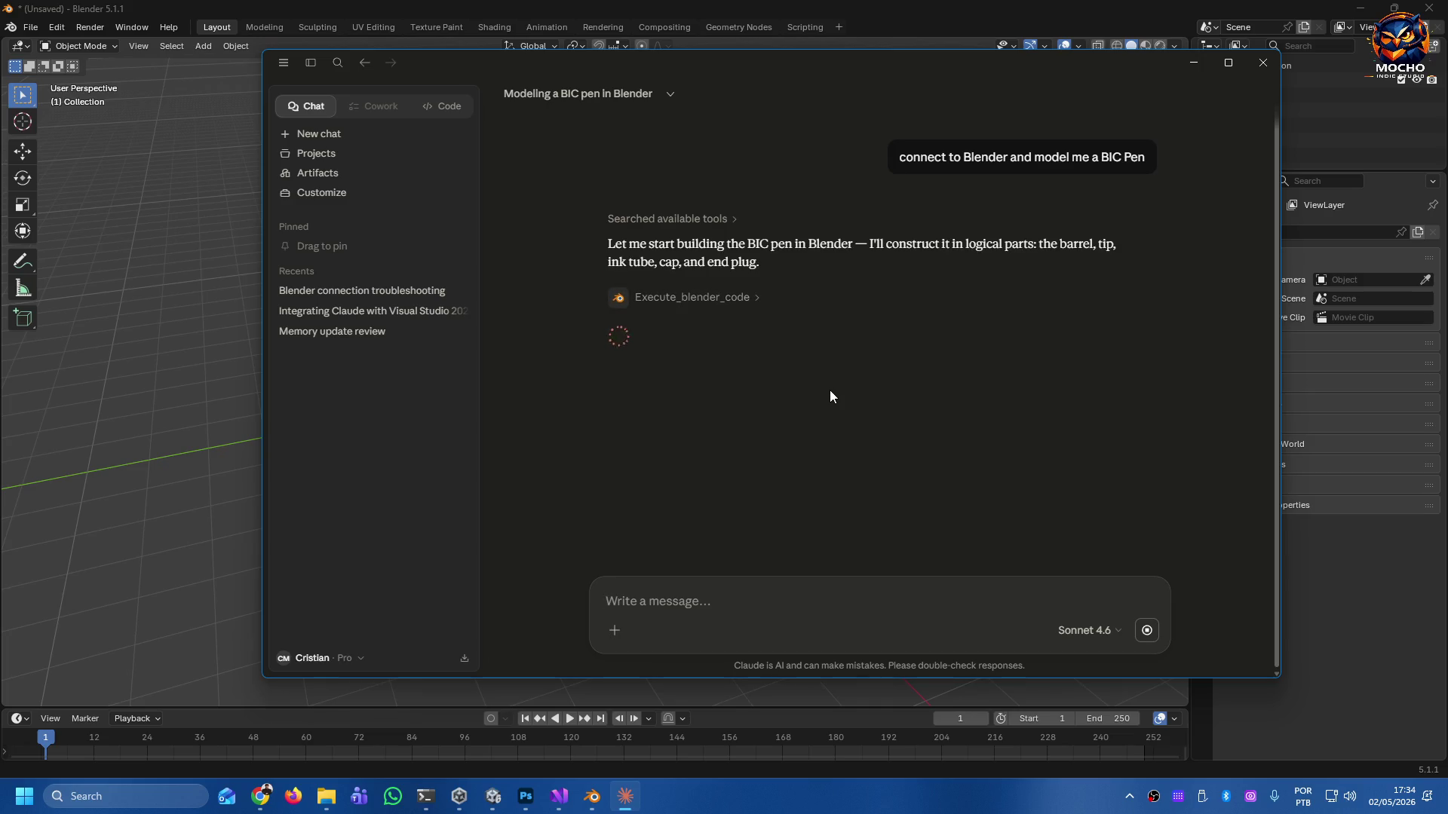
Drag the Claude window down and off to the right to uncover Blender's viewport.
{"action": "mouse_move", "coordinate": [768, 75]}
{"action": "left_mouse_down"}
{"action": "mouse_move", "coordinate": [625, 409]}
{"action": "mouse_move", "coordinate": [640, 433]}
{"action": "mouse_move", "coordinate": [617, 406]}
{"action": "mouse_move", "coordinate": [604, 419]}
{"action": "left_mouse_up"}
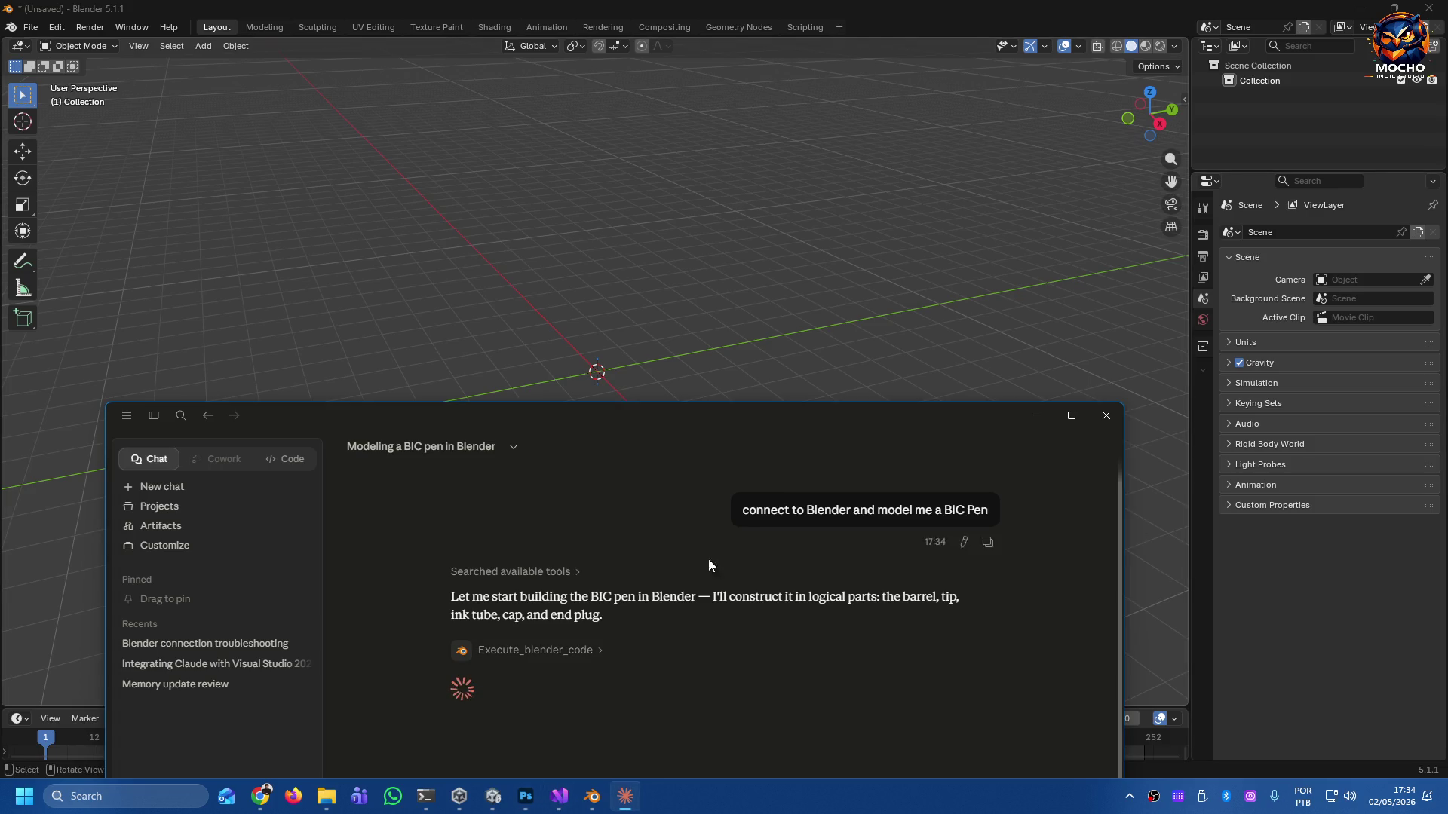
{"action": "left_click_drag", "start_coordinate": [604, 414], "coordinate": [1447, 377]}
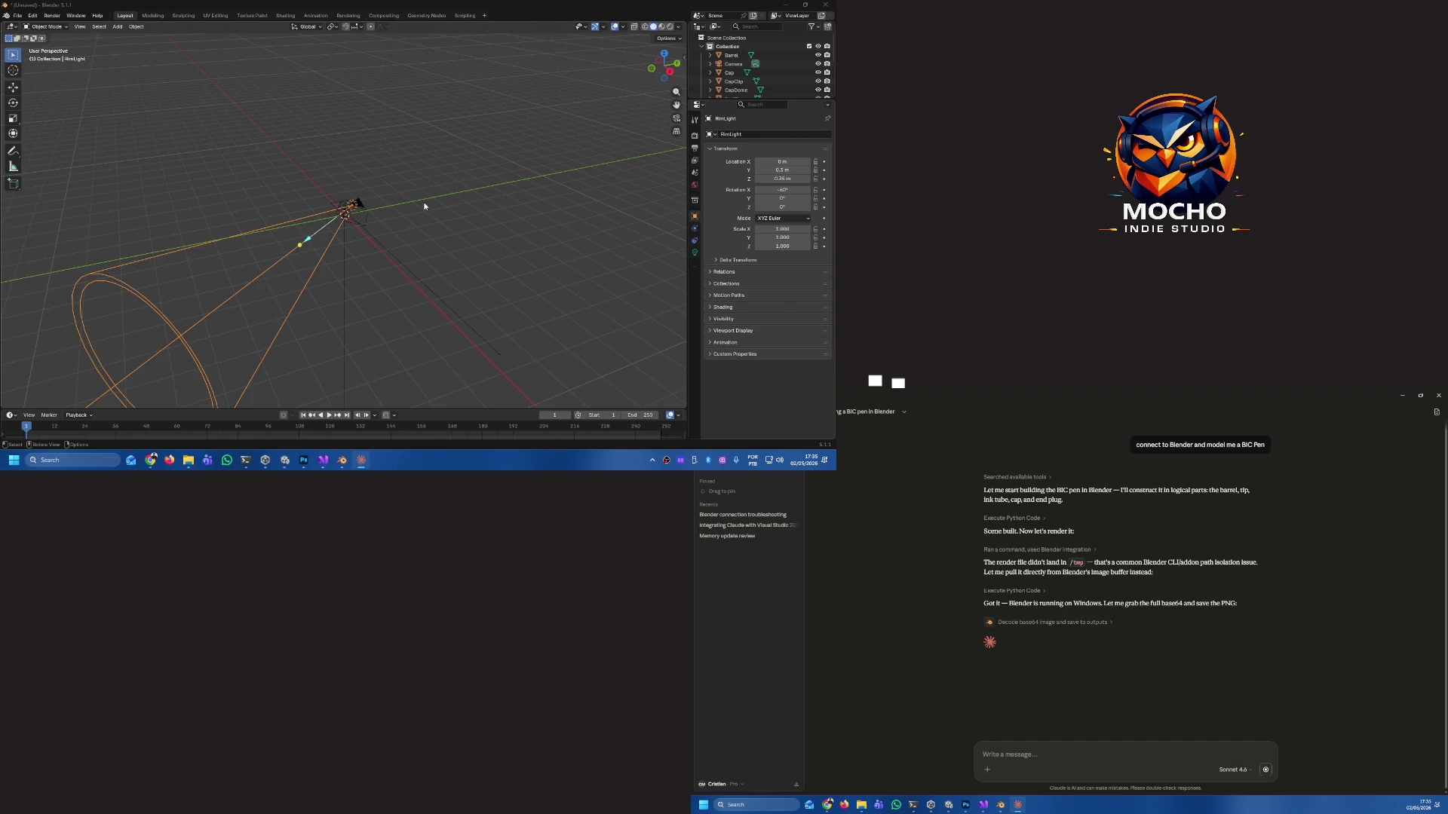
Bring Claude into focus, view the 'Bic pen render' image, and scroll to the reply's end.
{"action": "right_click", "coordinate": [477, 224]}
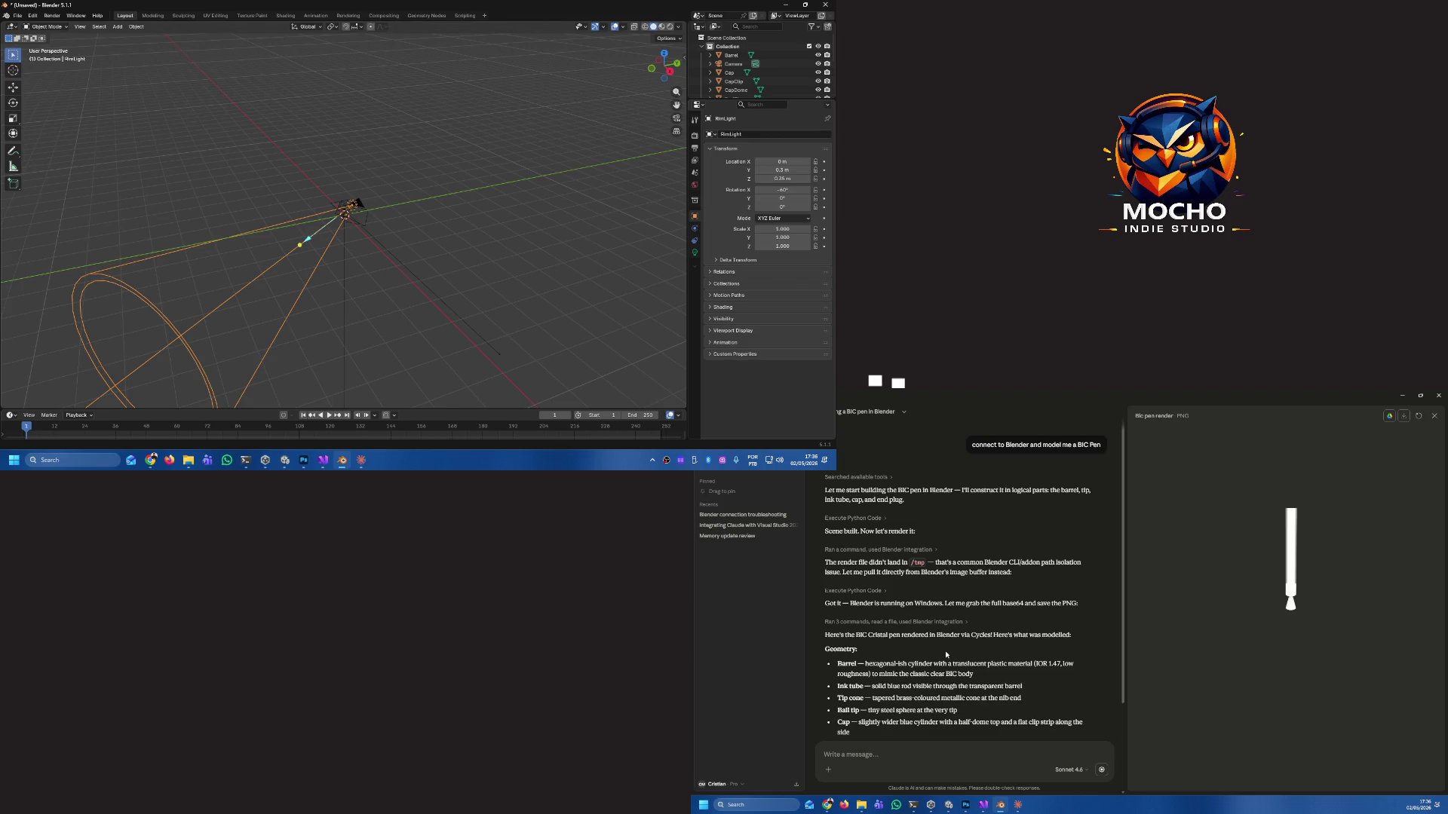
{"action": "left_click", "coordinate": [1298, 602]}
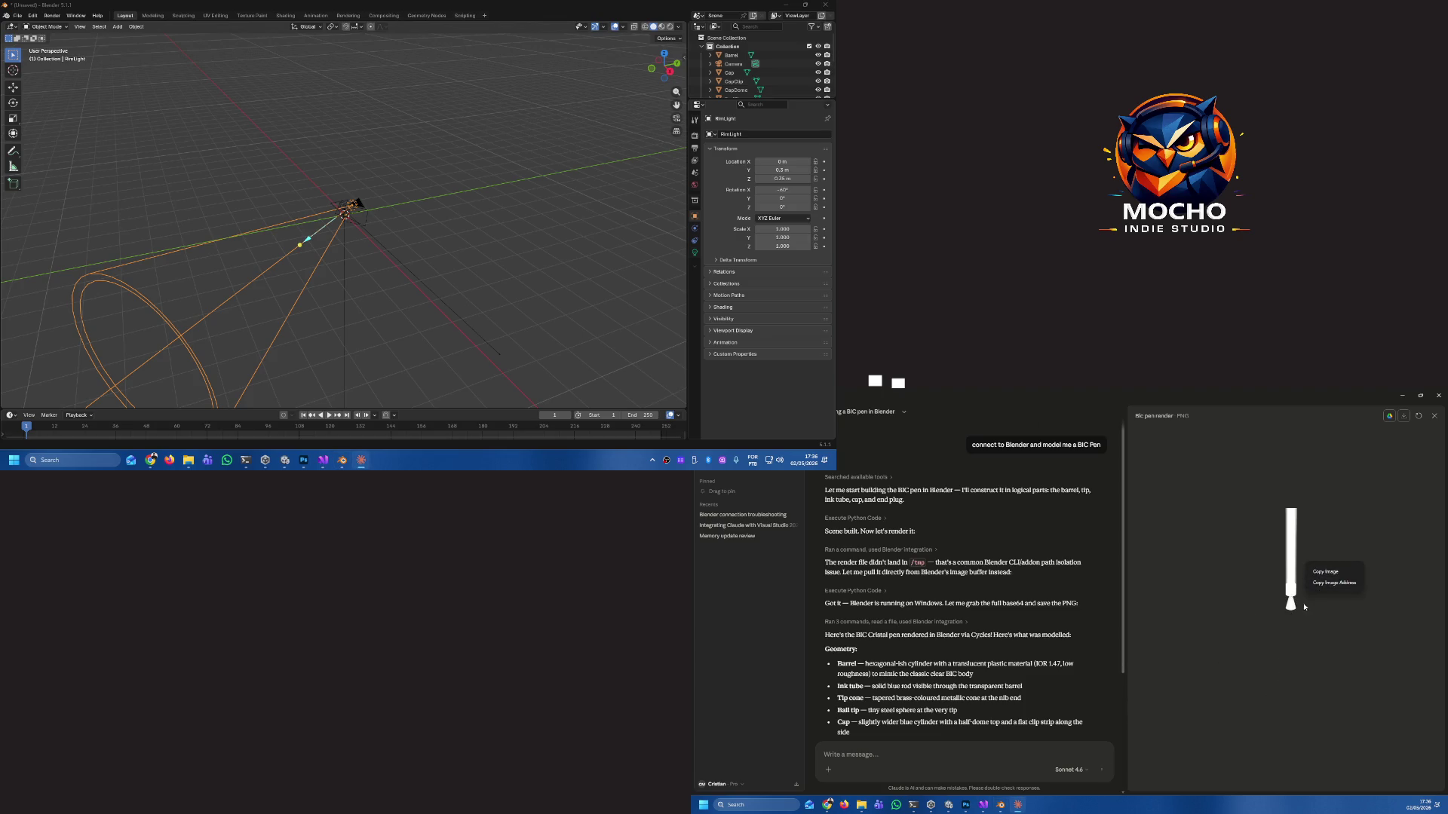
{"action": "left_click_drag", "start_coordinate": [1291, 613], "coordinate": [1242, 612]}
{"action": "left_click_drag", "start_coordinate": [1264, 604], "coordinate": [1314, 587]}
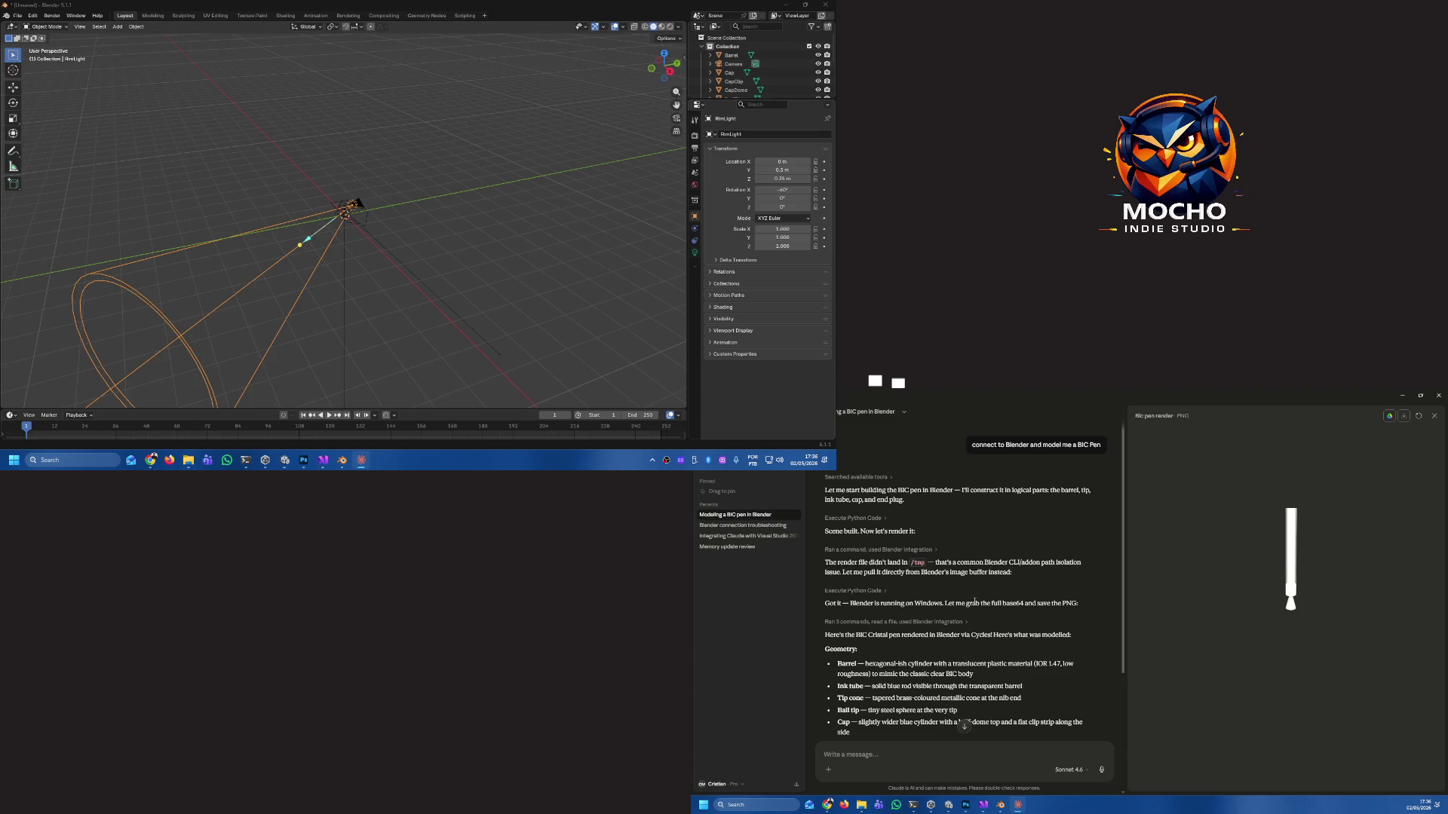
{"action": "scroll", "coordinate": [976, 601], "scroll_direction": "down", "scroll_amount": 3}
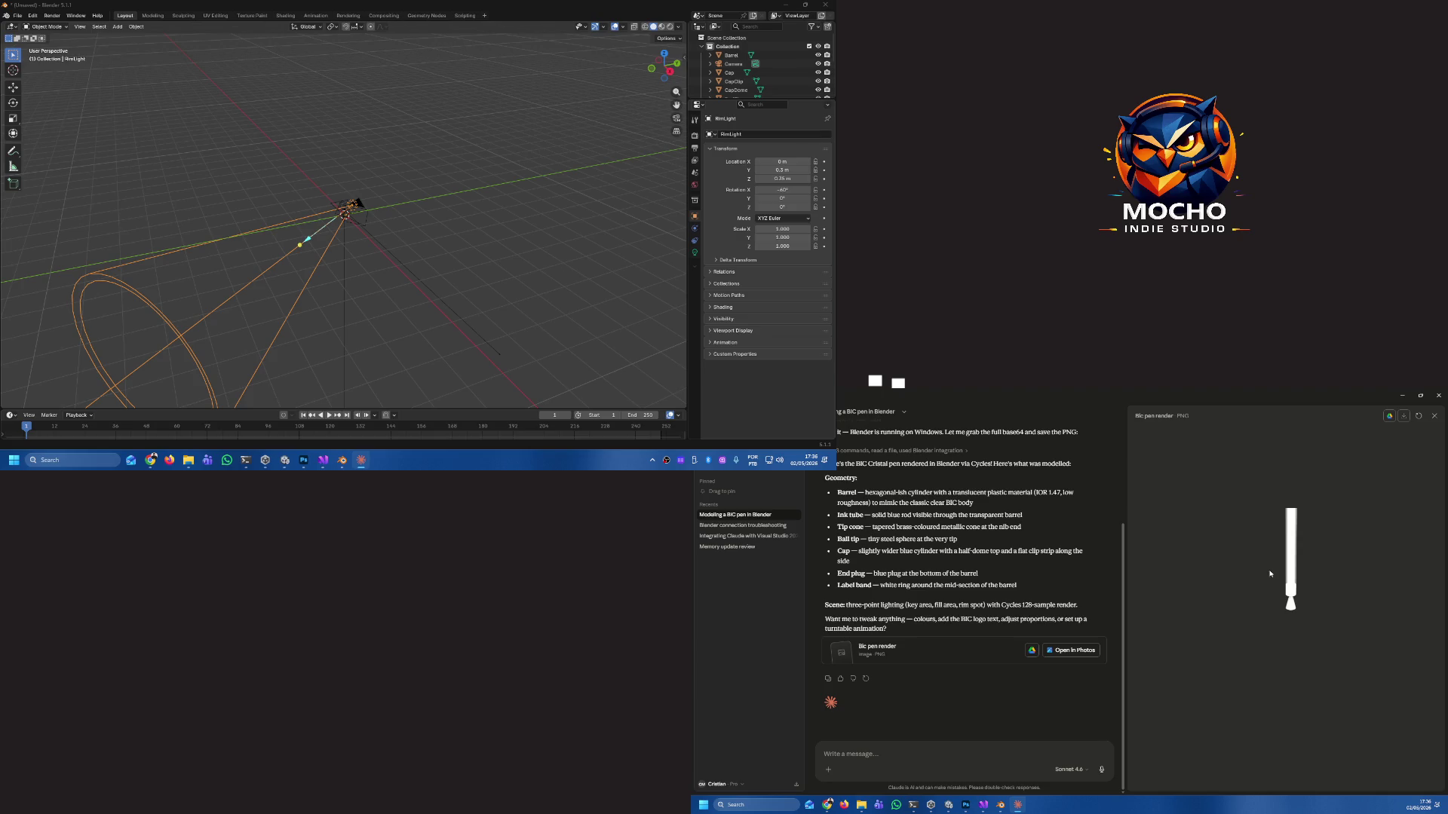
{"action": "right_click", "coordinate": [316, 234]}
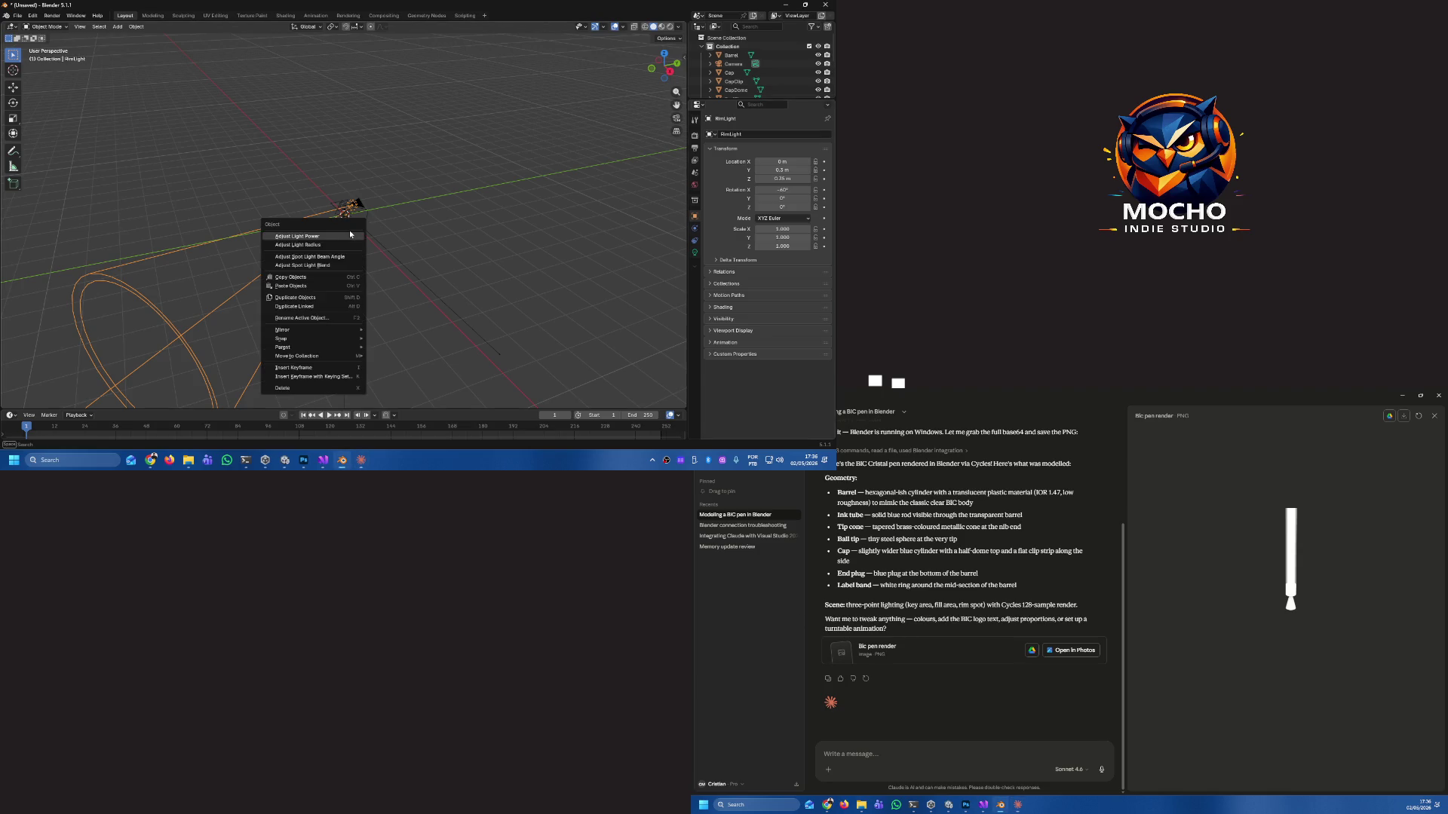
Orbit Blender's viewport to view the pen scene's camera and lights from another angle.
{"action": "mouse_move", "coordinate": [475, 243]}
{"action": "left_mouse_down"}
{"action": "mouse_move", "coordinate": [338, 264]}
{"action": "mouse_move", "coordinate": [335, 250]}
{"action": "mouse_move", "coordinate": [259, 242]}
{"action": "mouse_move", "coordinate": [245, 264]}
{"action": "mouse_move", "coordinate": [190, 231]}
{"action": "left_mouse_up"}
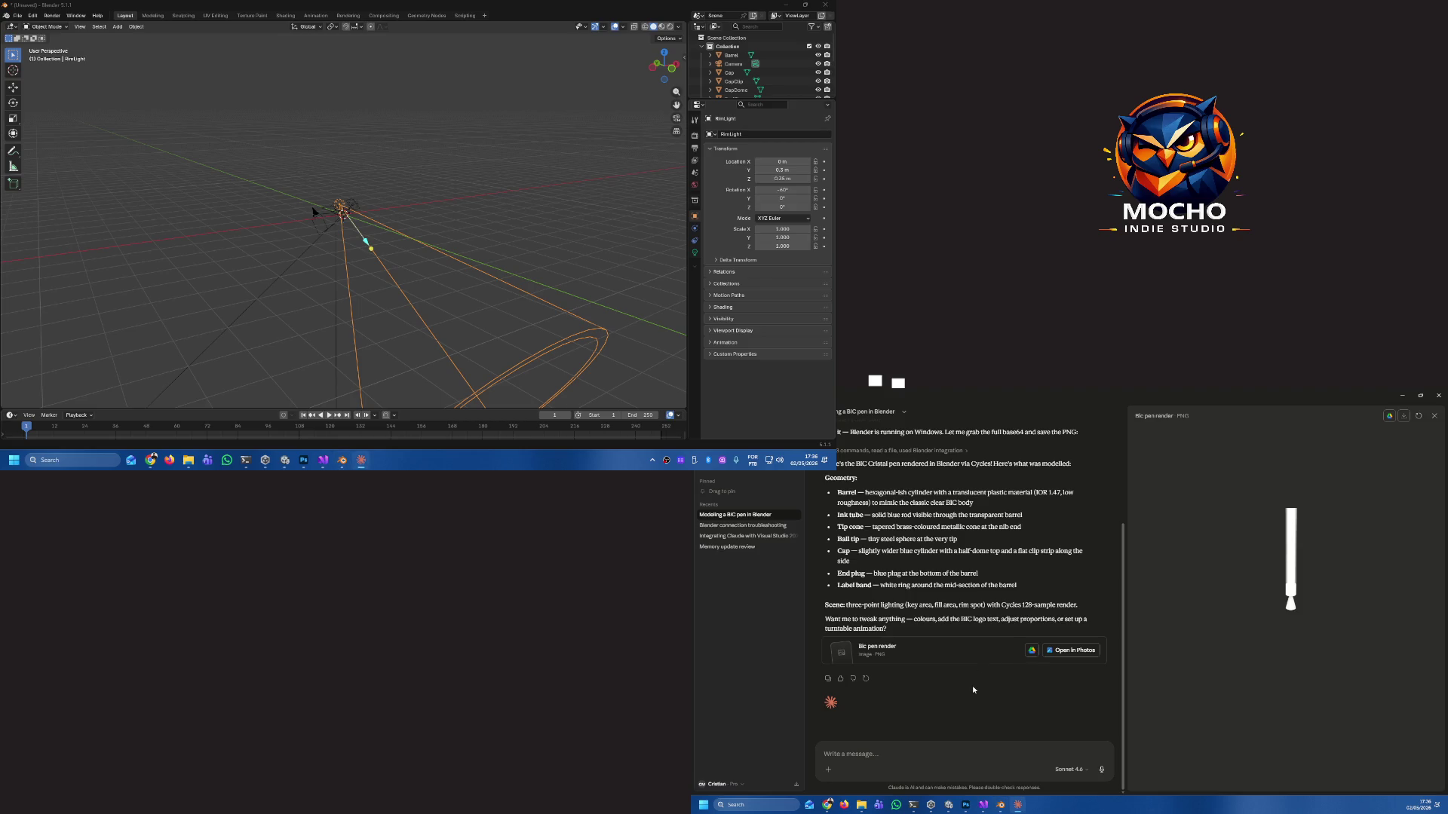
{"action": "key", "text": "ctrl+a"}
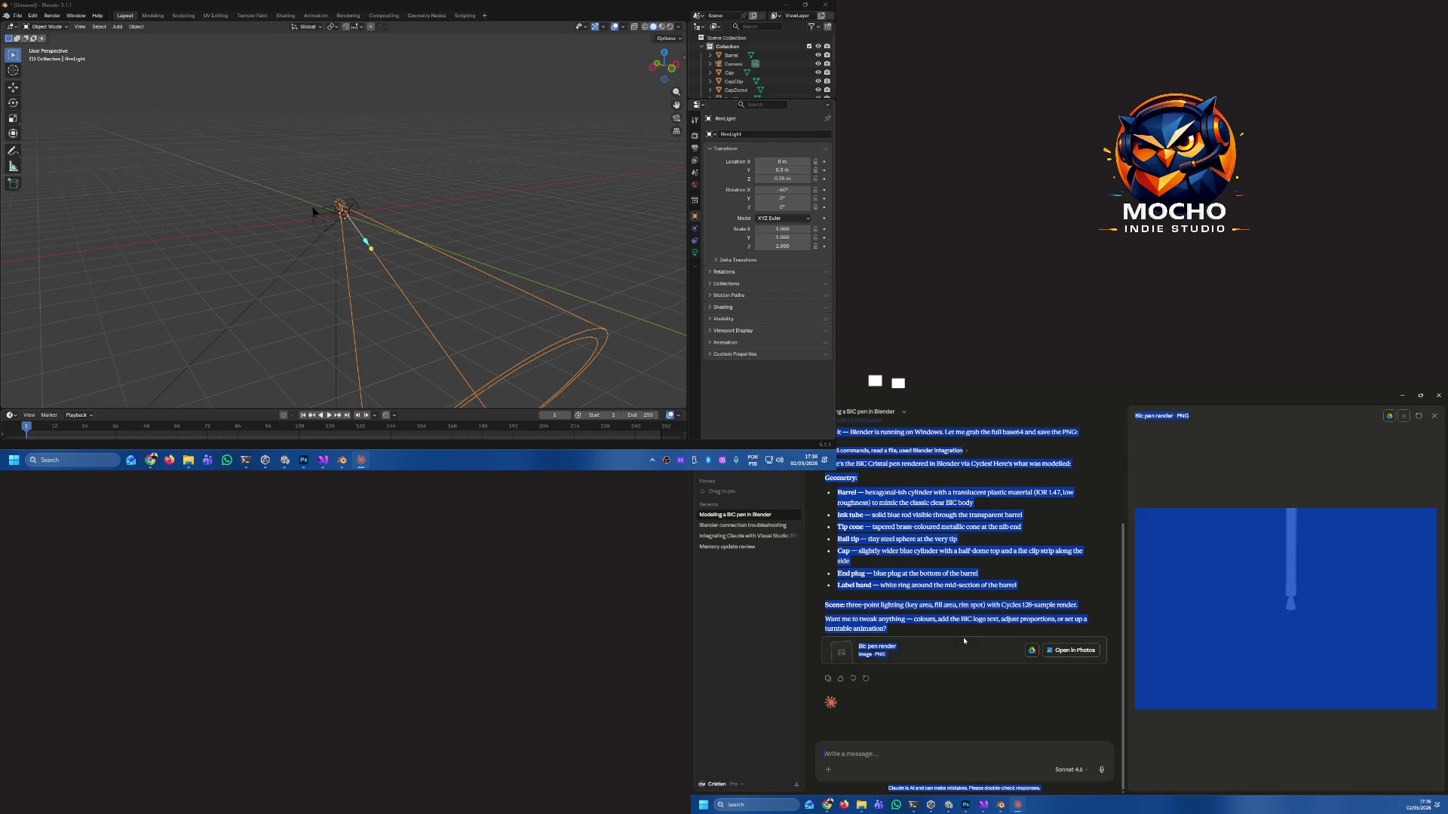
{"action": "left_click", "coordinate": [963, 608]}
{"action": "left_click", "coordinate": [795, 515]}
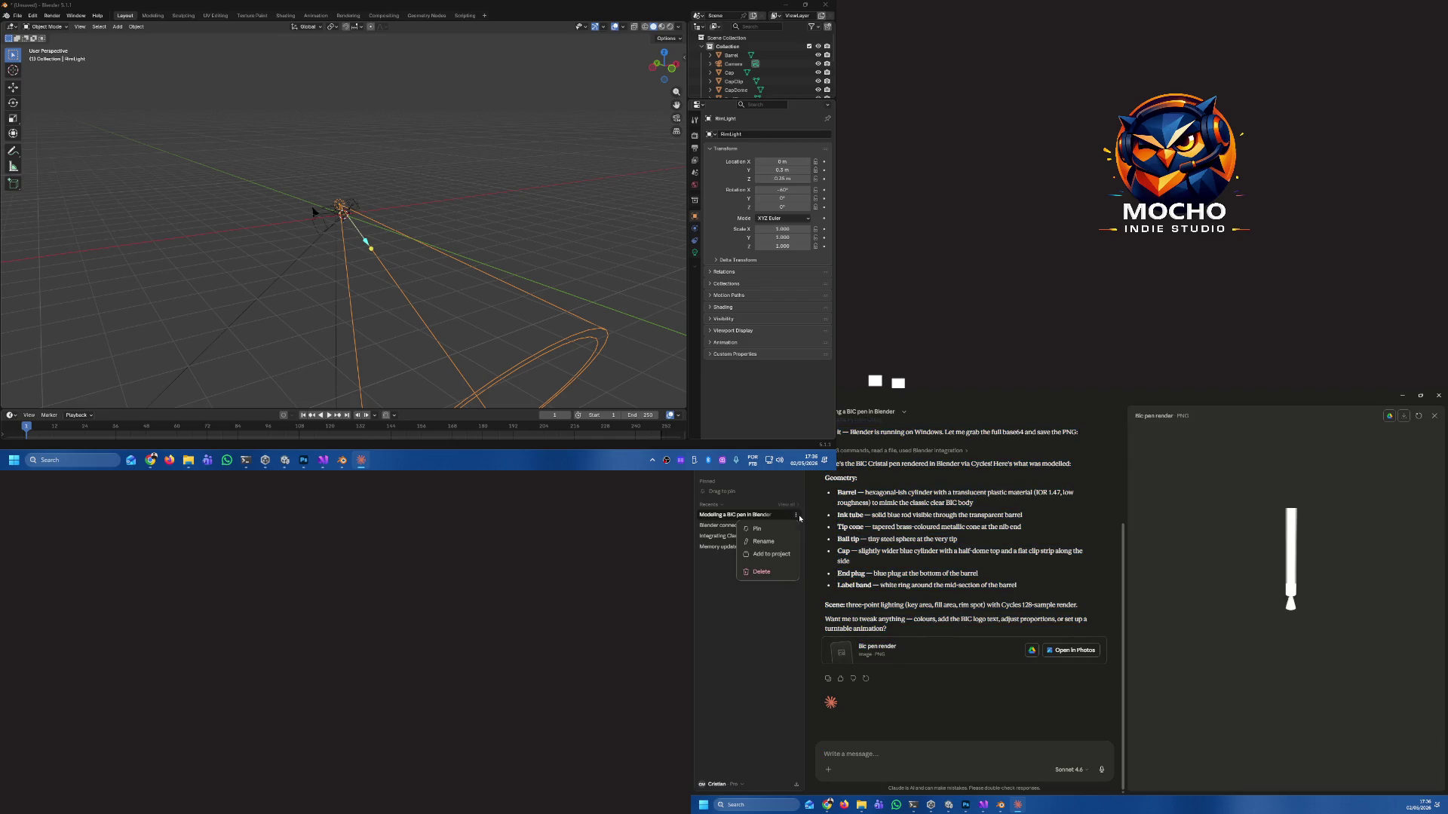
{"action": "left_click", "coordinate": [762, 571]}
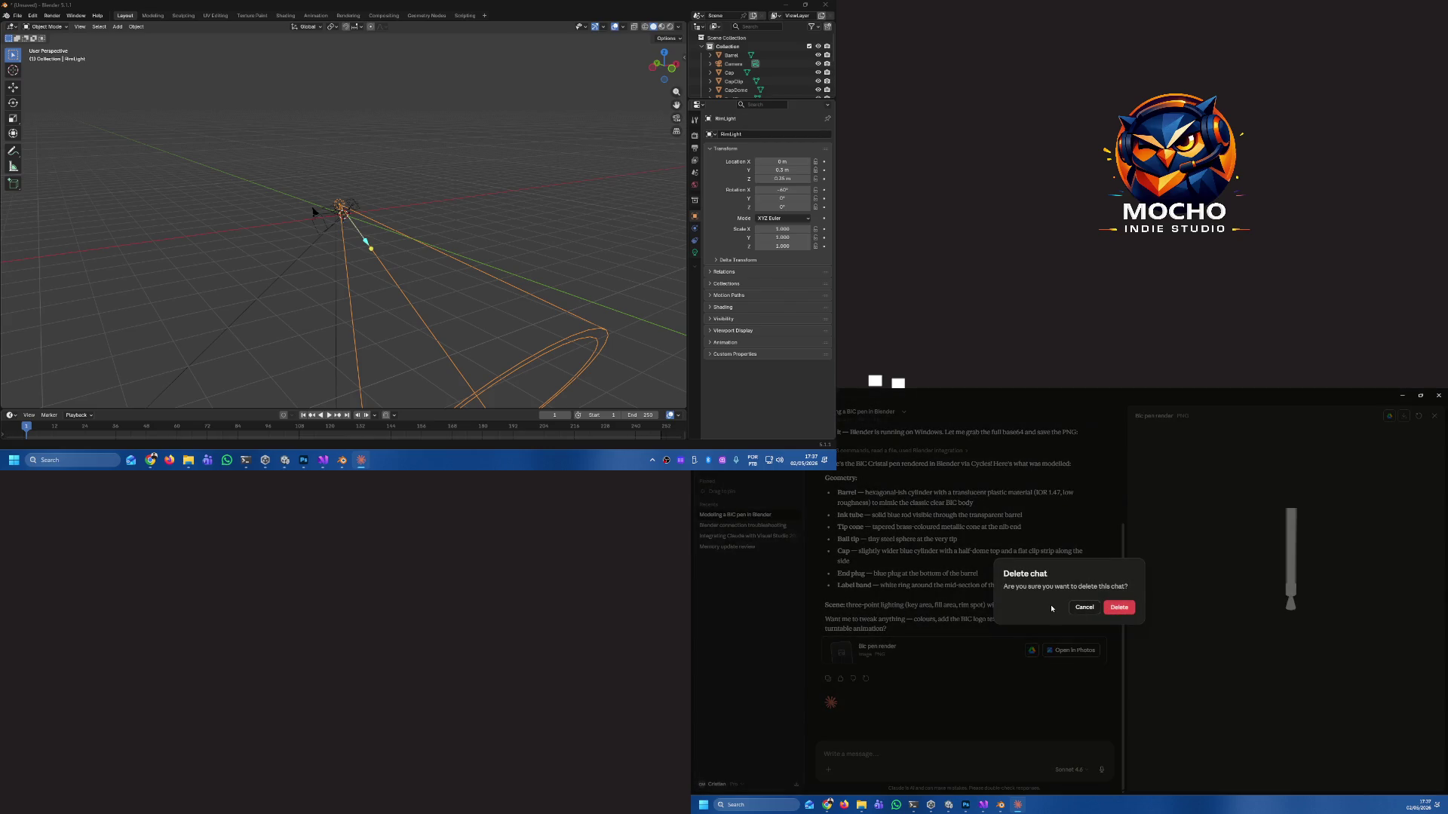
{"action": "left_click", "coordinate": [1084, 607]}
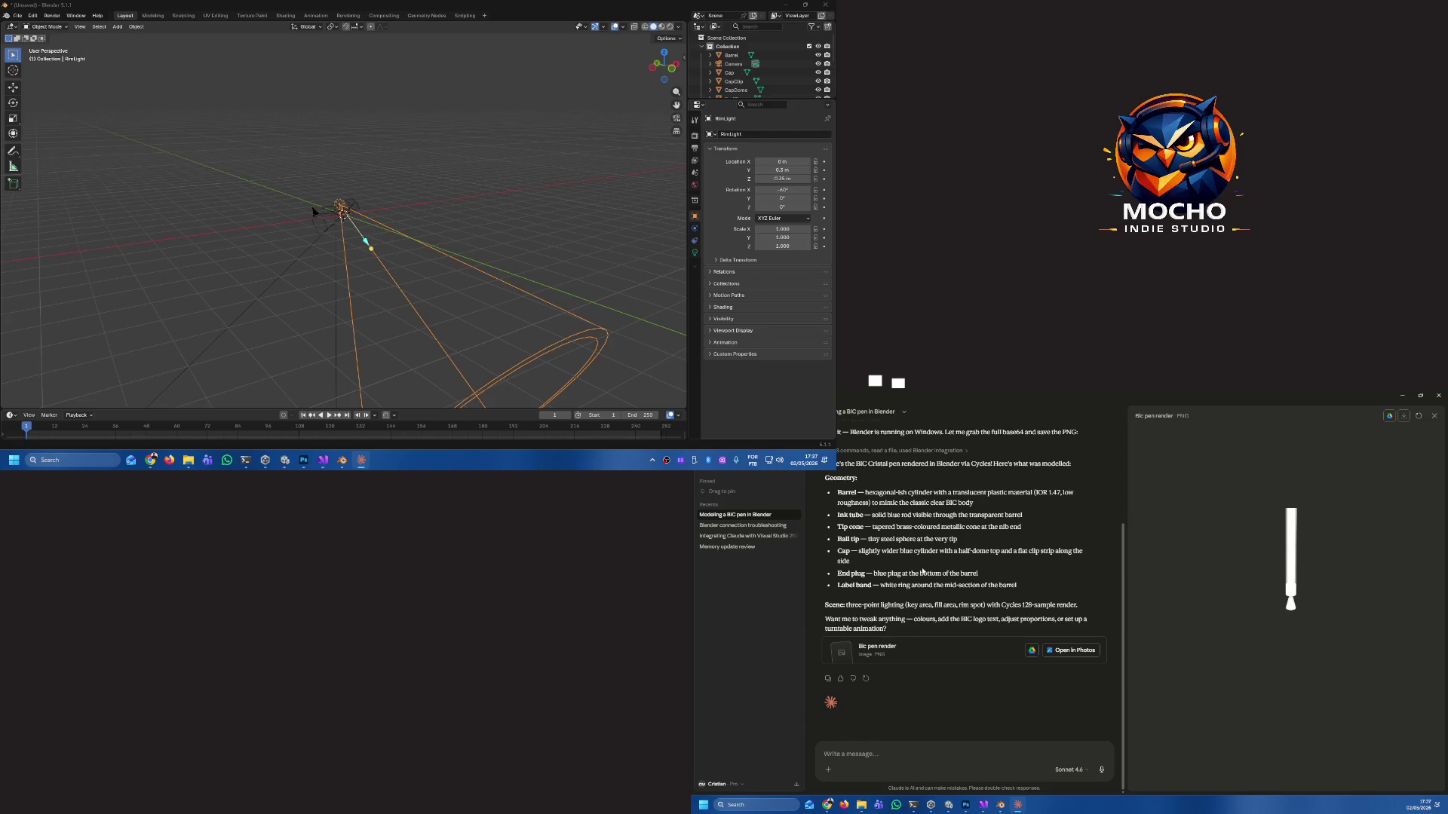
Select and delete every pen object in Blender, then start a new Claude message with 'mo'.
{"action": "key", "text": "a"}
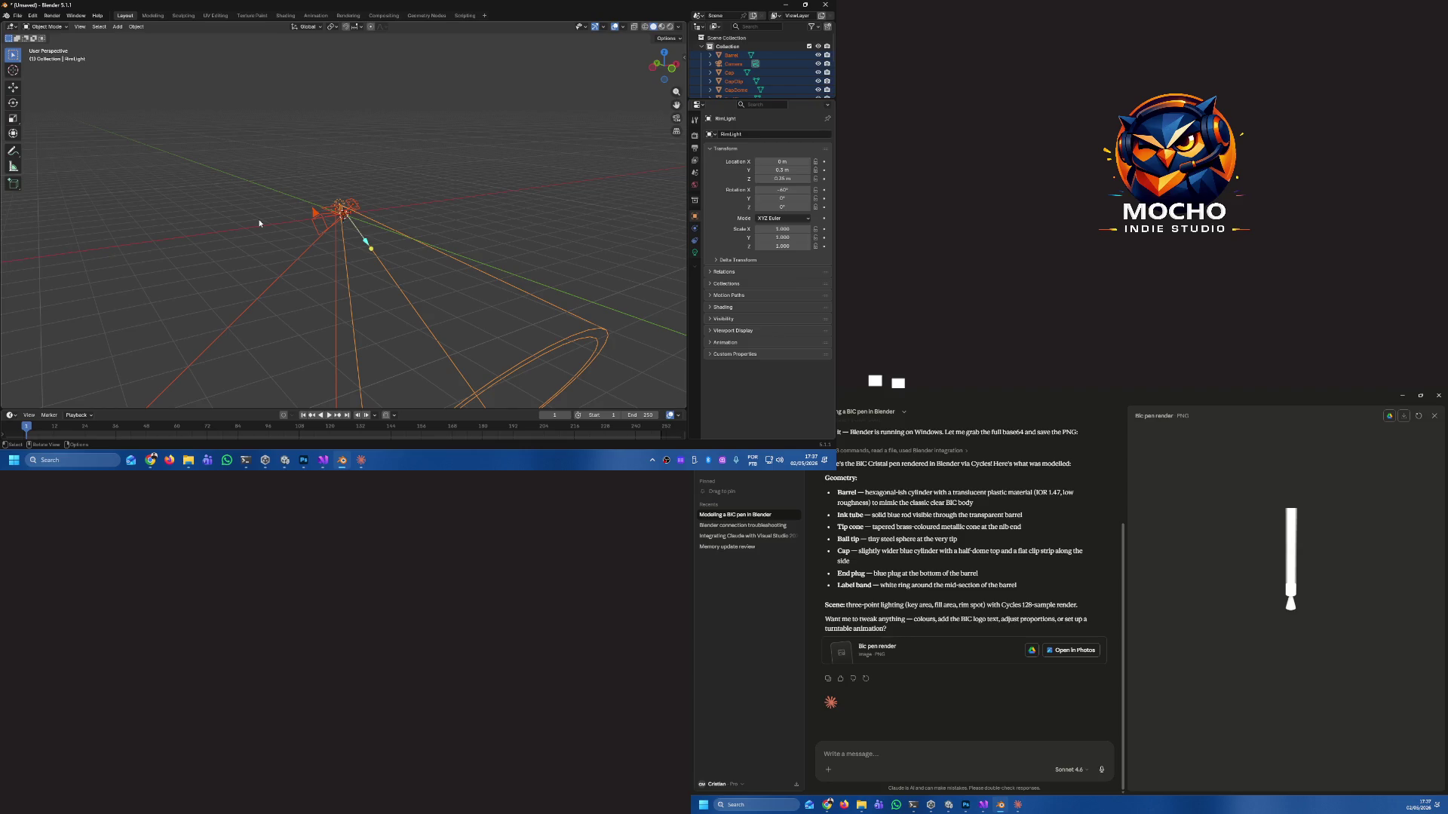
{"action": "key", "text": "Delete"}
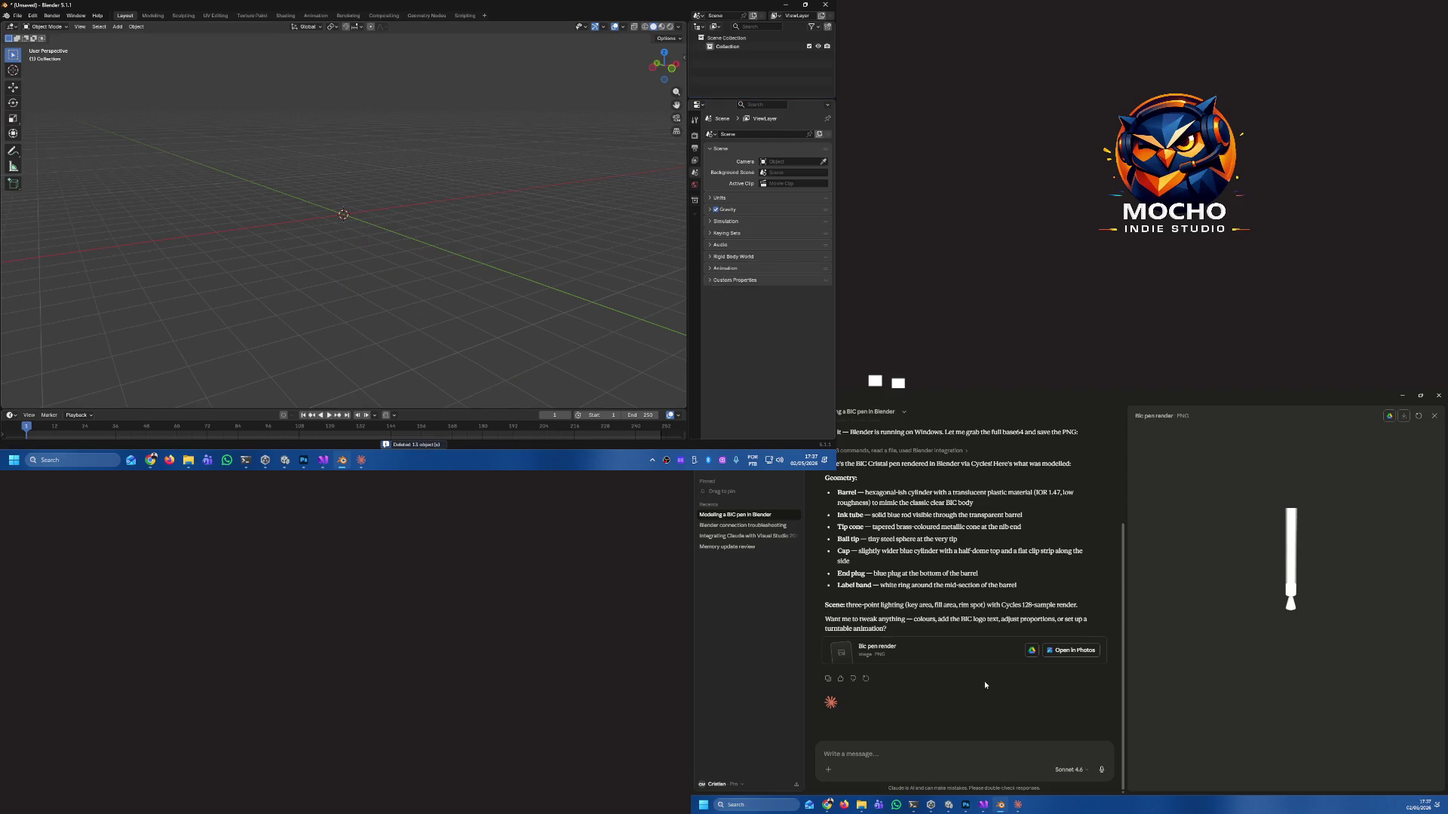
{"action": "scroll", "coordinate": [919, 722], "scroll_direction": "up", "scroll_amount": 5}
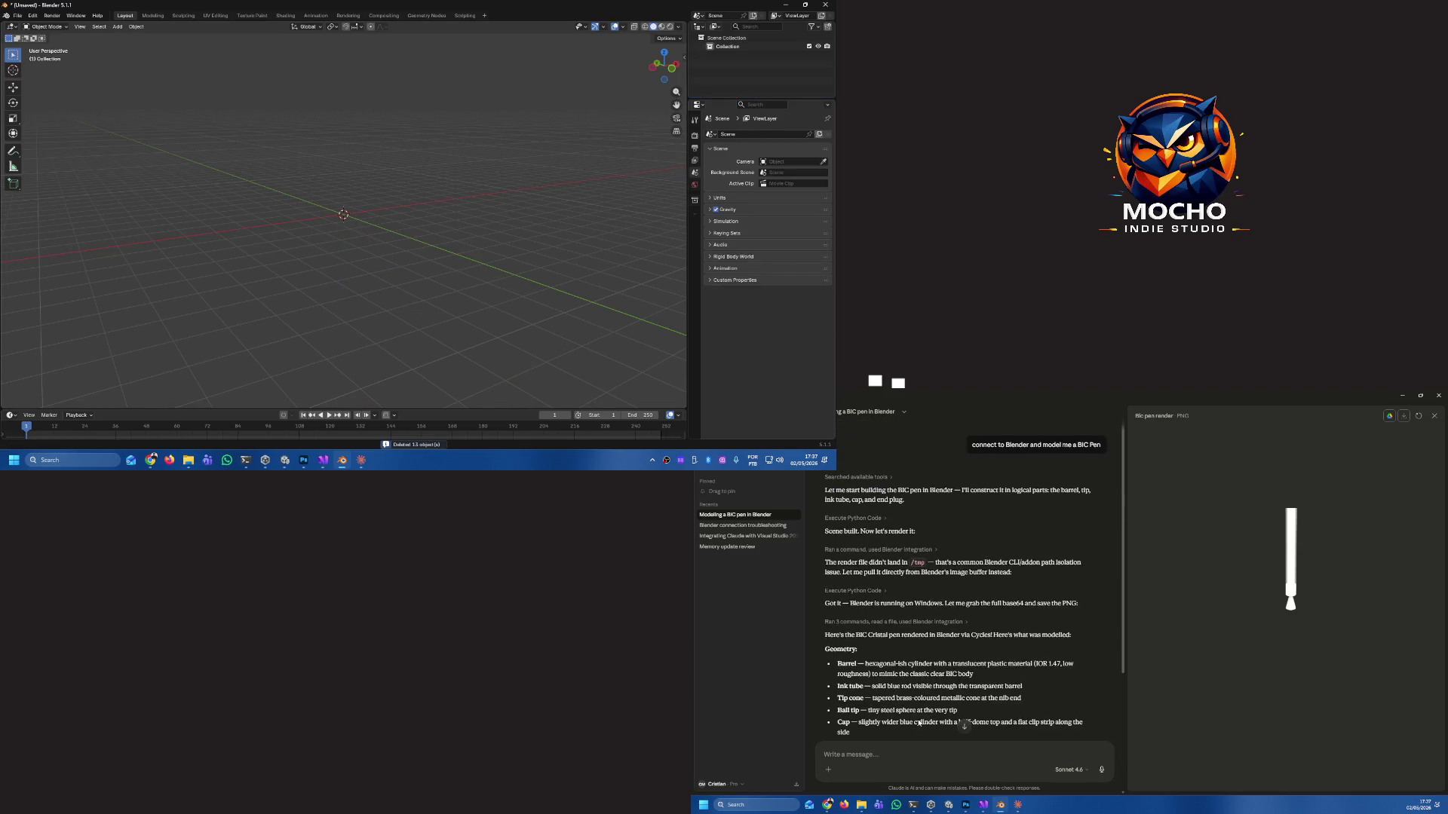
{"action": "scroll", "coordinate": [918, 722], "scroll_direction": "down", "scroll_amount": 3}
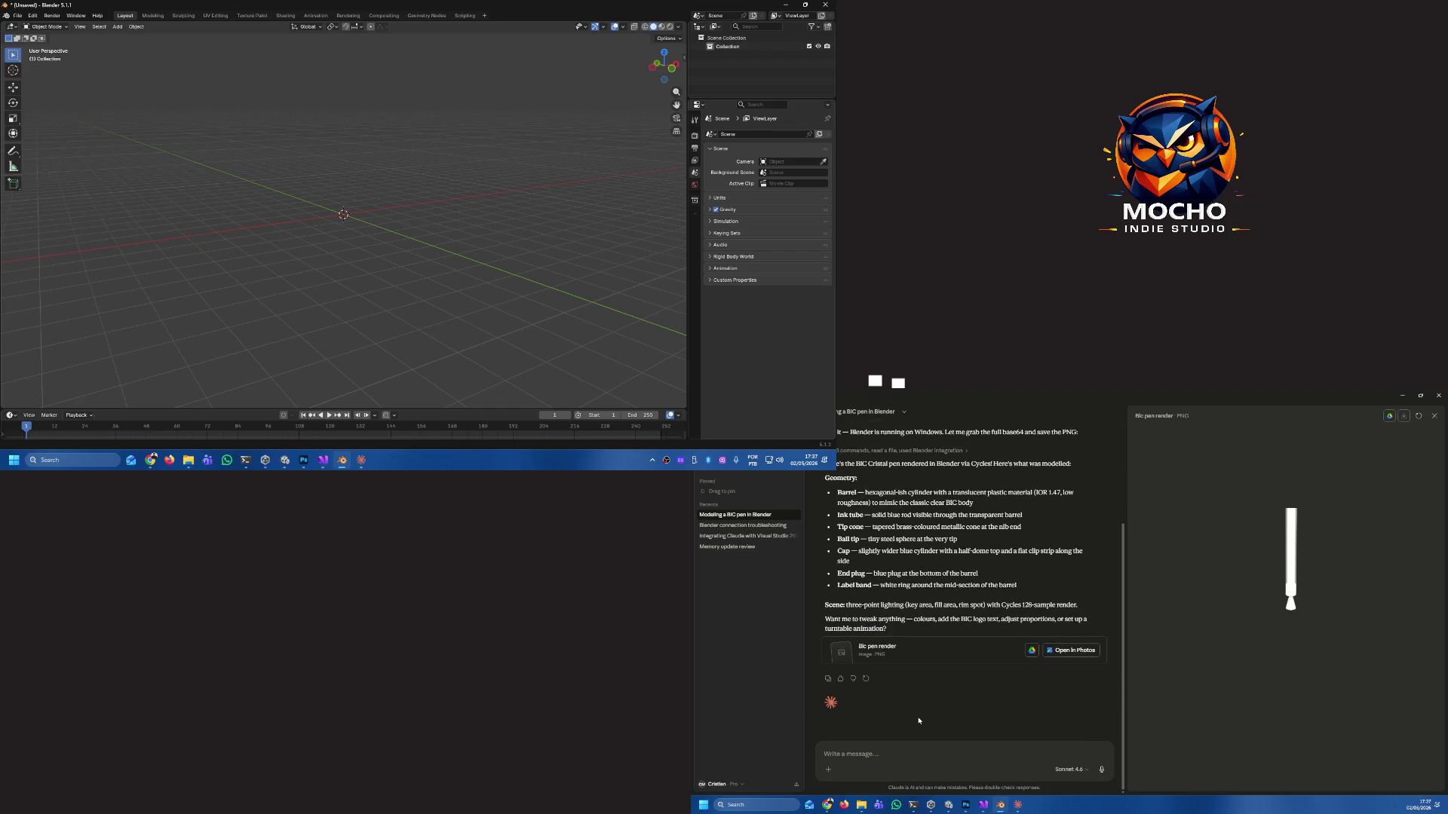
{"action": "left_click", "coordinate": [877, 763]}
{"action": "type", "text": "model"}
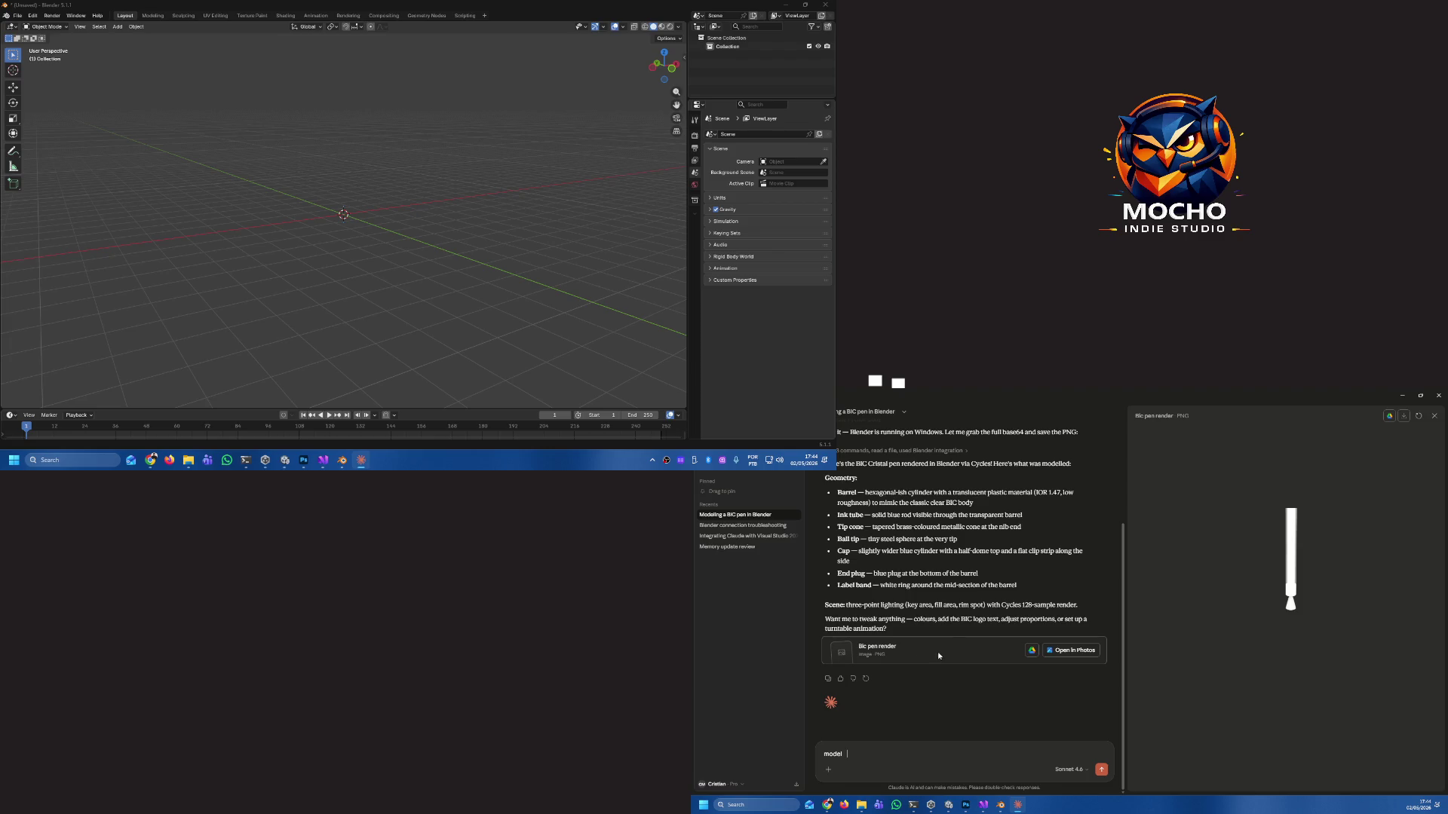
Send Claude the request 'model a fork'.
{"action": "scroll", "coordinate": [939, 656], "scroll_direction": "up", "scroll_amount": 2}
{"action": "scroll", "coordinate": [947, 628], "scroll_direction": "down", "scroll_amount": 2}
{"action": "type", "text": "a fork"}
{"action": "key", "text": "Return"}
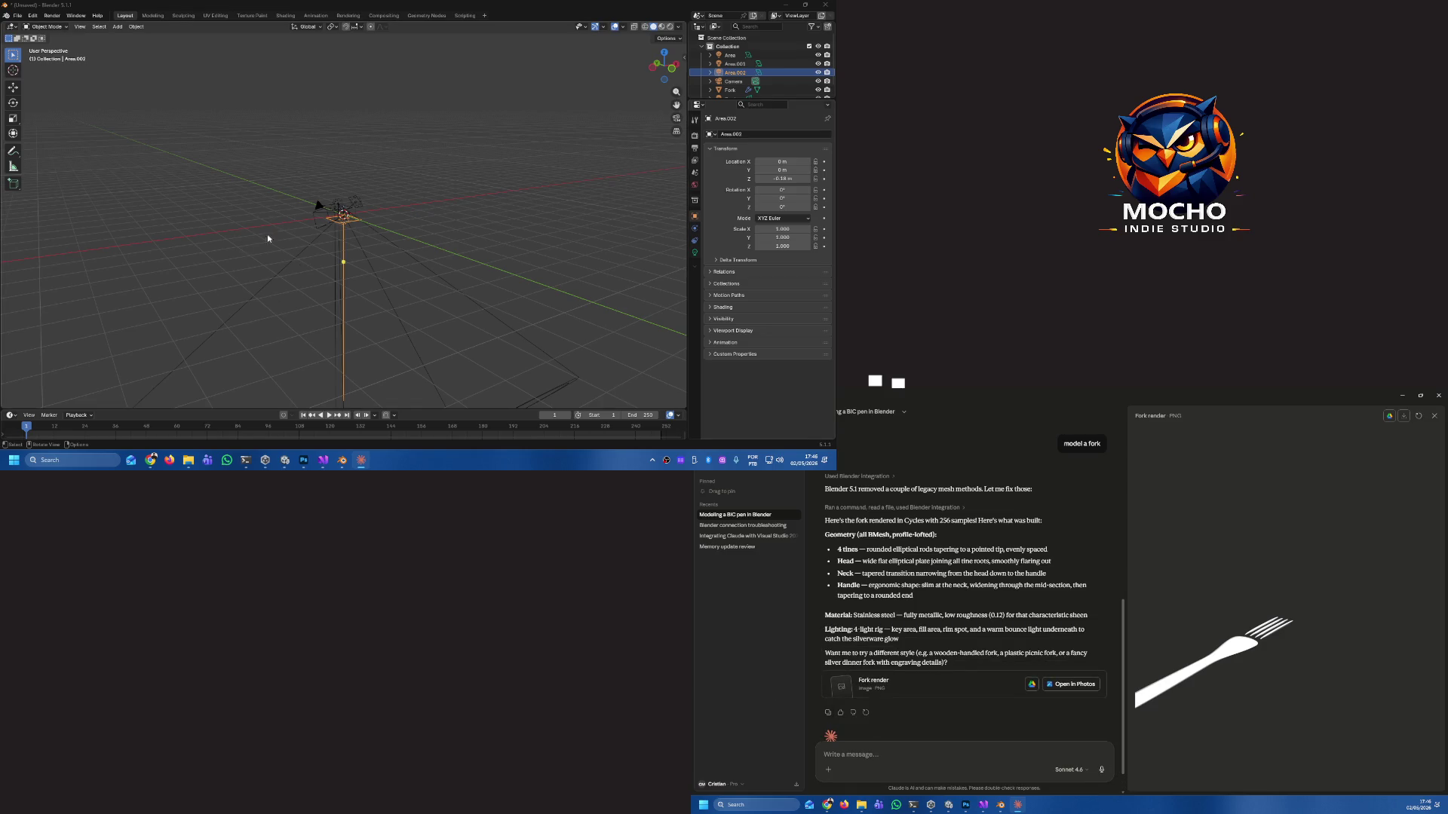
Orbit and zoom the Blender viewport in close on the fork and its light.
{"action": "right_click", "coordinate": [311, 232]}
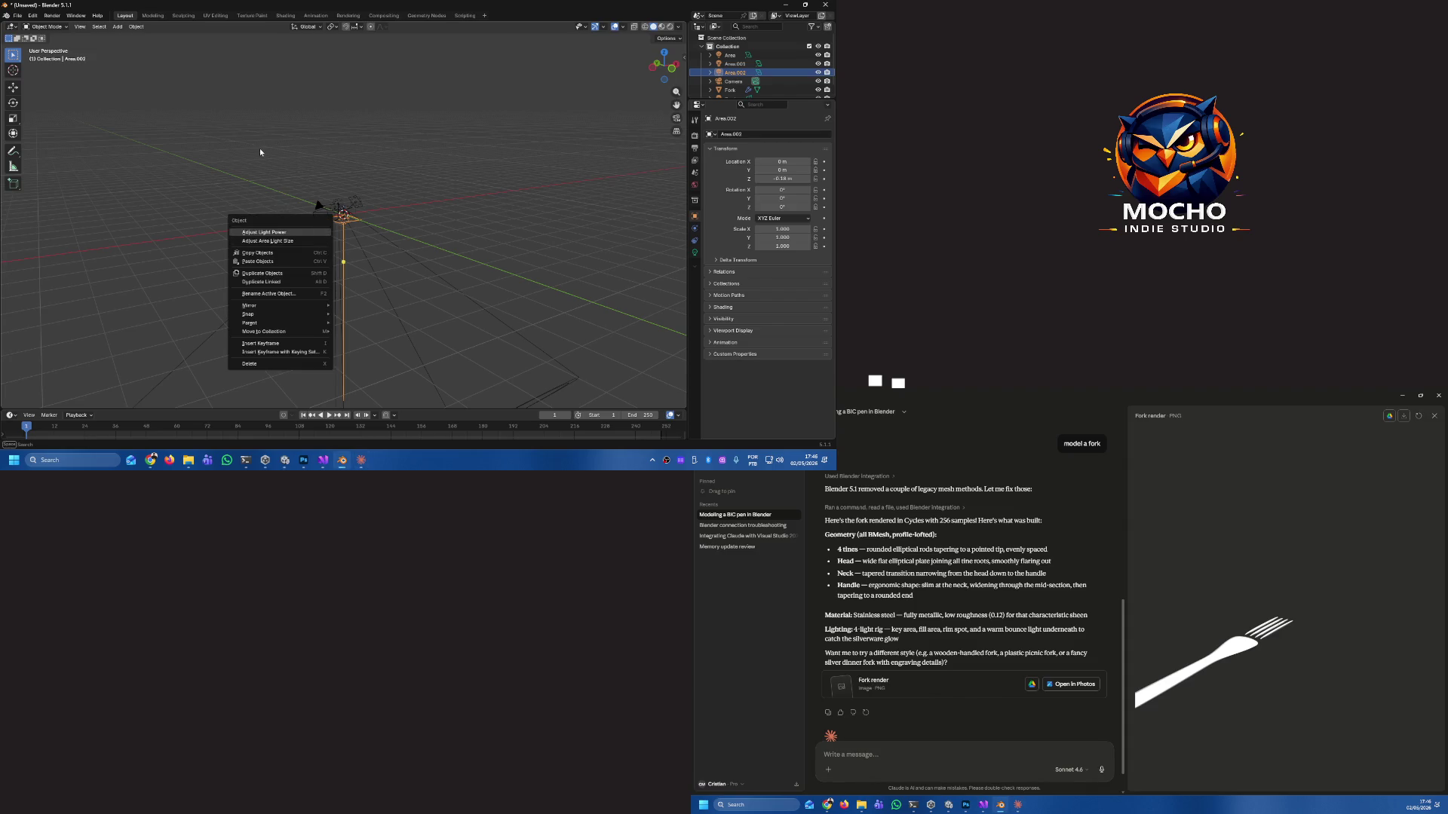
{"action": "mouse_move", "coordinate": [309, 229]}
{"action": "left_mouse_down"}
{"action": "mouse_move", "coordinate": [430, 259]}
{"action": "mouse_move", "coordinate": [535, 153]}
{"action": "mouse_move", "coordinate": [596, 147]}
{"action": "mouse_move", "coordinate": [603, 269]}
{"action": "mouse_move", "coordinate": [629, 259]}
{"action": "mouse_move", "coordinate": [9, 245]}
{"action": "mouse_move", "coordinate": [61, 233]}
{"action": "mouse_move", "coordinate": [48, 252]}
{"action": "mouse_move", "coordinate": [271, 211]}
{"action": "left_mouse_up"}
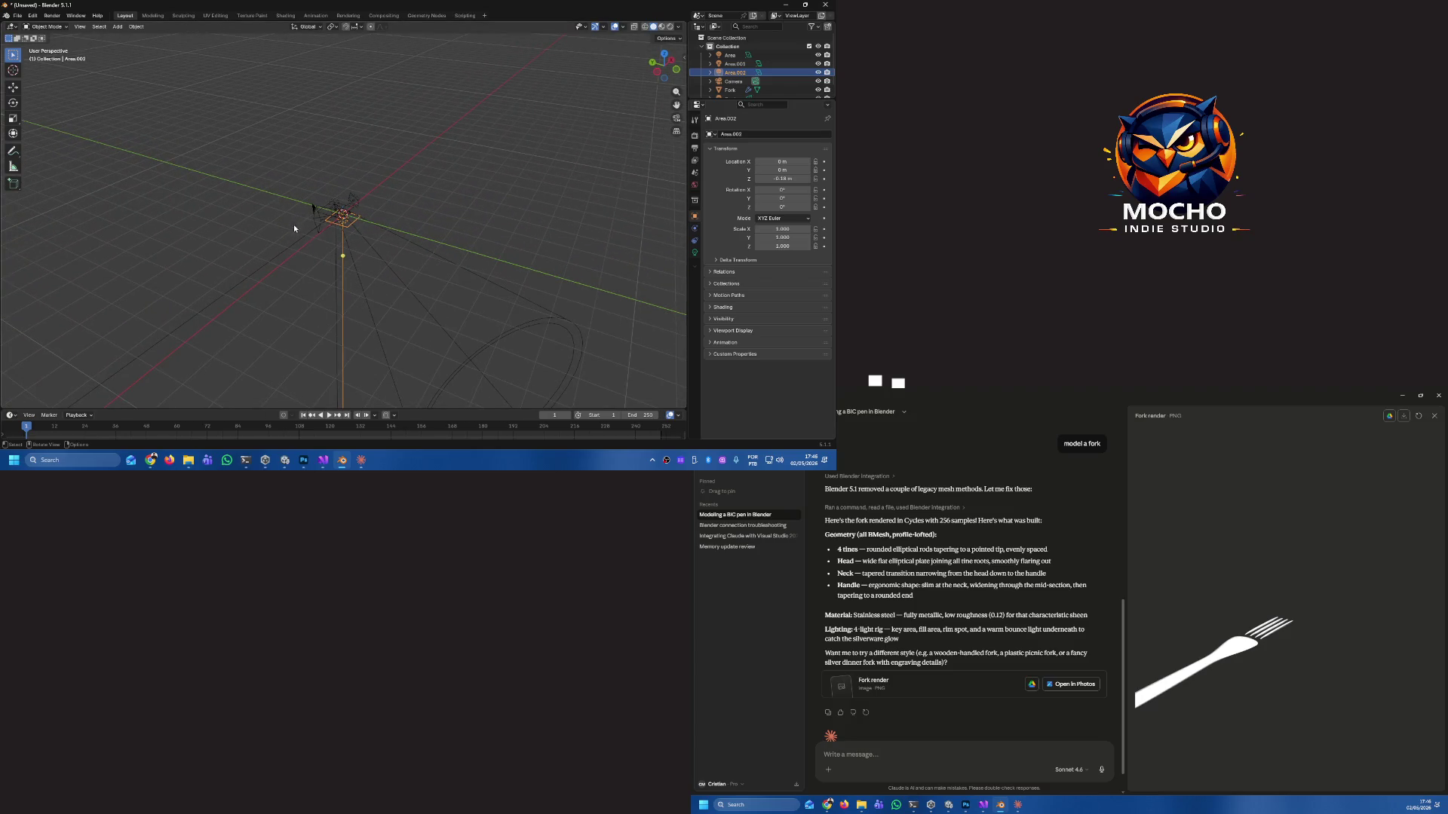
{"action": "scroll", "coordinate": [337, 216], "scroll_direction": "up", "scroll_amount": 3}
{"action": "scroll", "coordinate": [336, 216], "scroll_direction": "up", "scroll_amount": 3}
{"action": "mouse_move", "coordinate": [352, 223]}
{"action": "left_mouse_down"}
{"action": "mouse_move", "coordinate": [380, 225]}
{"action": "mouse_move", "coordinate": [374, 247]}
{"action": "mouse_move", "coordinate": [401, 235]}
{"action": "mouse_move", "coordinate": [418, 147]}
{"action": "mouse_move", "coordinate": [350, 261]}
{"action": "mouse_move", "coordinate": [383, 232]}
{"action": "mouse_move", "coordinate": [409, 129]}
{"action": "mouse_move", "coordinate": [372, 260]}
{"action": "mouse_move", "coordinate": [385, 248]}
{"action": "left_mouse_up"}
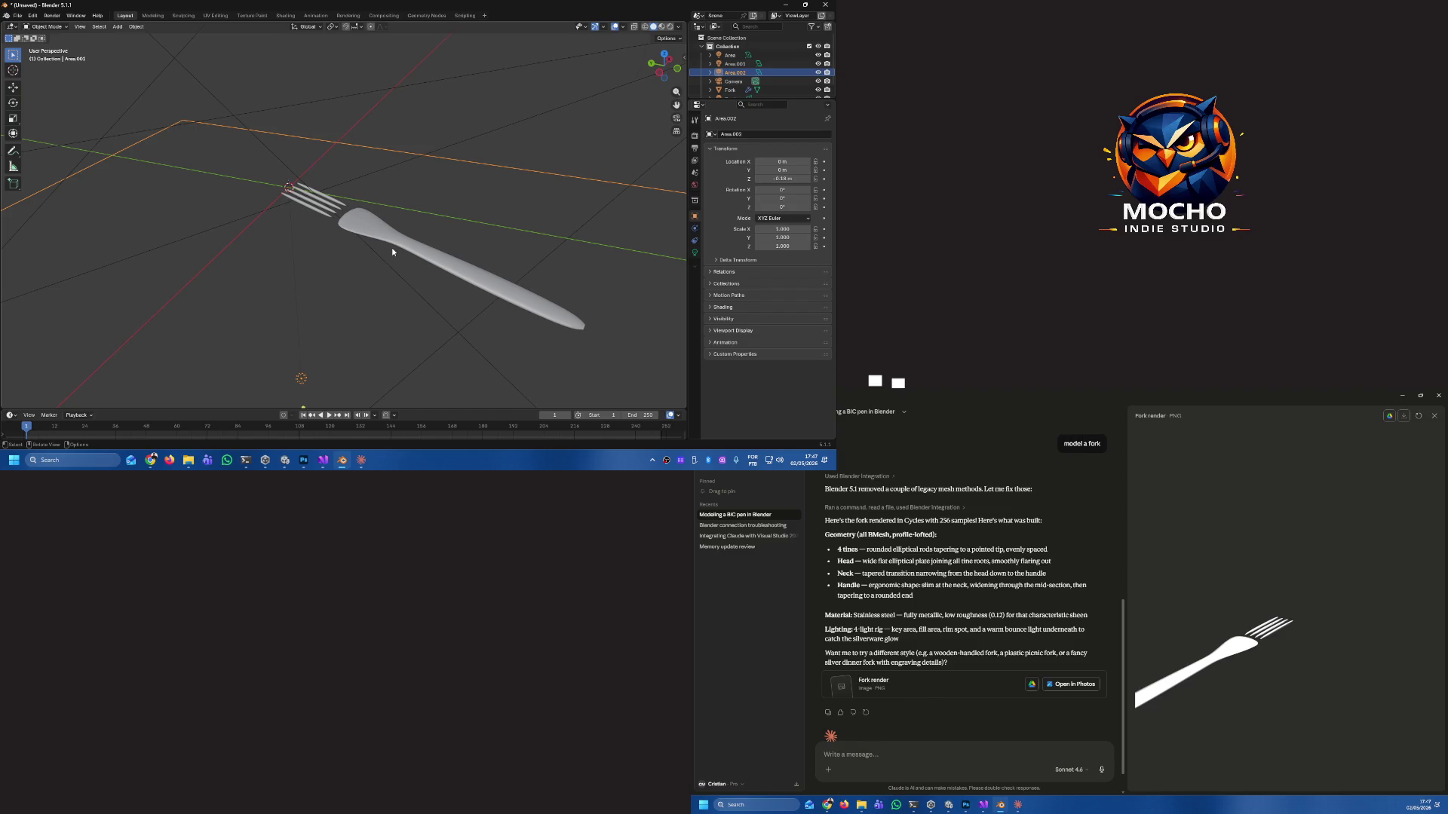
Deselect the area light and orbit to view the fork from a low angle and another side.
{"action": "mouse_move", "coordinate": [367, 246]}
{"action": "left_mouse_down"}
{"action": "mouse_move", "coordinate": [419, 184]}
{"action": "mouse_move", "coordinate": [441, 182]}
{"action": "mouse_move", "coordinate": [460, 228]}
{"action": "mouse_move", "coordinate": [365, 279]}
{"action": "mouse_move", "coordinate": [314, 252]}
{"action": "mouse_move", "coordinate": [336, 155]}
{"action": "mouse_move", "coordinate": [380, 225]}
{"action": "left_mouse_up"}
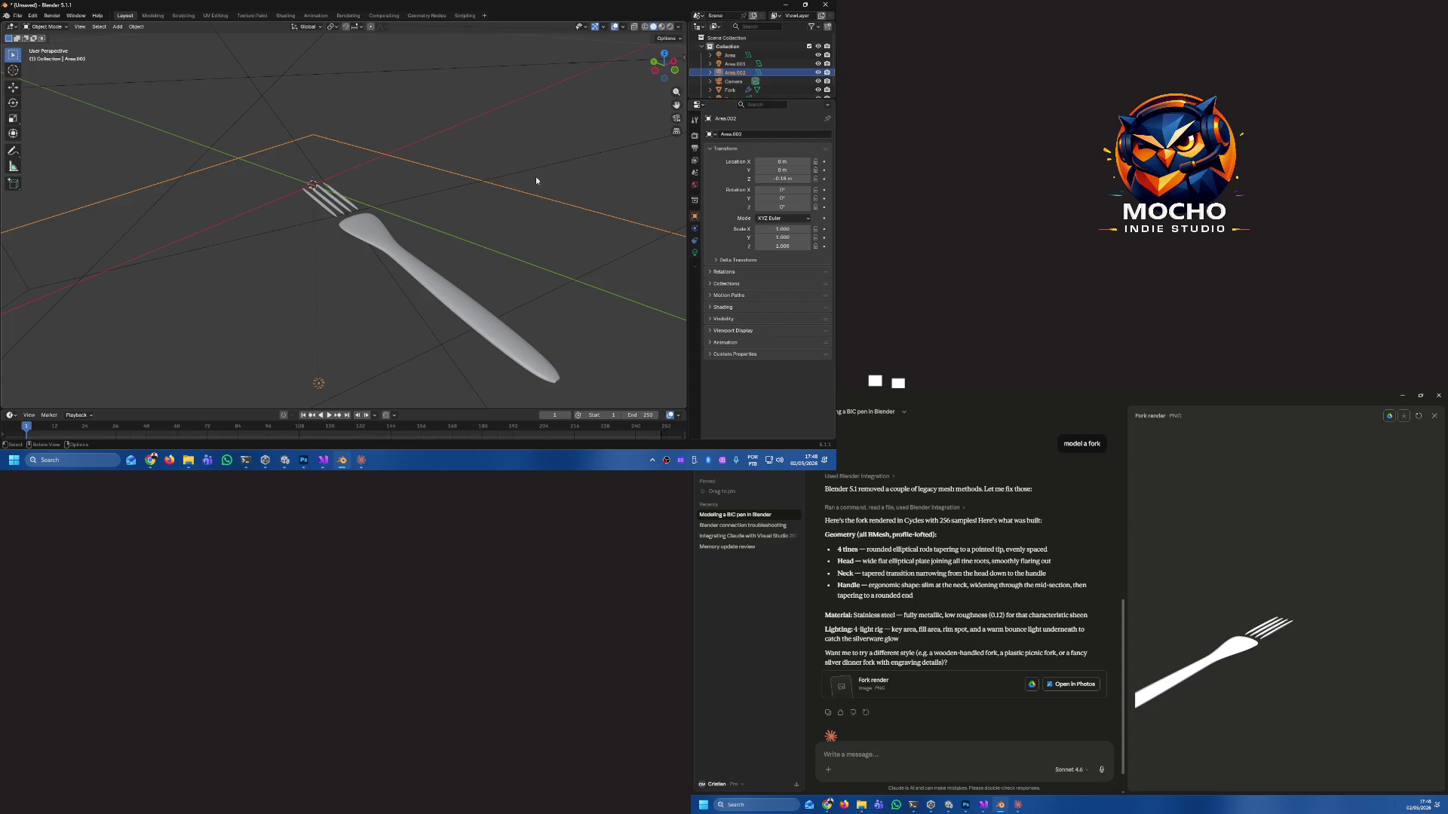
{"action": "right_click", "coordinate": [433, 217]}
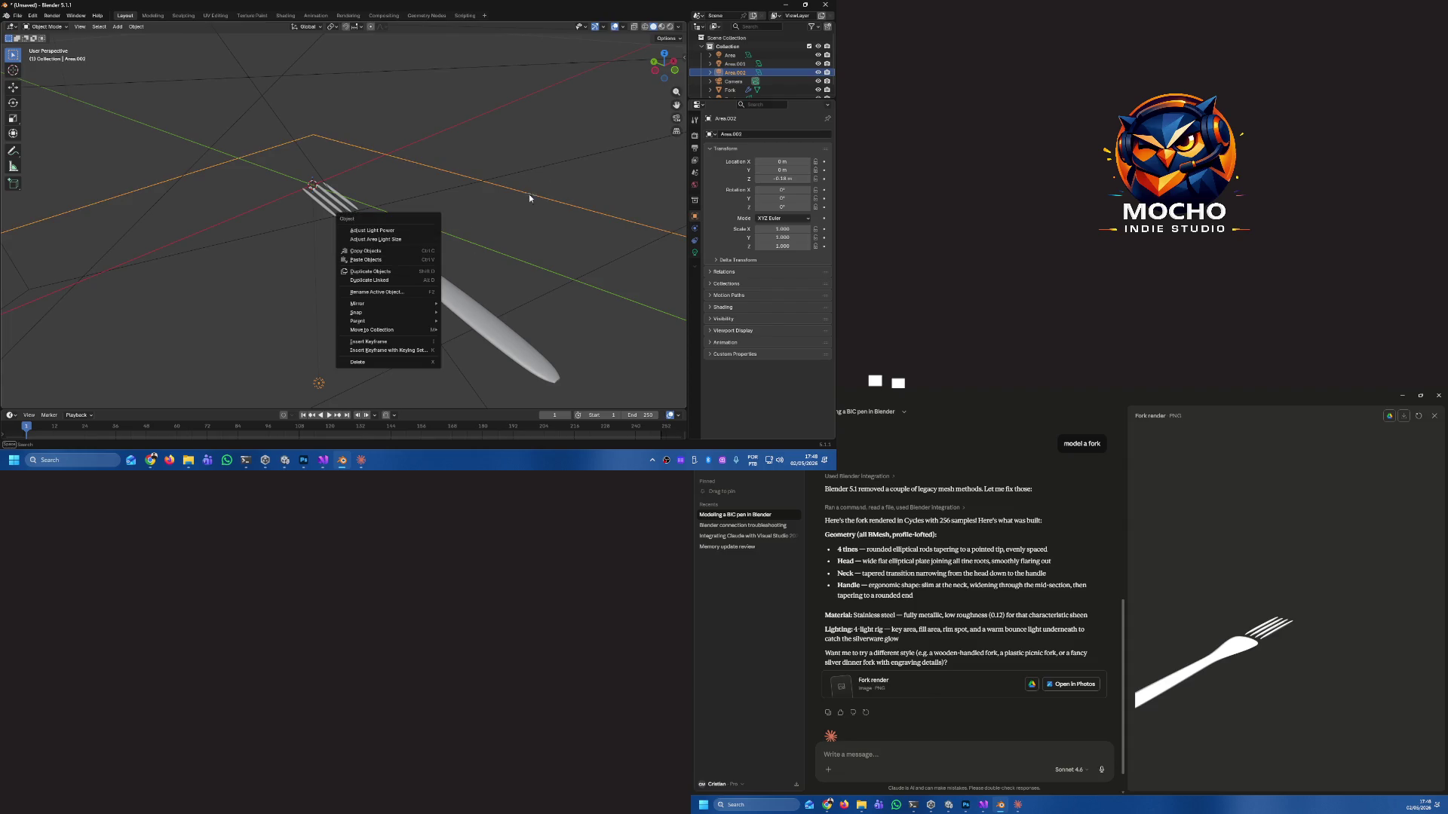
{"action": "key", "text": "Escape"}
{"action": "left_click", "coordinate": [486, 222]}
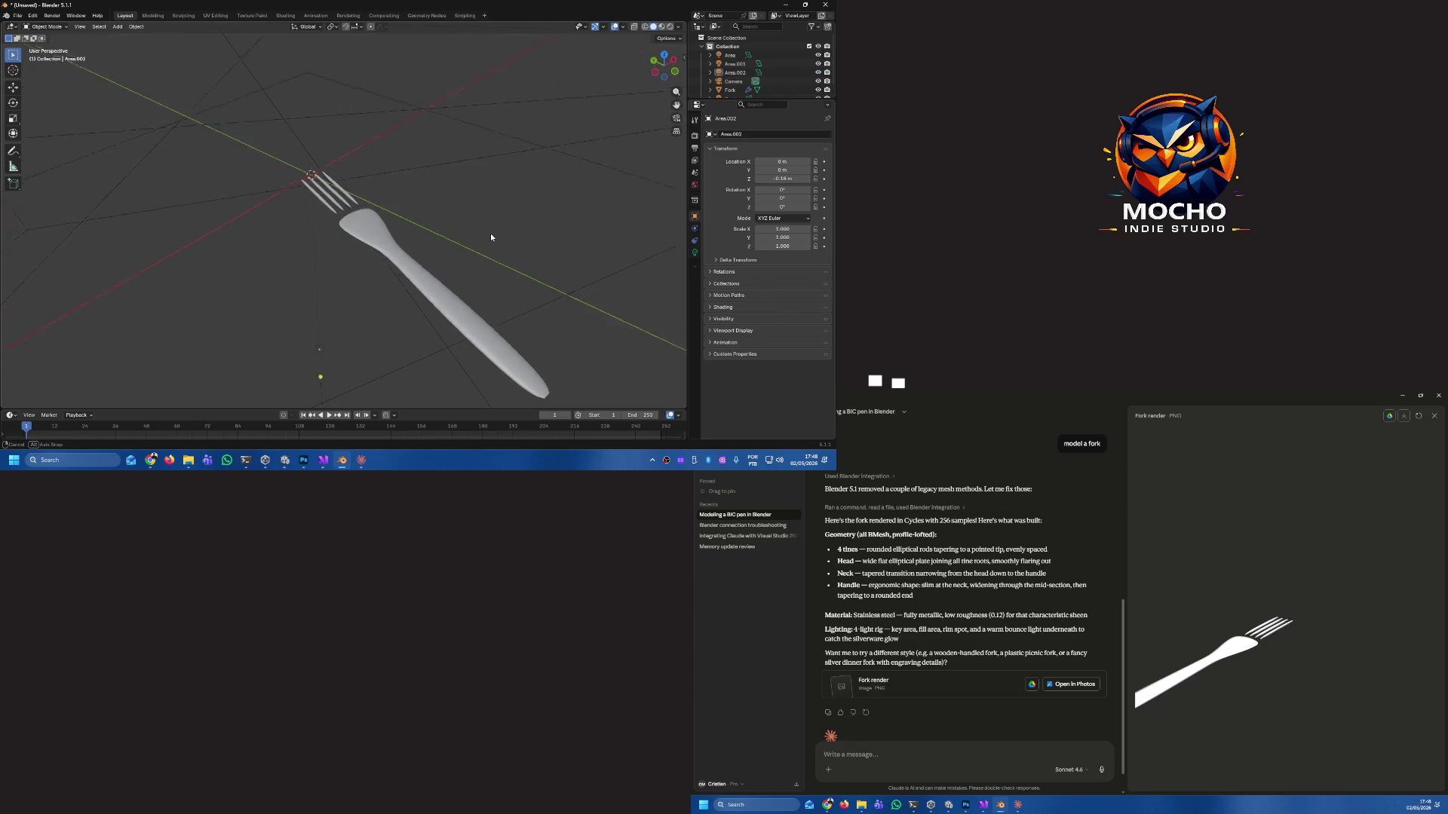
{"action": "mouse_move", "coordinate": [519, 238]}
{"action": "left_mouse_down"}
{"action": "mouse_move", "coordinate": [265, 172]}
{"action": "mouse_move", "coordinate": [251, 217]}
{"action": "mouse_move", "coordinate": [276, 234]}
{"action": "mouse_move", "coordinate": [390, 231]}
{"action": "mouse_move", "coordinate": [475, 191]}
{"action": "mouse_move", "coordinate": [456, 189]}
{"action": "mouse_move", "coordinate": [471, 170]}
{"action": "left_mouse_up"}
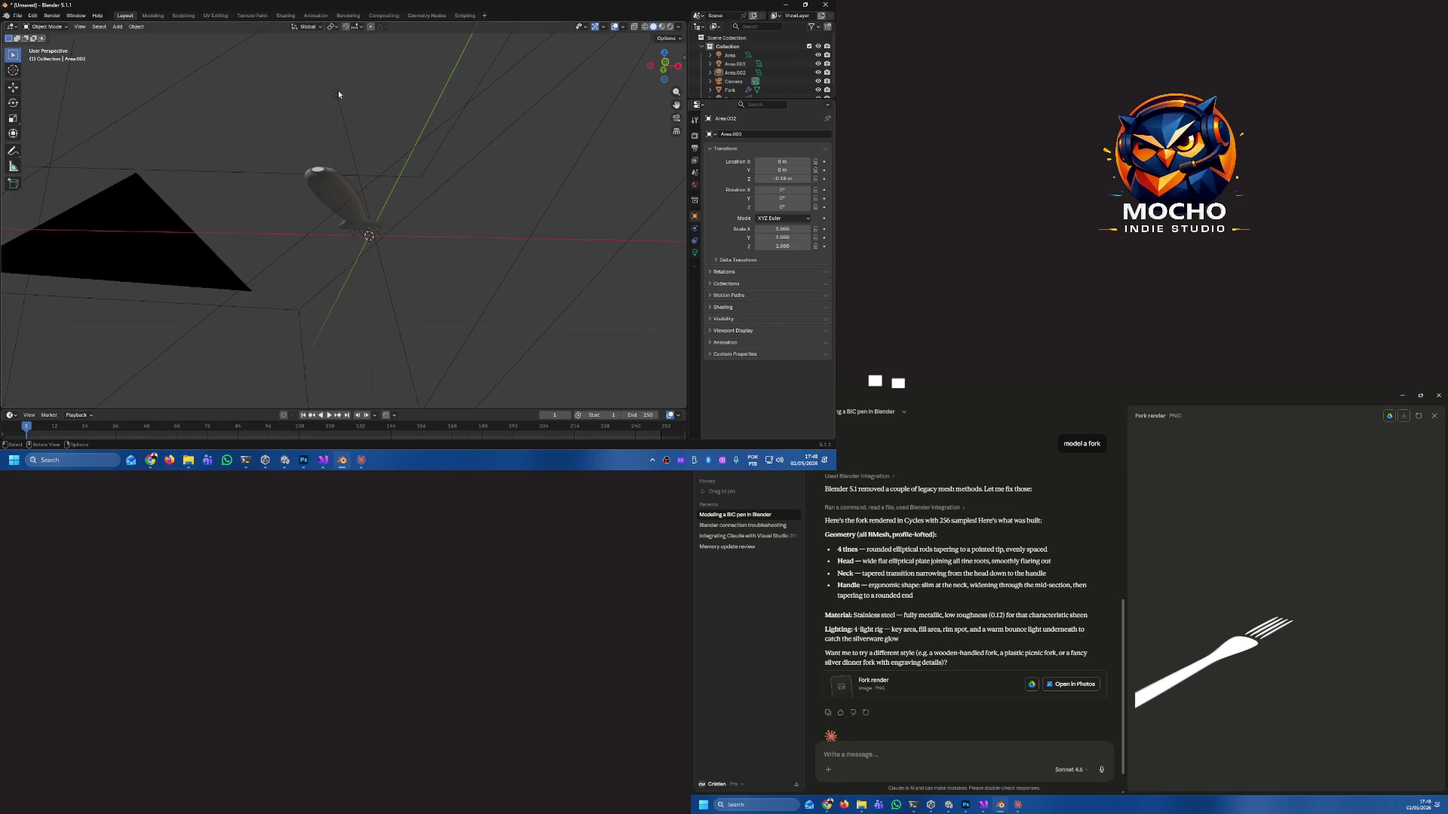
Delete the camera, then orbit to see the fork's full length from a three-quarter view above.
{"action": "left_click", "coordinate": [142, 218]}
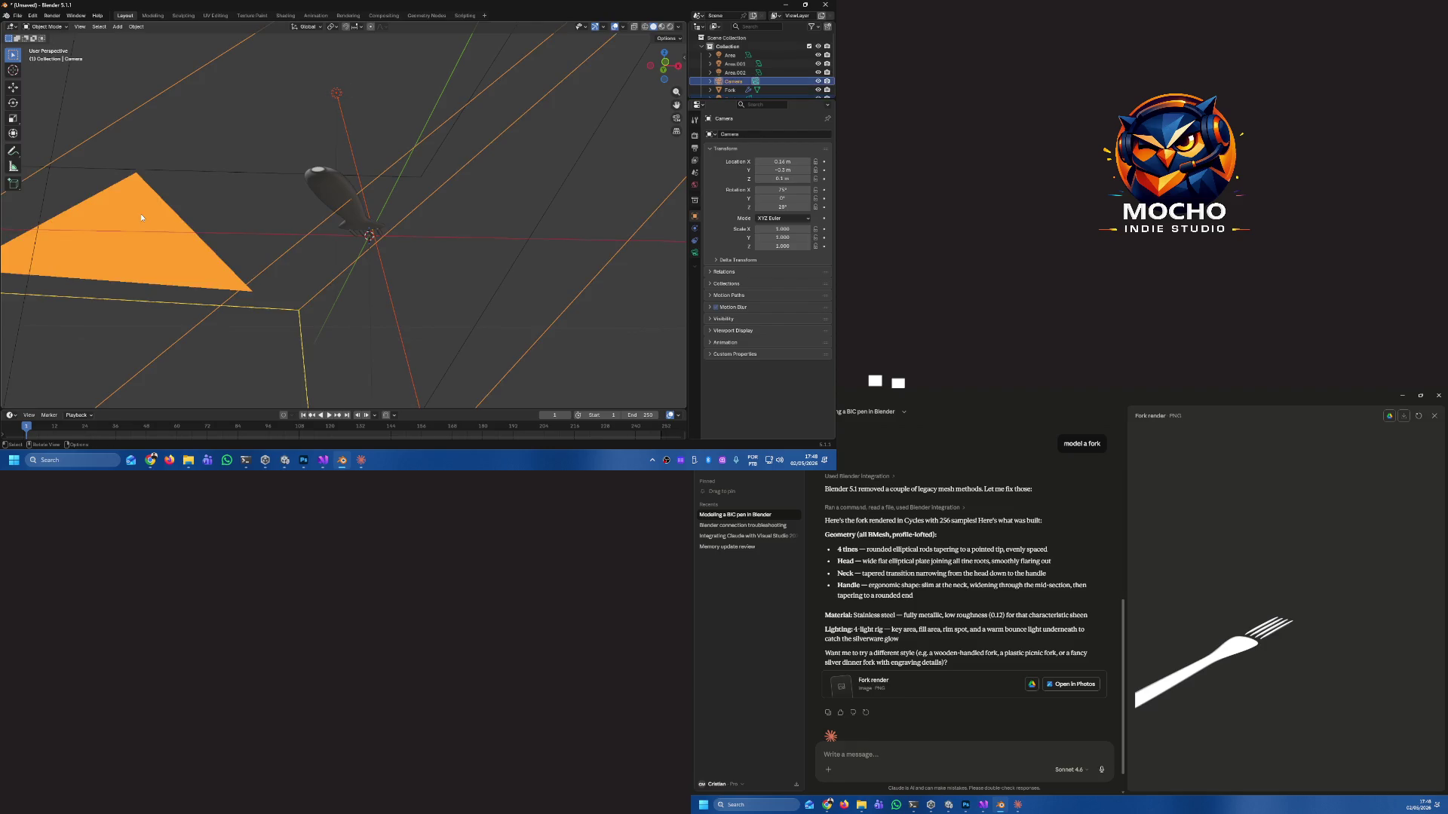
{"action": "key", "text": "Delete"}
{"action": "mouse_move", "coordinate": [482, 175]}
{"action": "left_mouse_down"}
{"action": "mouse_move", "coordinate": [424, 251]}
{"action": "mouse_move", "coordinate": [387, 147]}
{"action": "mouse_move", "coordinate": [372, 204]}
{"action": "left_mouse_up"}
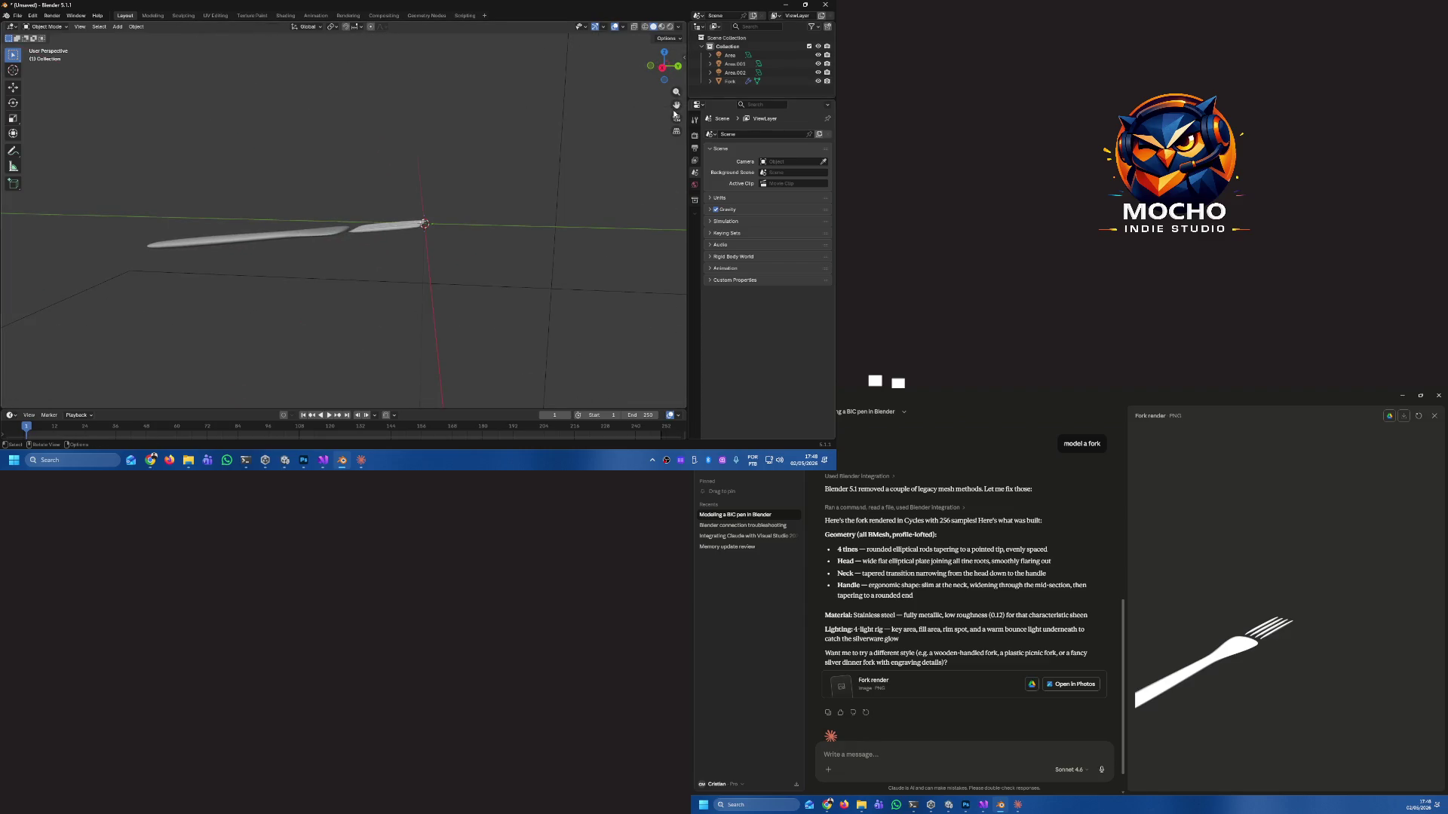
{"action": "mouse_move", "coordinate": [349, 229]}
{"action": "left_mouse_down"}
{"action": "mouse_move", "coordinate": [350, 247]}
{"action": "mouse_move", "coordinate": [383, 263]}
{"action": "mouse_move", "coordinate": [419, 244]}
{"action": "left_mouse_up"}
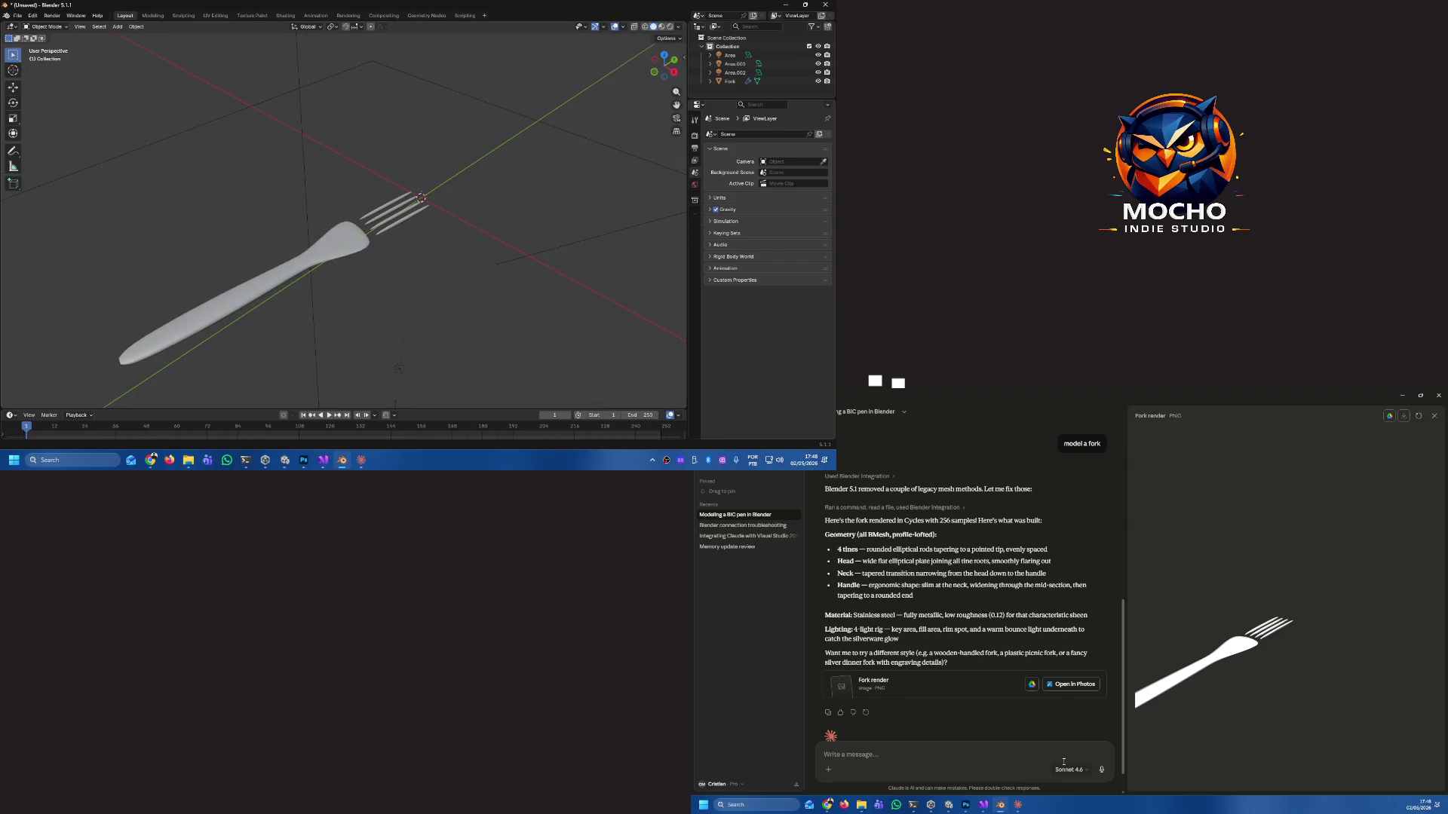
{"action": "left_click", "coordinate": [913, 764]}
Send Claude a pasted reference image with 'the fork should look like the one in the attached image'.
{"action": "left_click", "coordinate": [870, 758]}
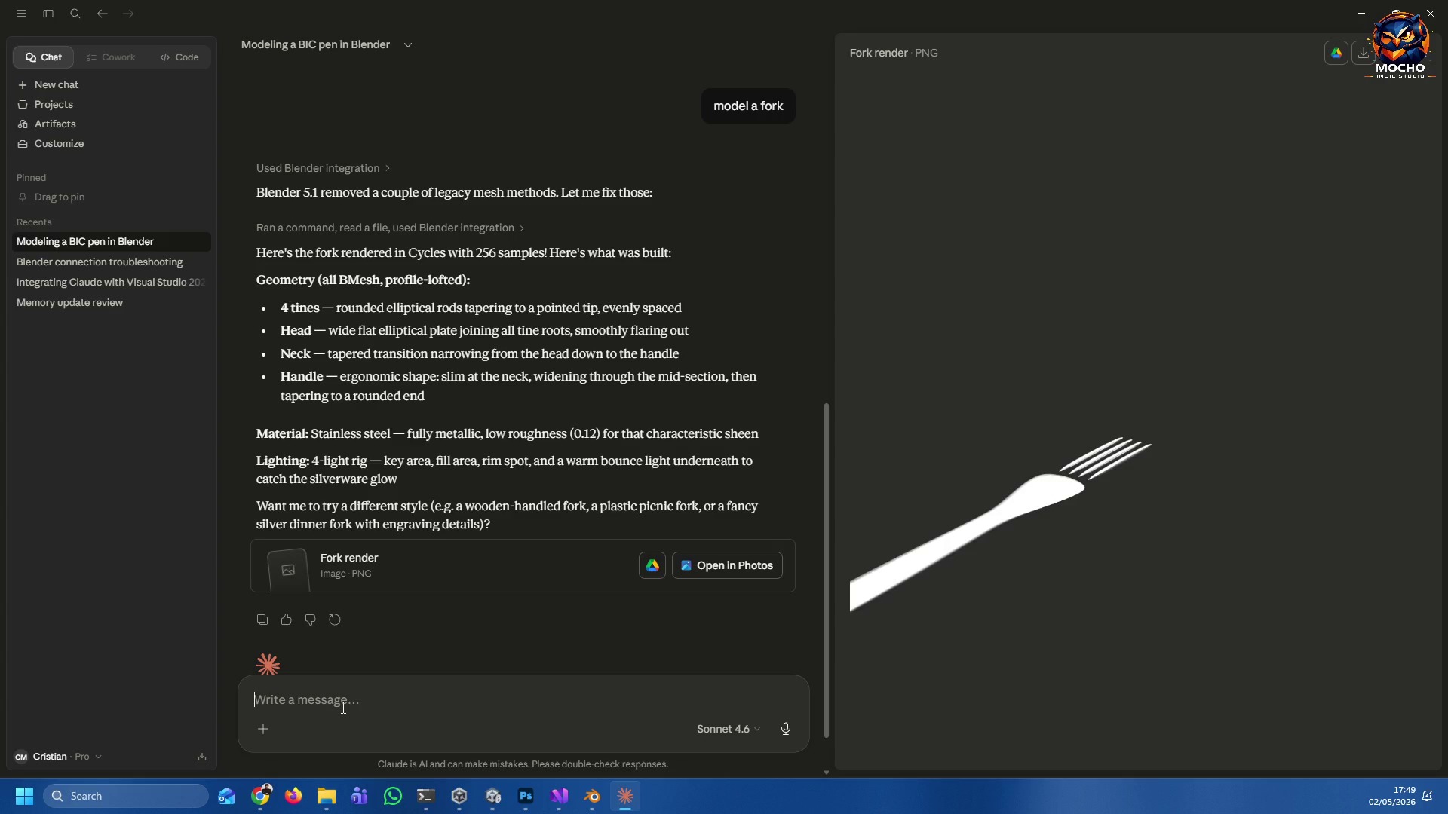
{"action": "type", "text": "the fork sh"}
{"action": "type", "text": "ould look lik"}
{"action": "type", "text": "e the on"}
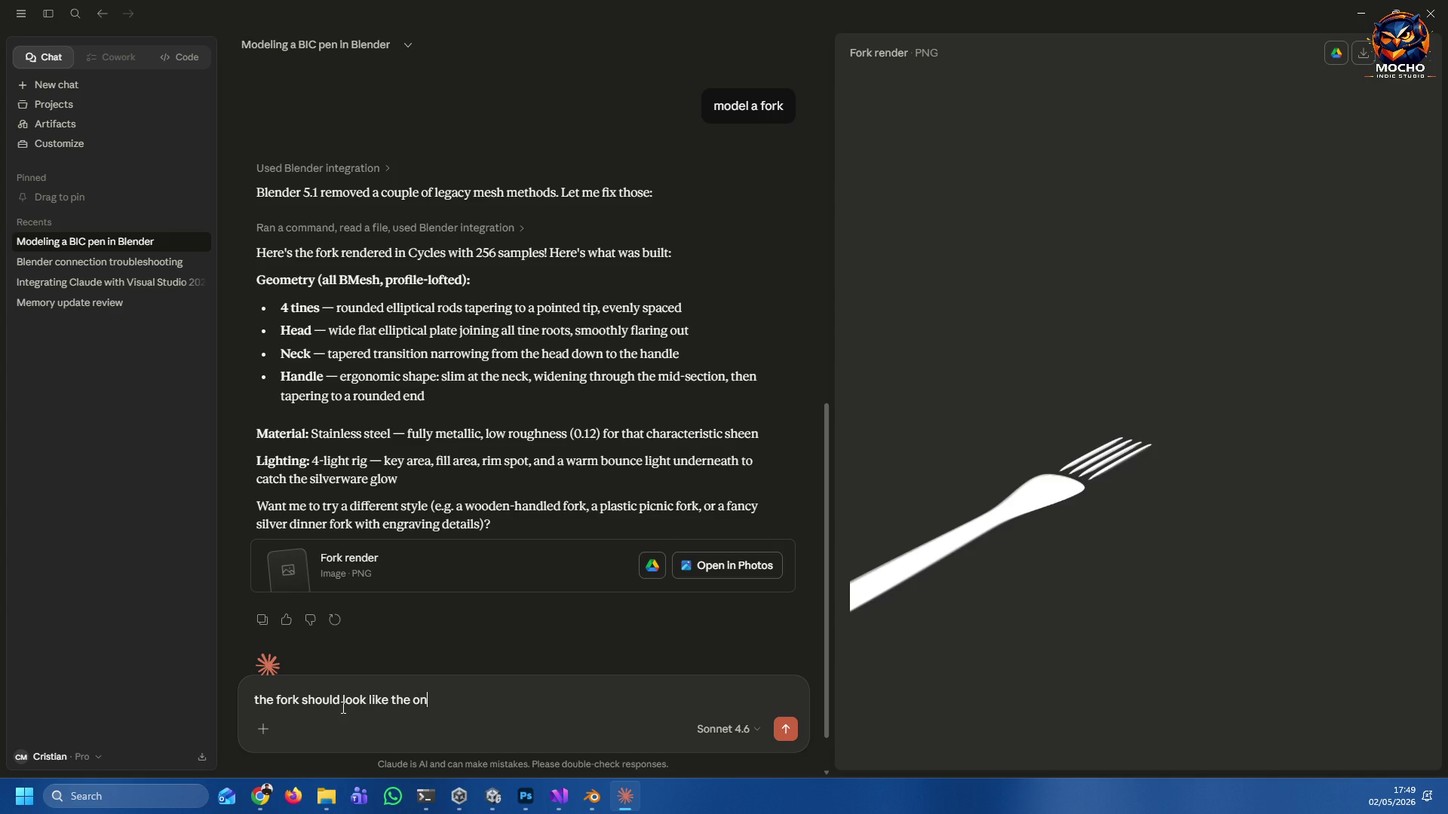
{"action": "type", "text": "e n"}
{"action": "type", "text": "in the err"}
{"action": "type", "text": "and"}
{"action": "key", "text": "shift+End"}
{"action": "type", "text": "int the attache"}
{"action": "type", "text": "d image"}
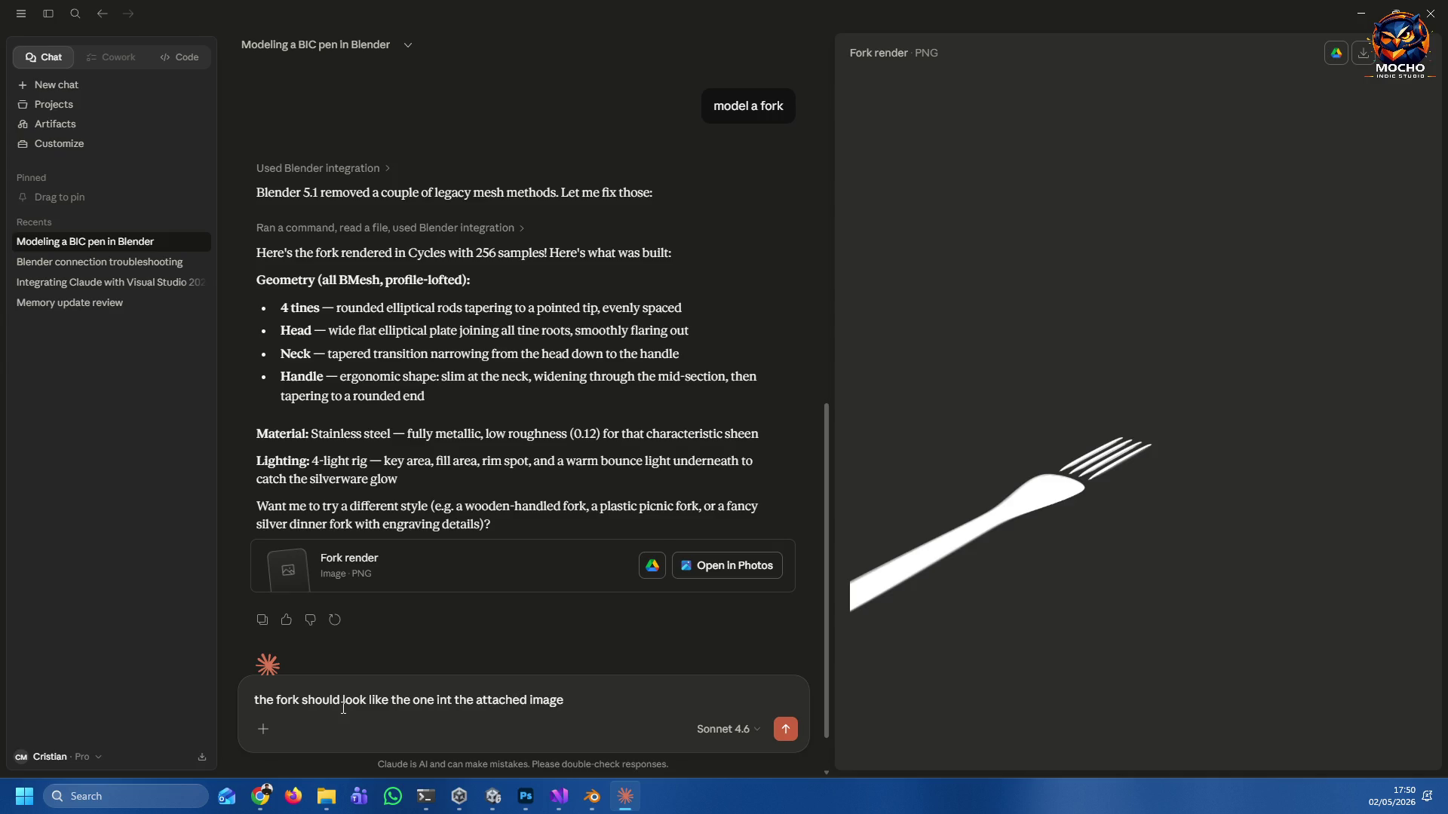
{"action": "key", "text": "ctrl+v"}
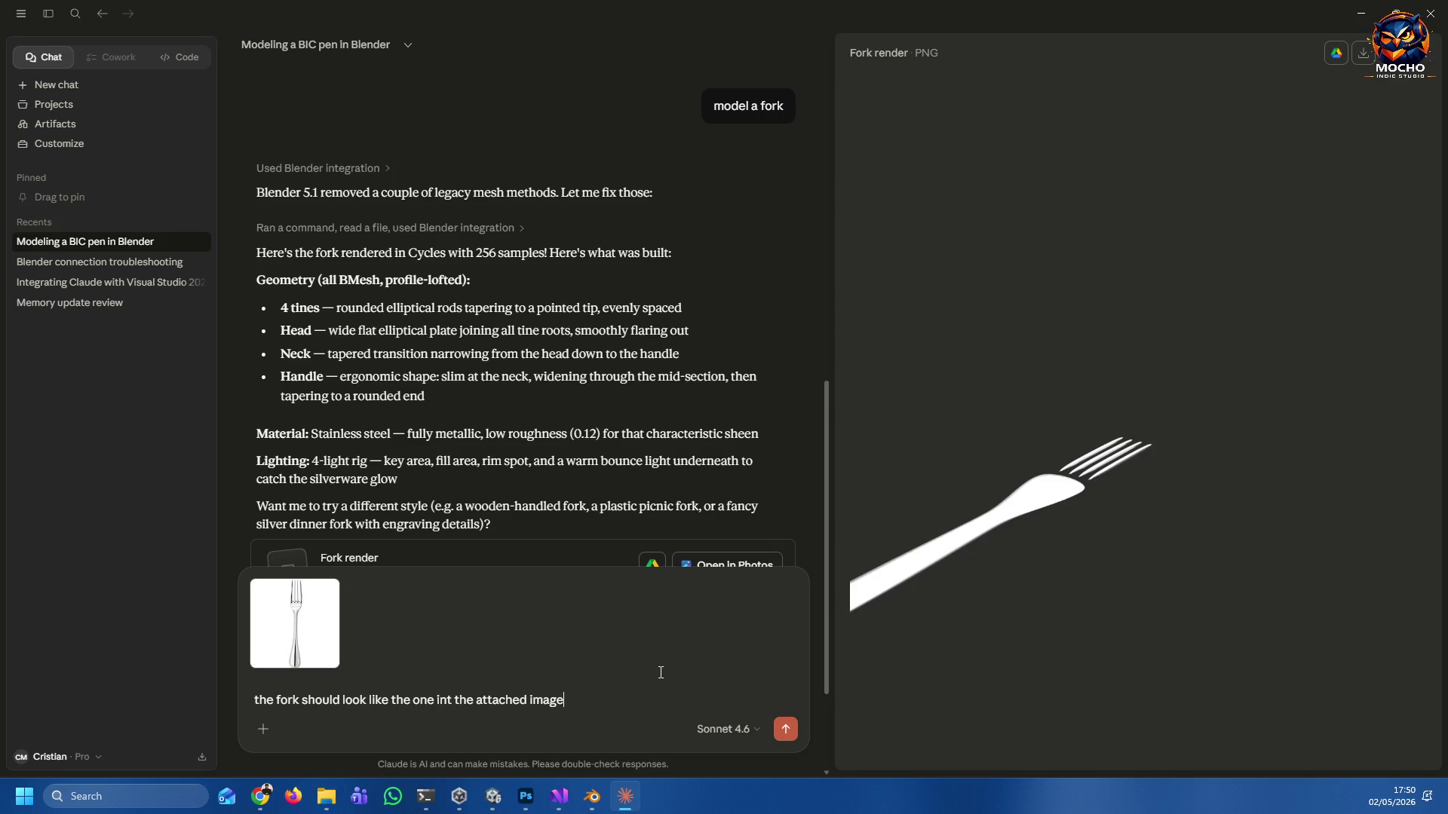
{"action": "key", "text": "Delete"}
{"action": "scroll", "coordinate": [708, 366], "scroll_direction": "down", "scroll_amount": 3}
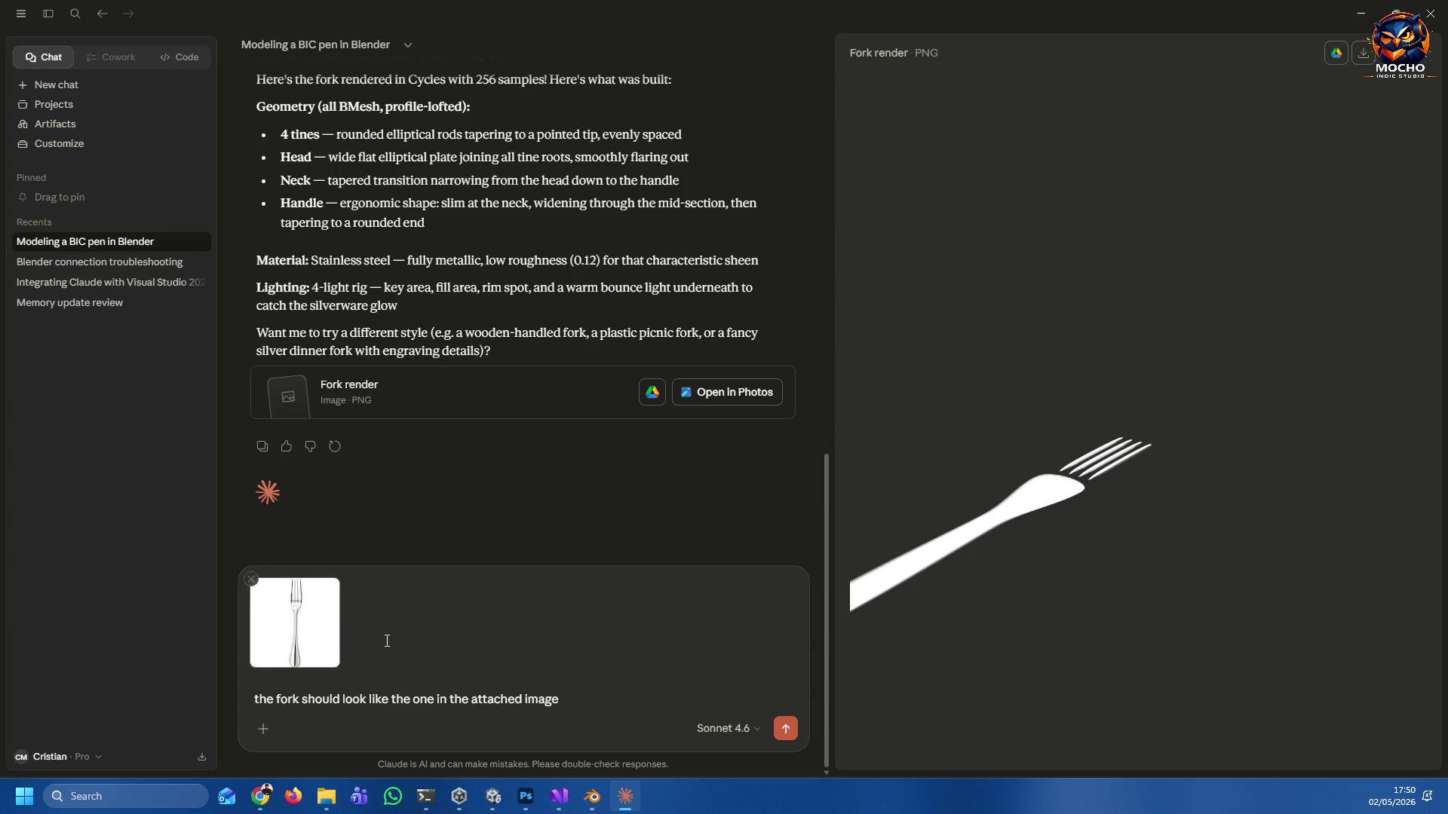
{"action": "left_click", "coordinate": [784, 731]}
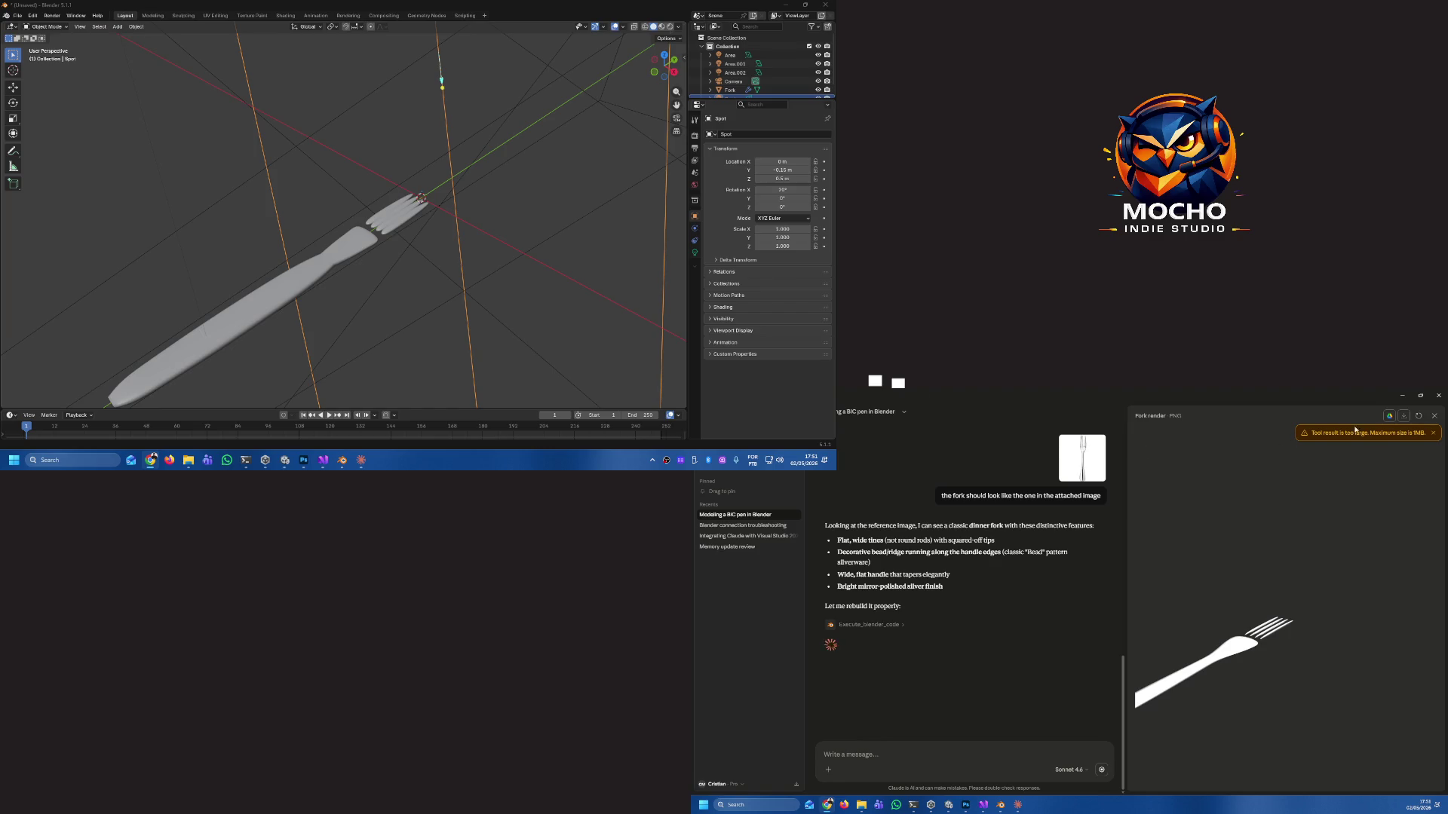
Dismiss the 'Tool result is too large' warning, close the fork render preview, and review the chat history.
{"action": "left_click", "coordinate": [1433, 433]}
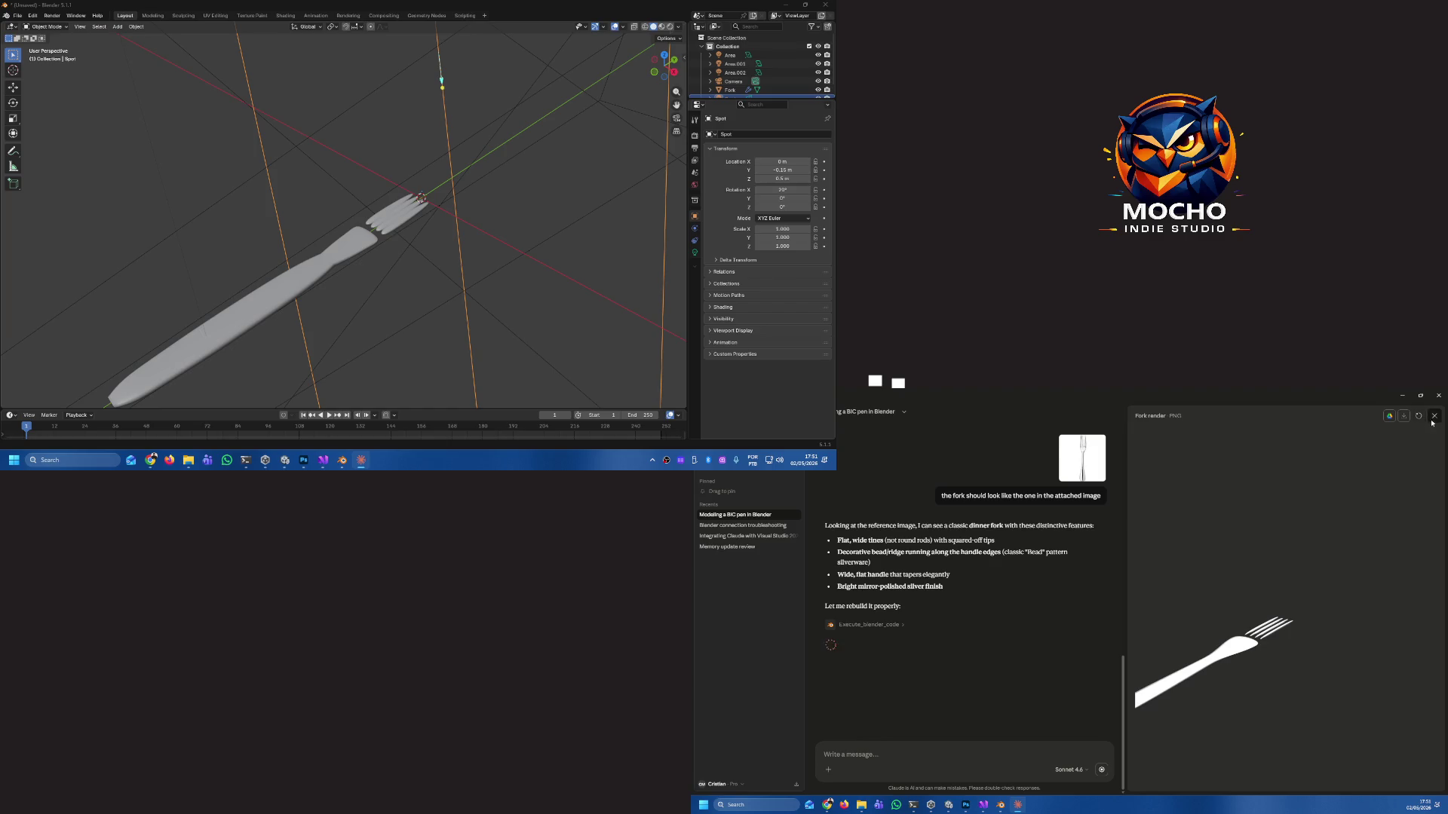
{"action": "left_click", "coordinate": [1434, 417]}
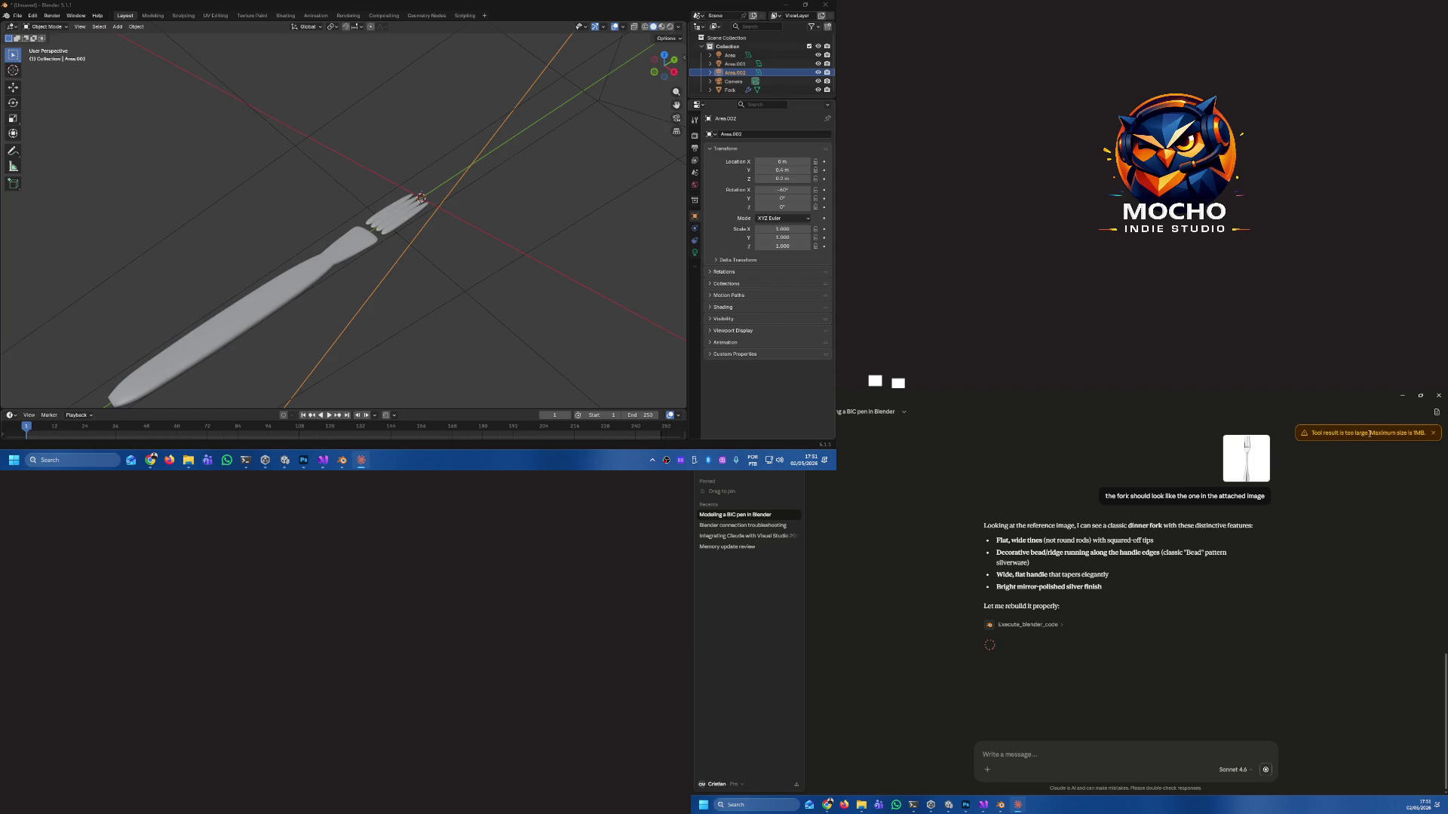
{"action": "scroll", "coordinate": [1184, 619], "scroll_direction": "up", "scroll_amount": 15}
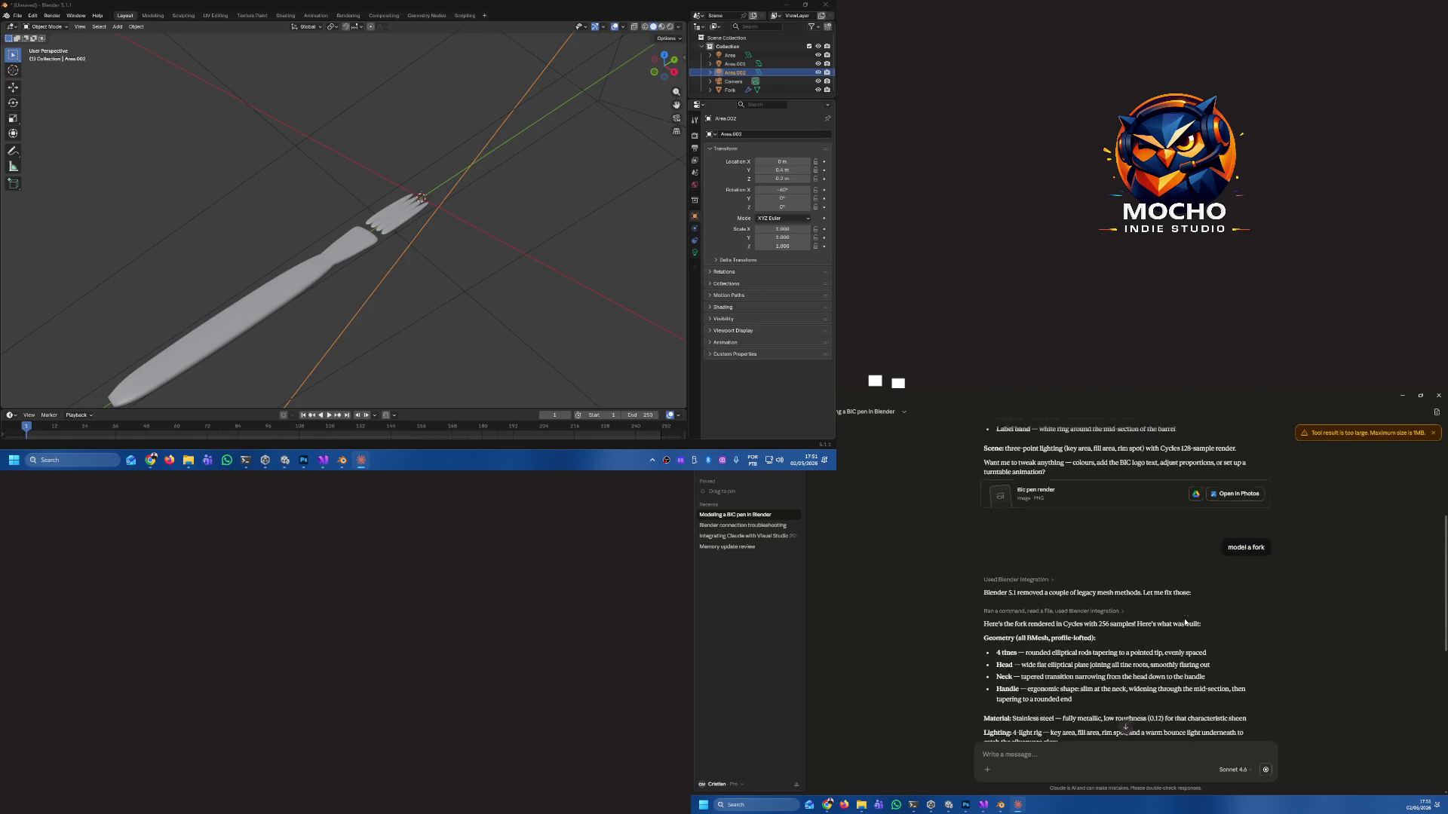
{"action": "scroll", "coordinate": [1184, 623], "scroll_direction": "up", "scroll_amount": 4}
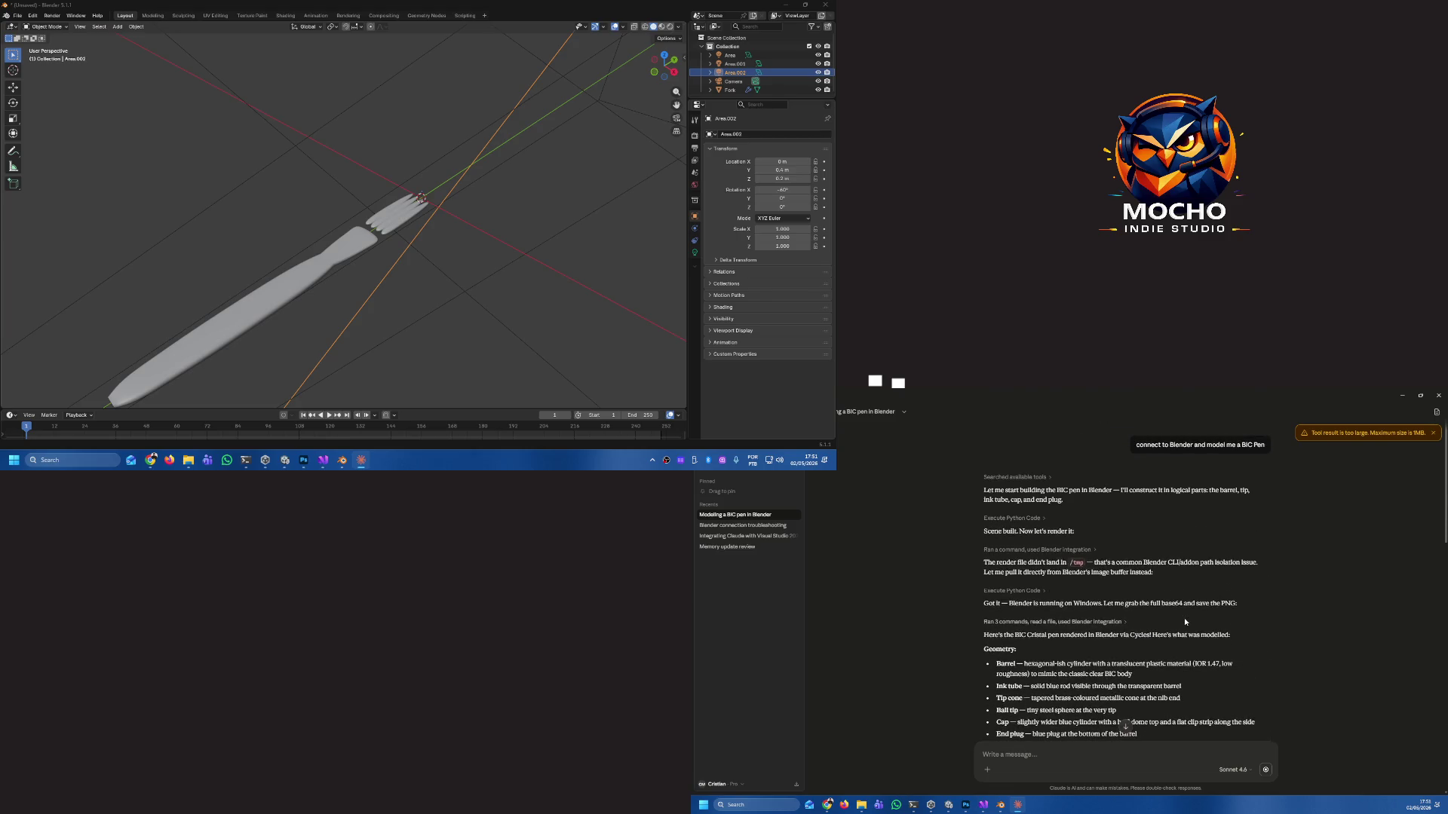
{"action": "scroll", "coordinate": [1184, 618], "scroll_direction": "down", "scroll_amount": 1}
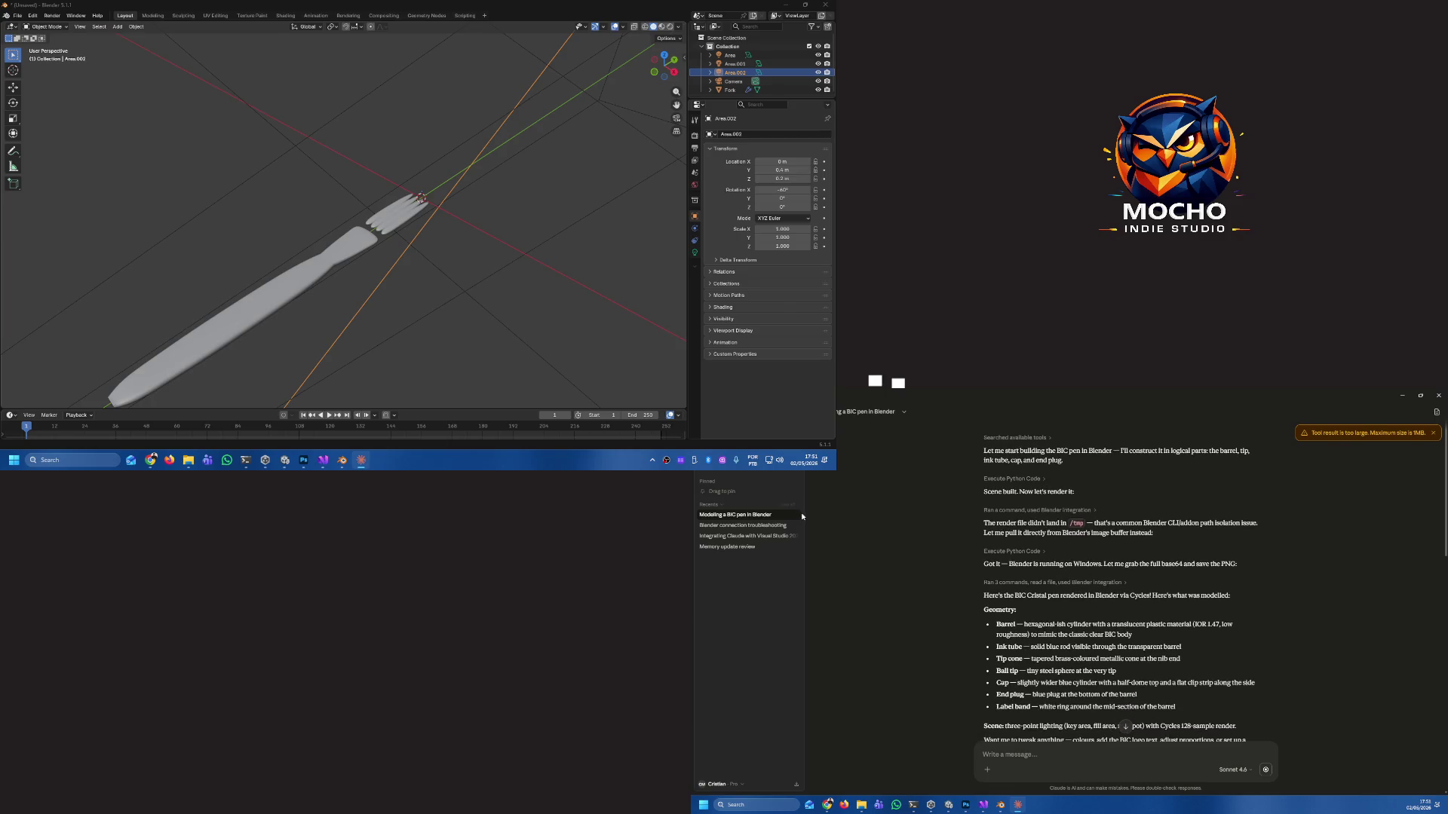
{"action": "left_click", "coordinate": [794, 514]}
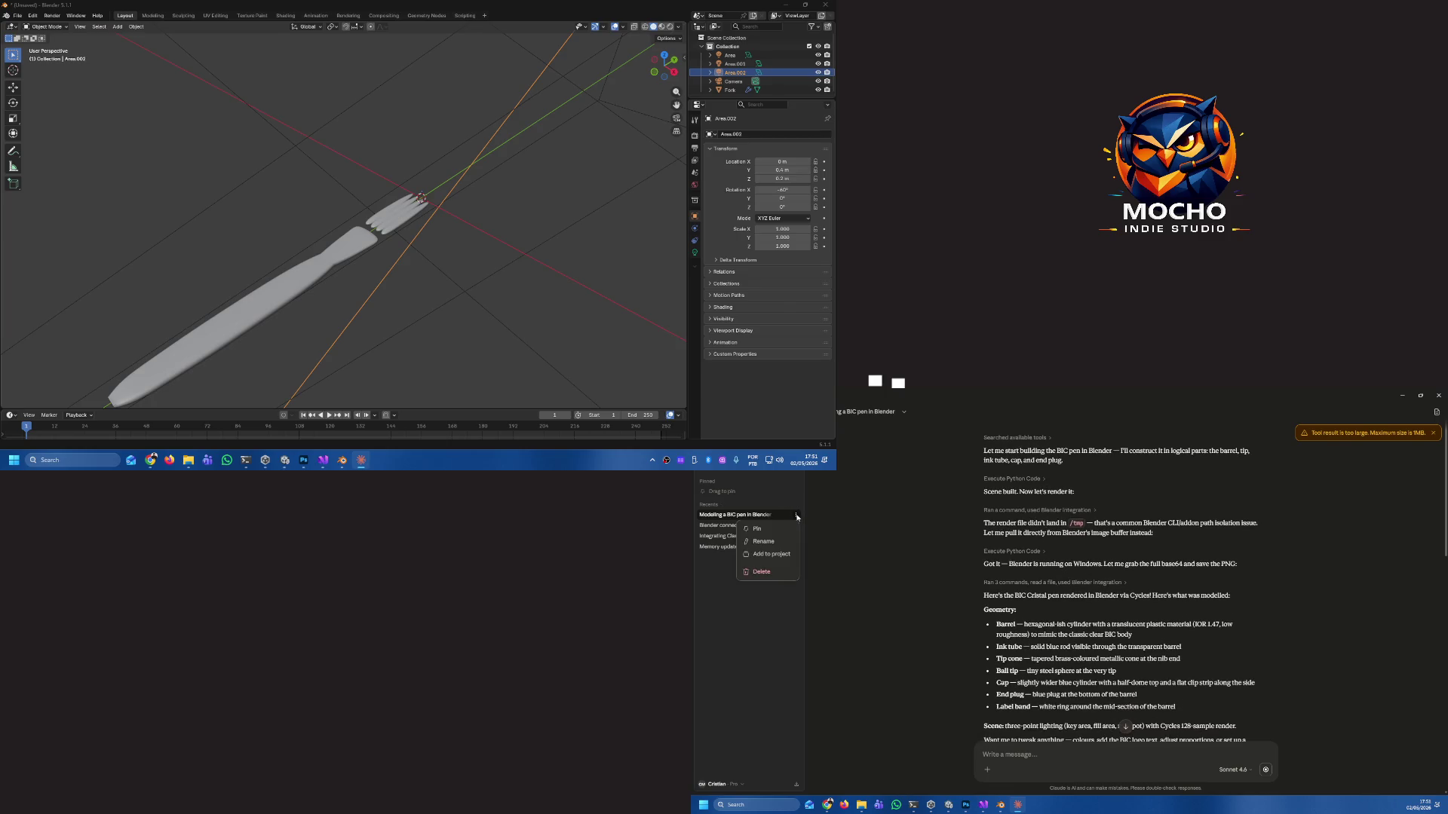
Delete the 'Modeling a BIC pen' chat and draft 'based on the attached image, model a fork…' with the fork image pasted.
{"action": "left_click", "coordinate": [760, 572]}
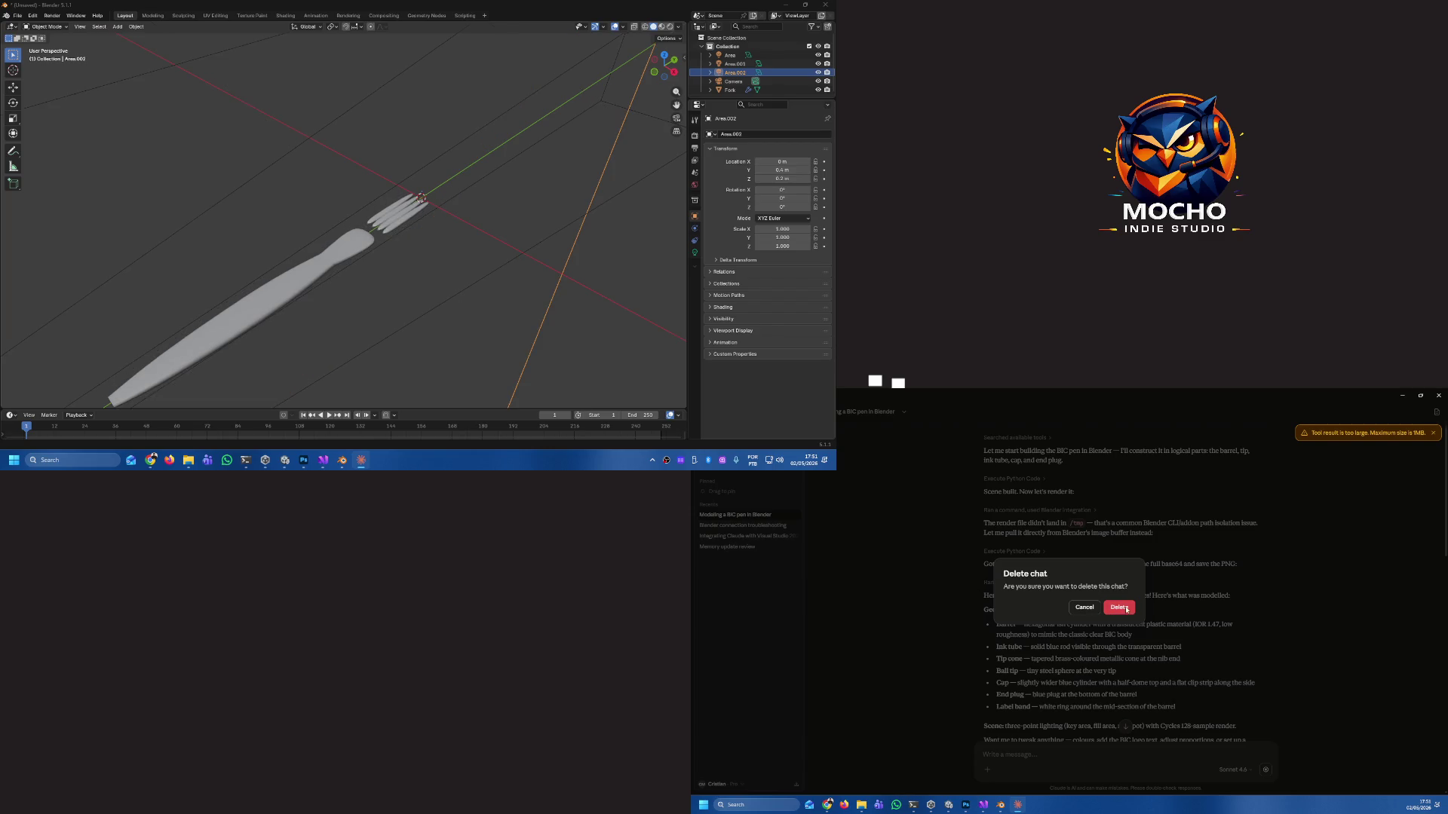
{"action": "left_click", "coordinate": [1119, 607]}
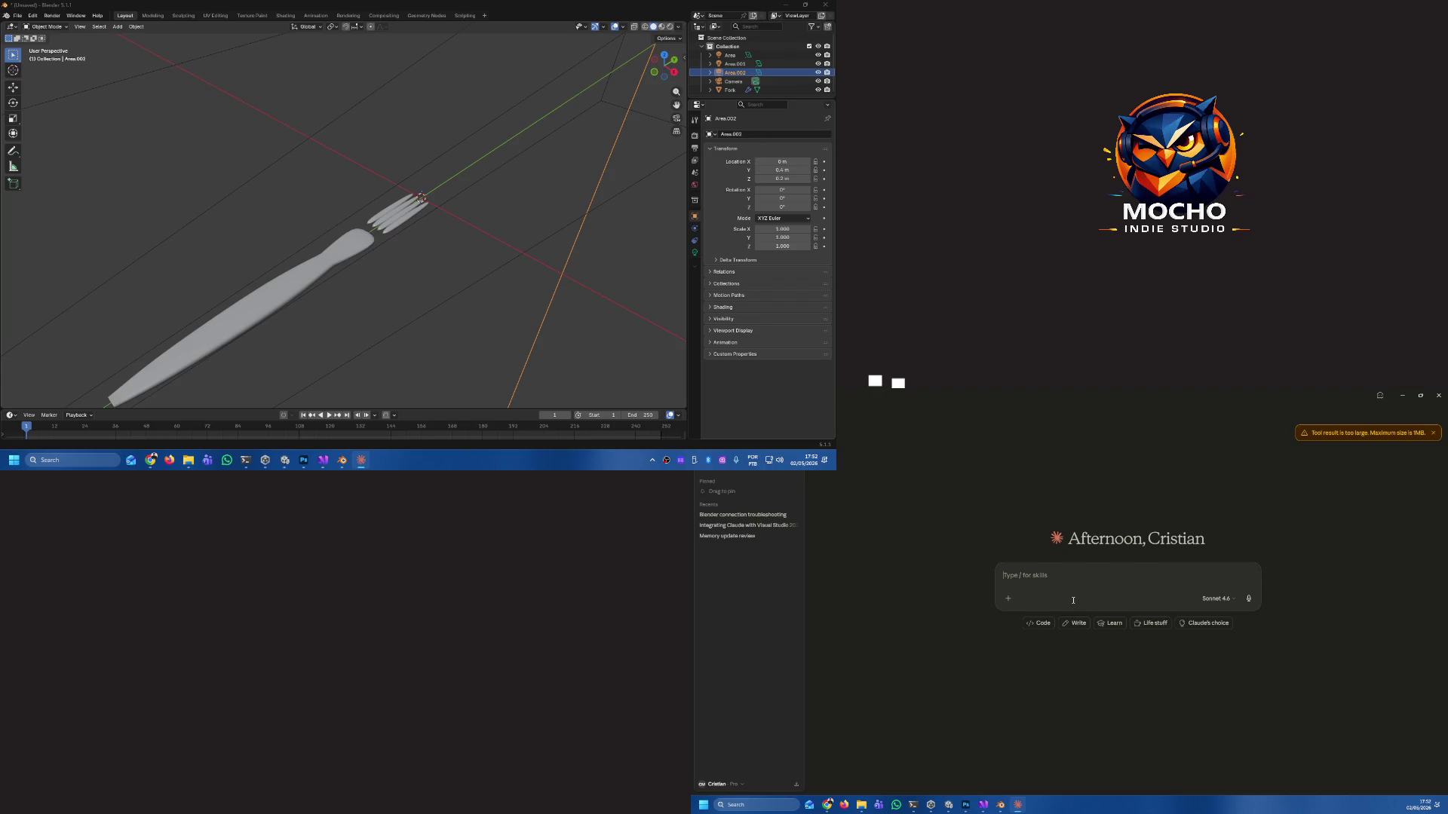
{"action": "type", "text": "based"}
{"action": "type", "text": " on the attached image, model a fork"}
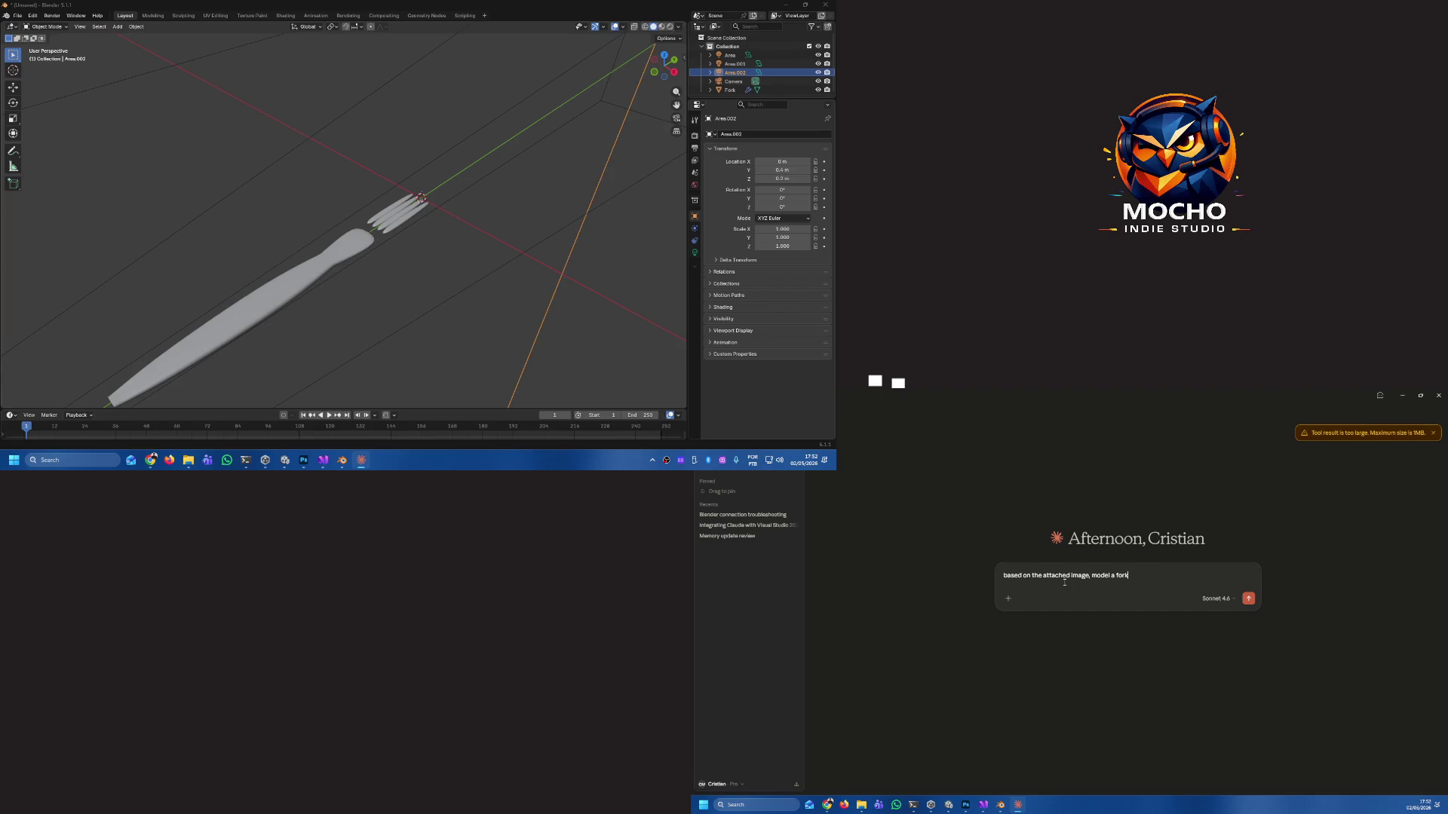
{"action": "key", "text": "ctrl+v"}
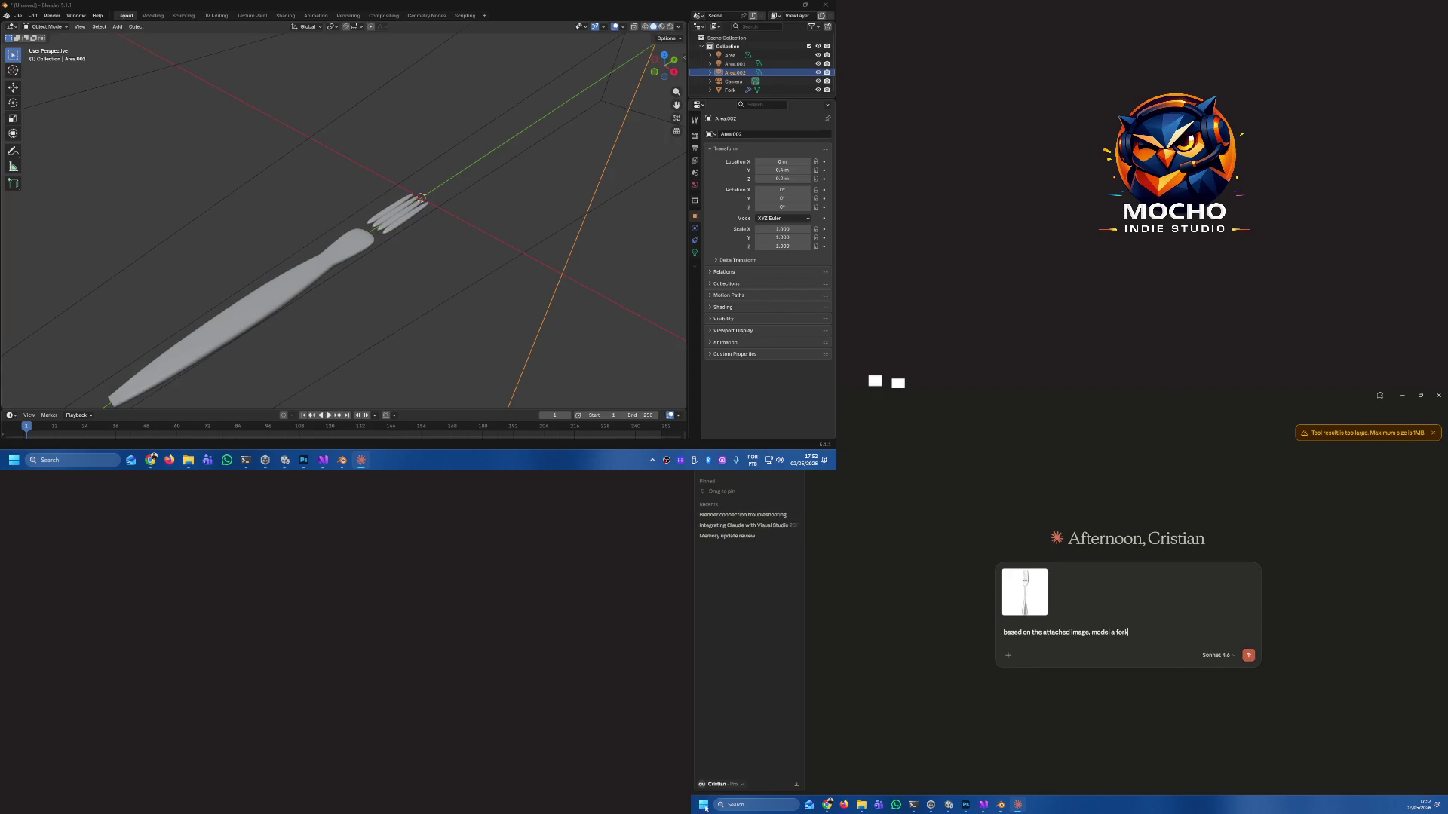
{"action": "left_click", "coordinate": [729, 789]}
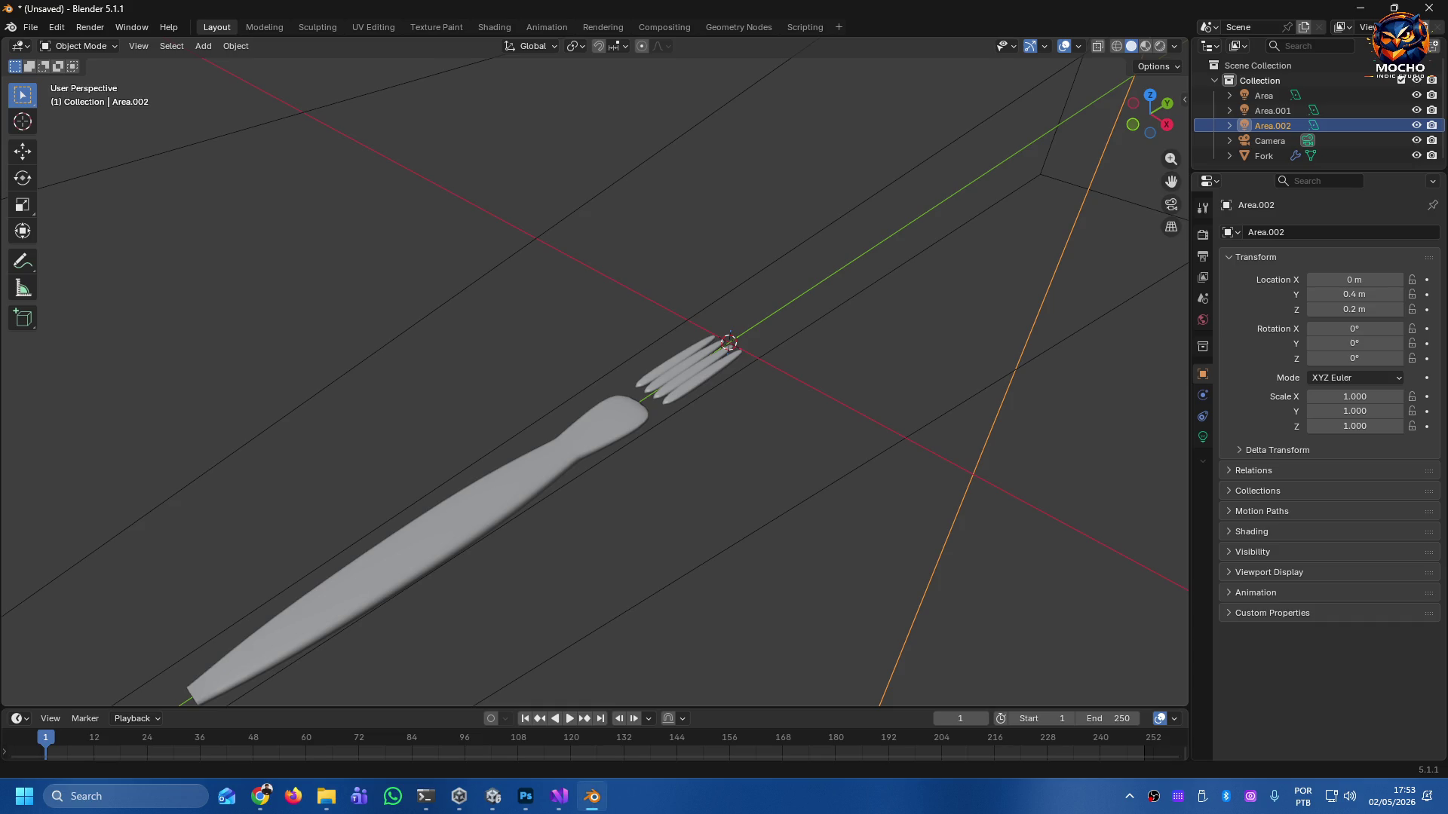
{"action": "key", "text": "super"}
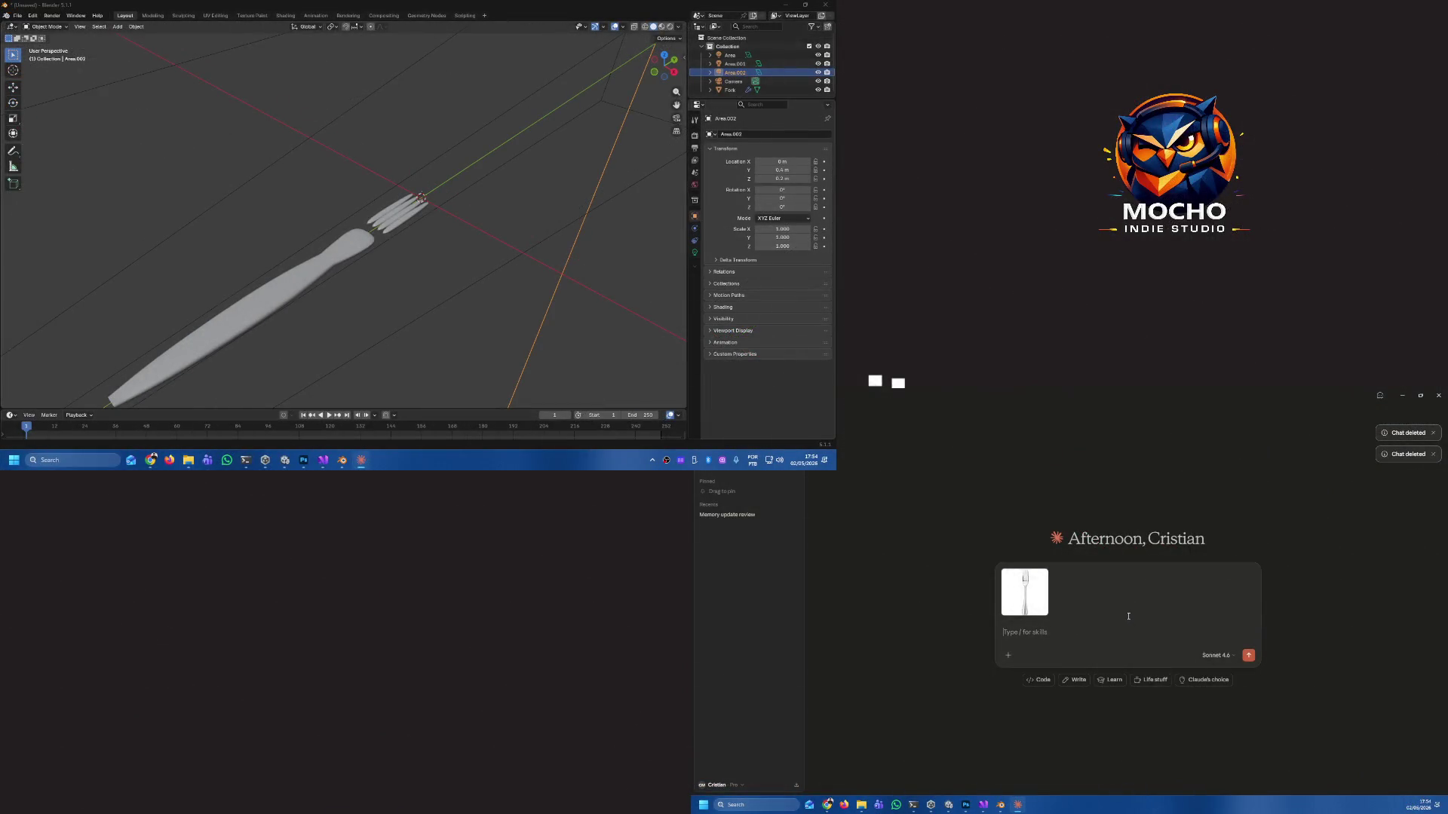
Send 'based on the attached image, create a fork' with the fork image.
{"action": "type", "text": "based on "}
{"action": "type", "text": "the attached image, c"}
{"action": "type", "text": "reate a fork"}
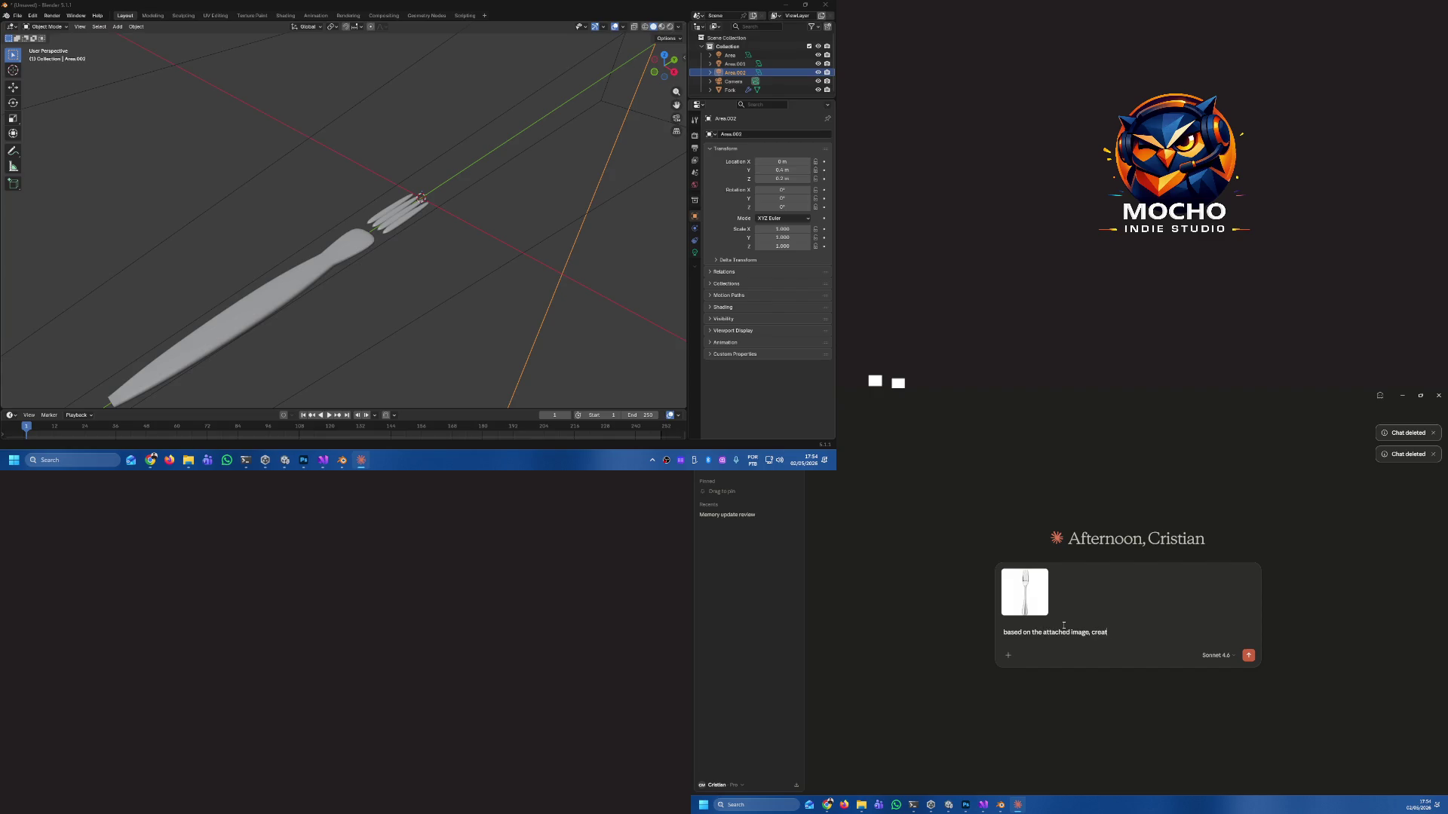
{"action": "key", "text": "Return"}
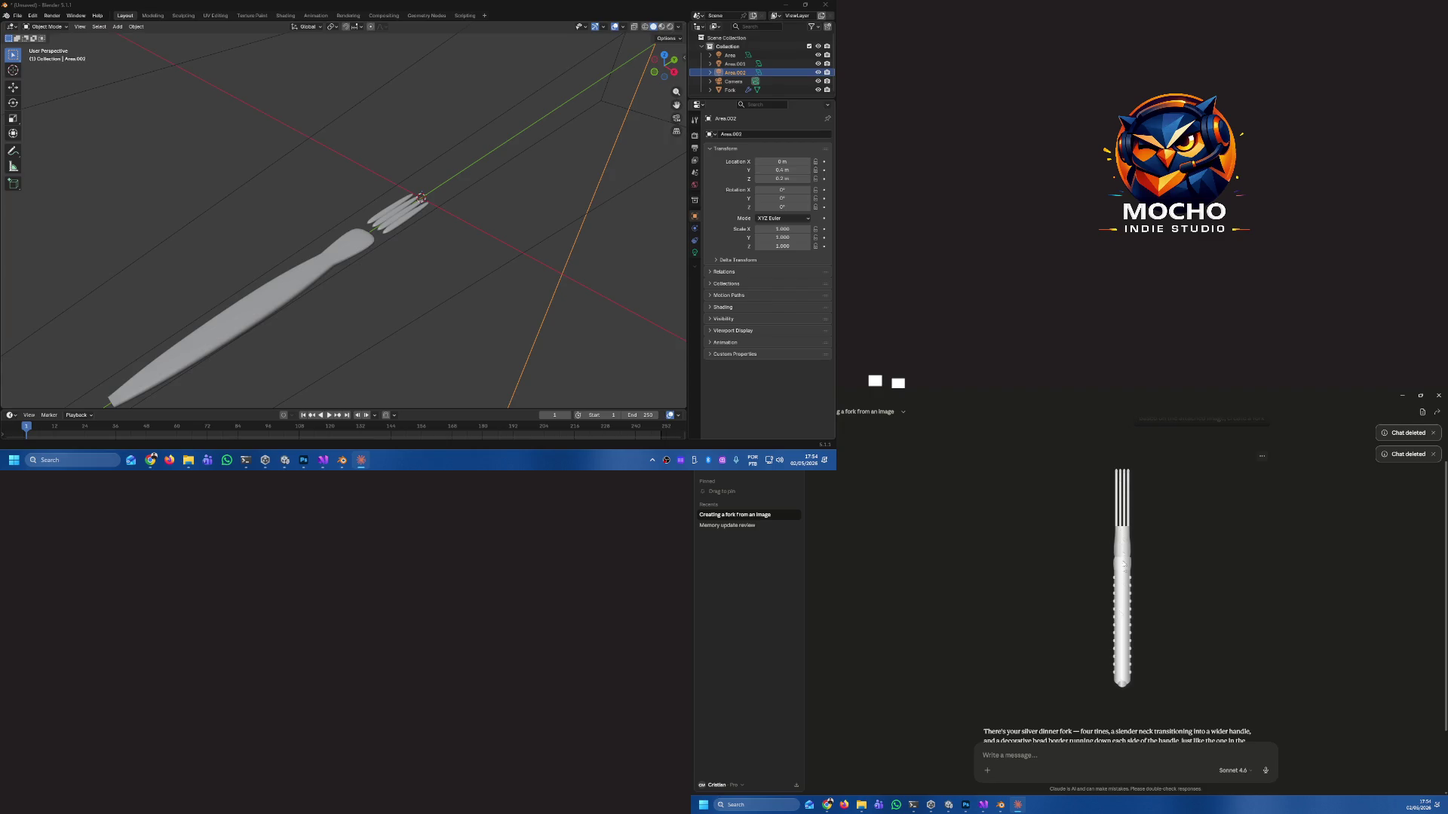
{"action": "scroll", "coordinate": [1185, 615], "scroll_direction": "up", "scroll_amount": 1}
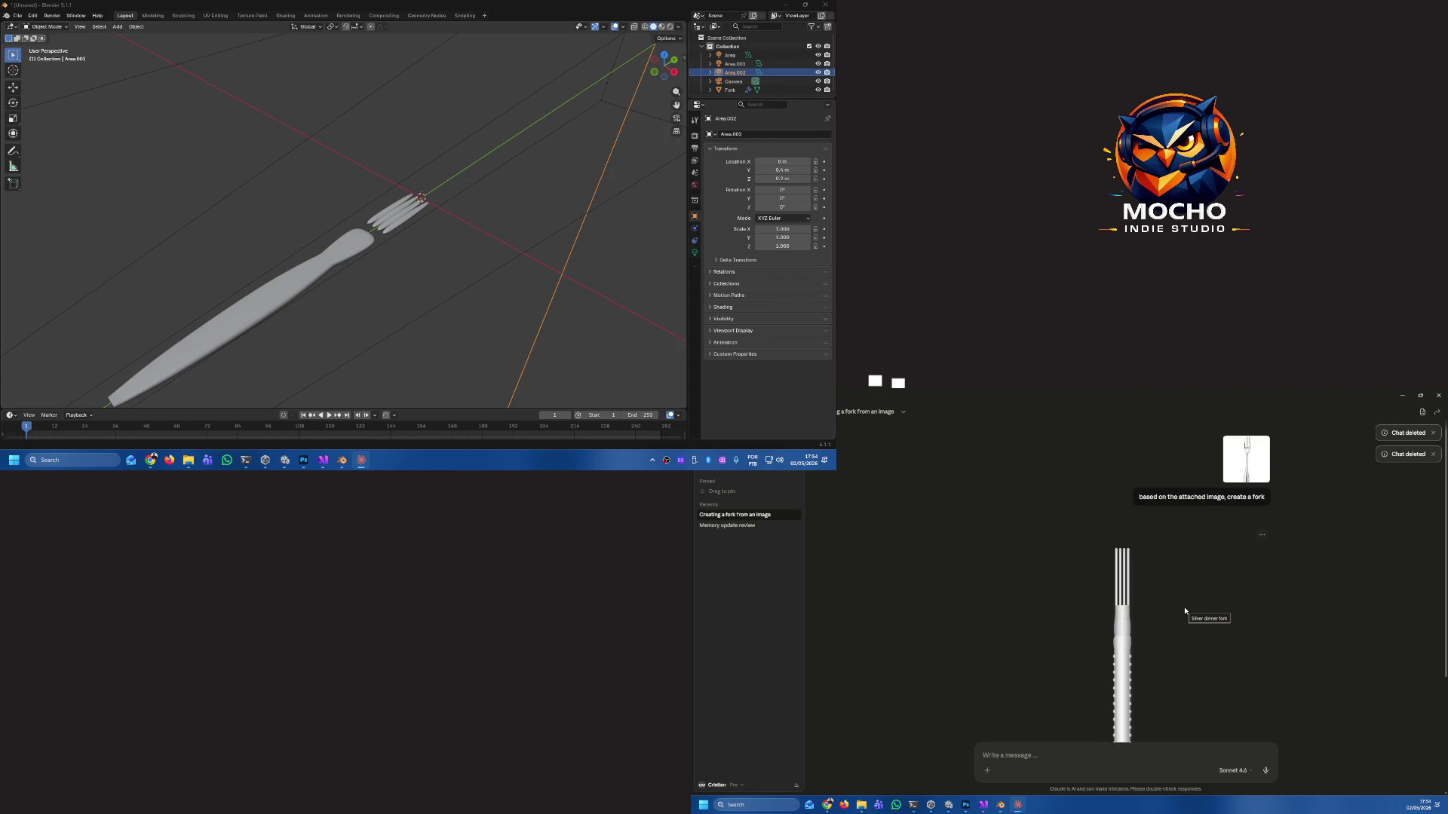
{"action": "scroll", "coordinate": [1184, 612], "scroll_direction": "down", "scroll_amount": 2}
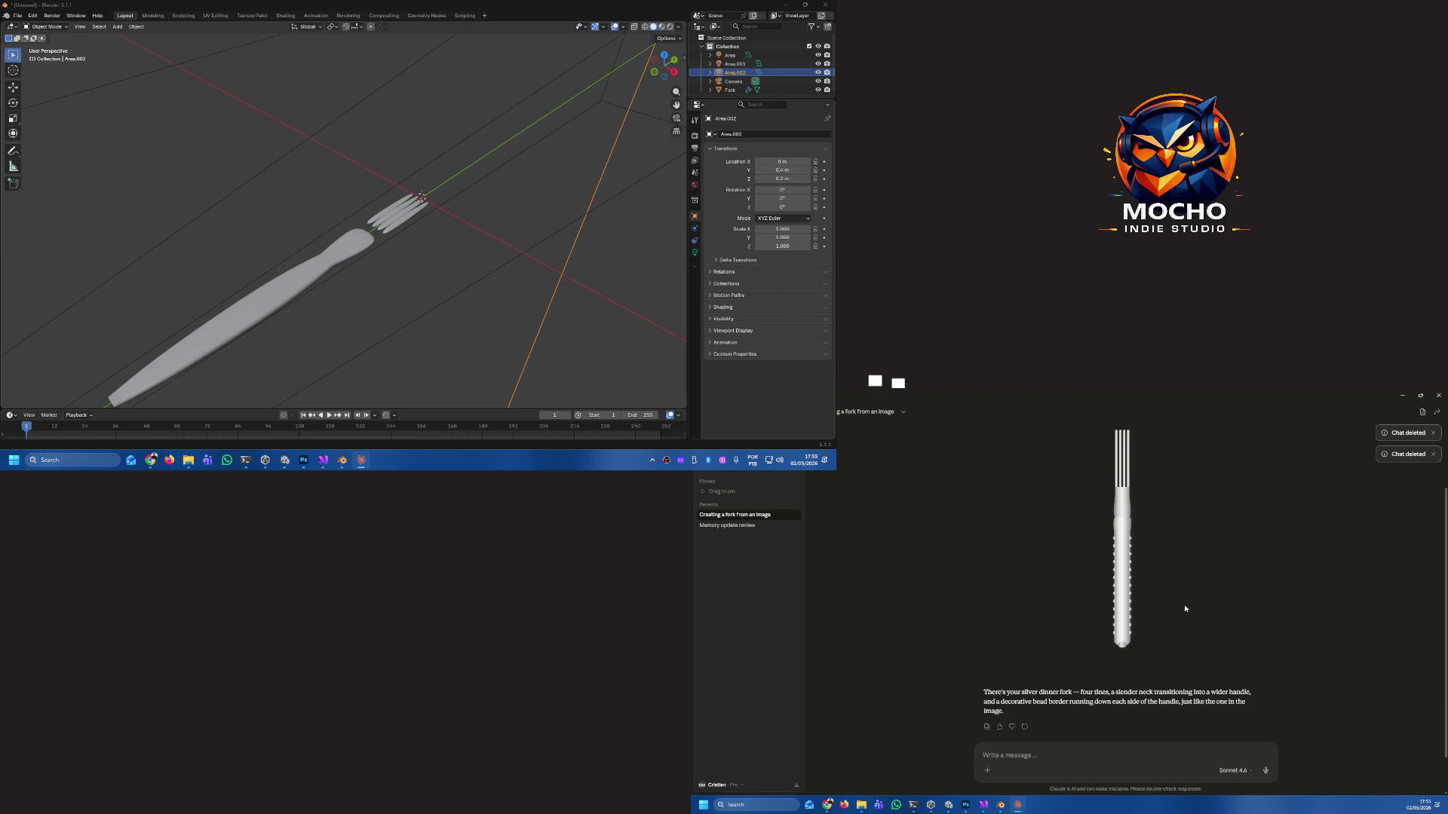
{"action": "scroll", "coordinate": [1184, 606], "scroll_direction": "up", "scroll_amount": 2}
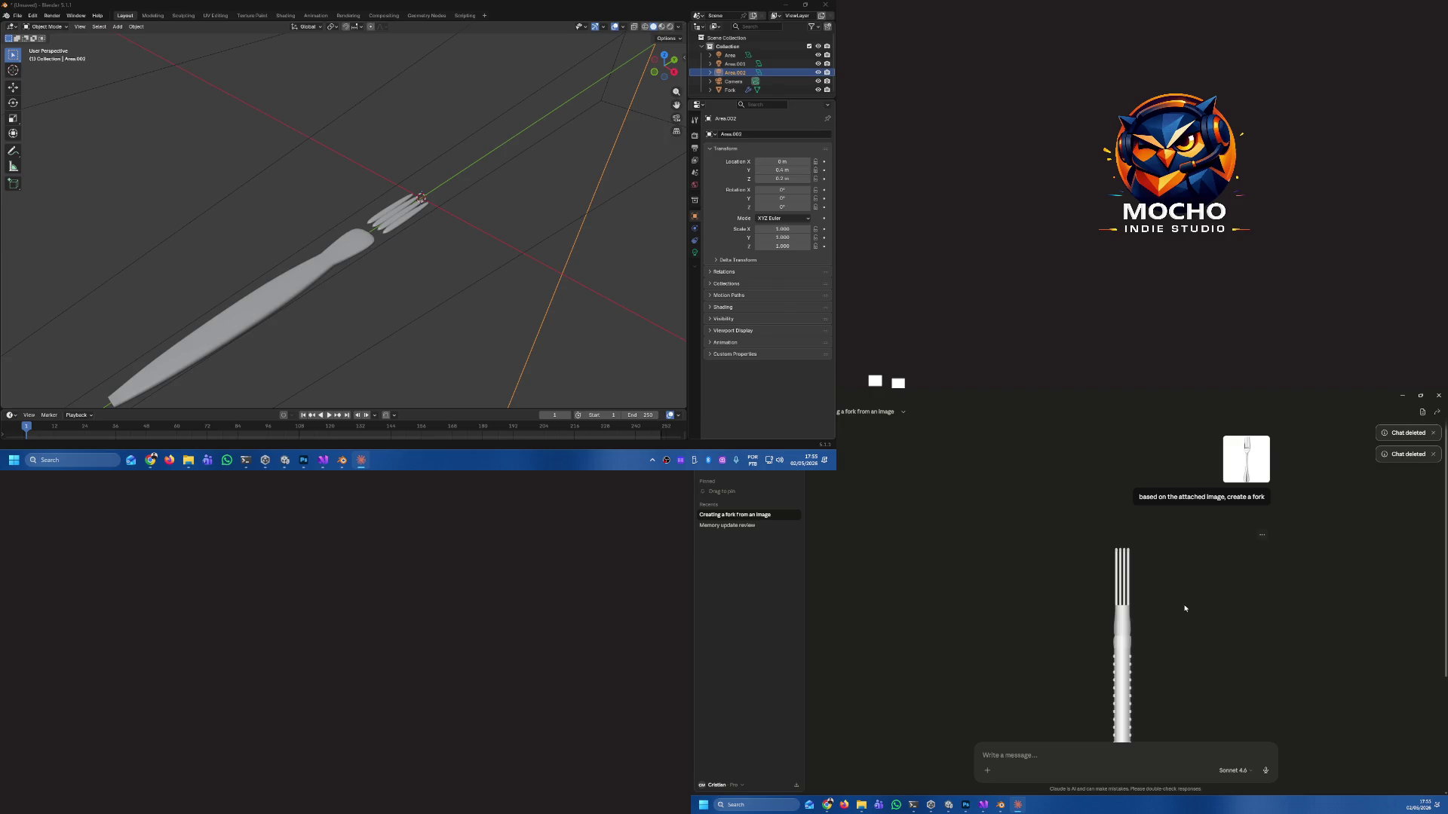
{"action": "scroll", "coordinate": [1165, 624], "scroll_direction": "down", "scroll_amount": 2}
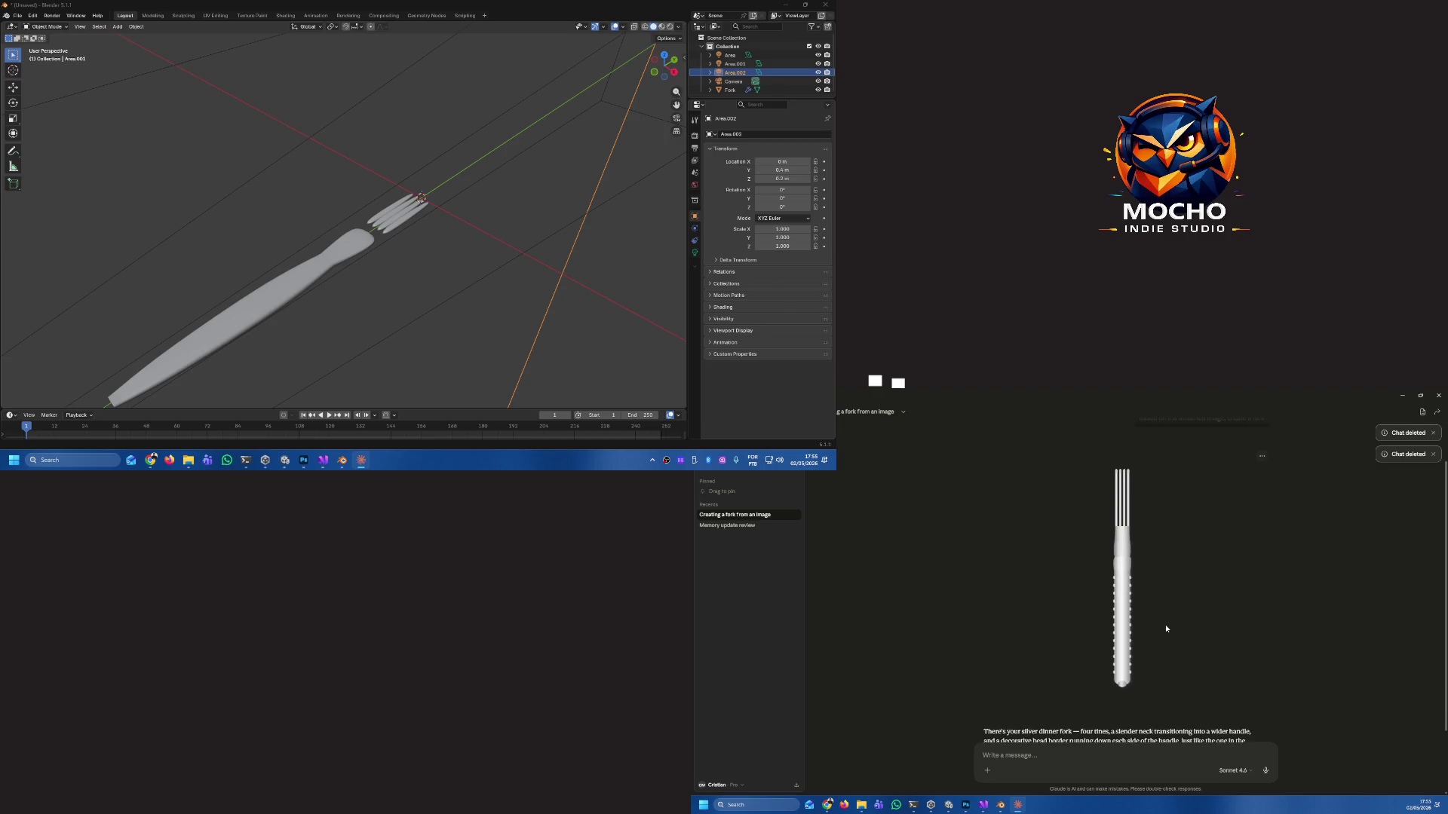
{"action": "scroll", "coordinate": [1167, 624], "scroll_direction": "up", "scroll_amount": 2}
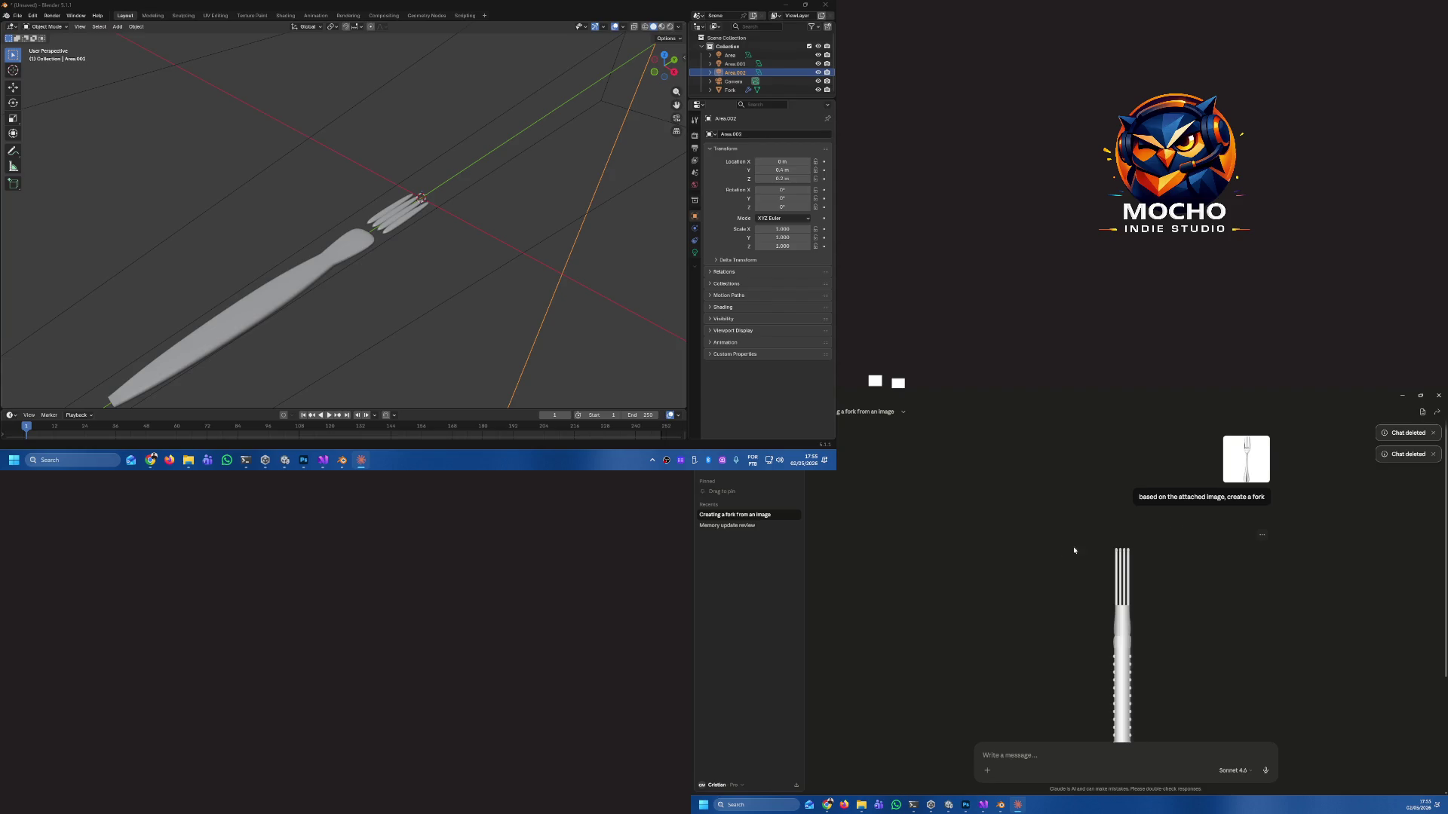
Delete the 'Creating a fork from an image' chat and confirm.
{"action": "left_click", "coordinate": [796, 515]}
{"action": "left_click", "coordinate": [769, 572]}
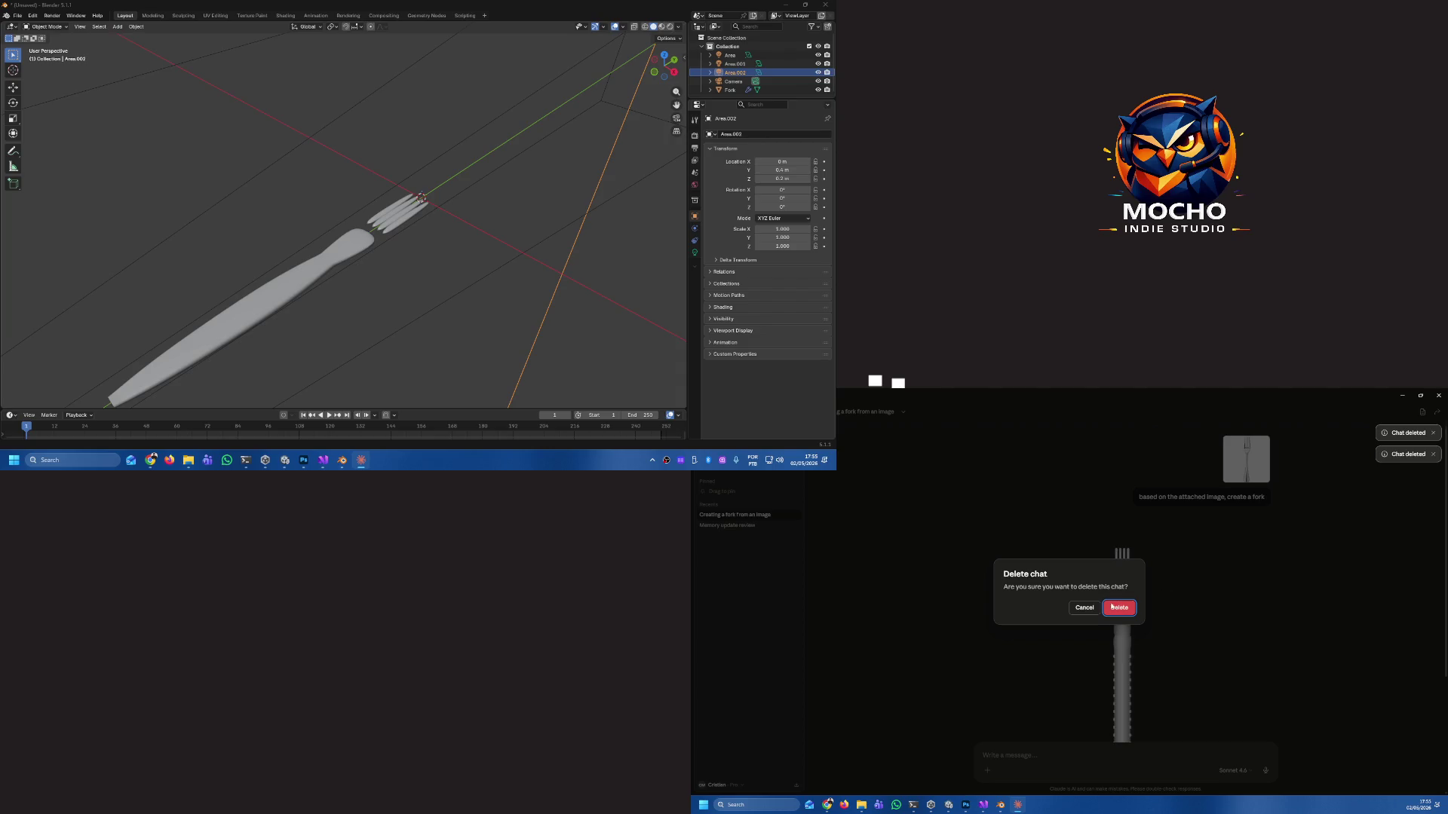
{"action": "left_click", "coordinate": [1113, 604]}
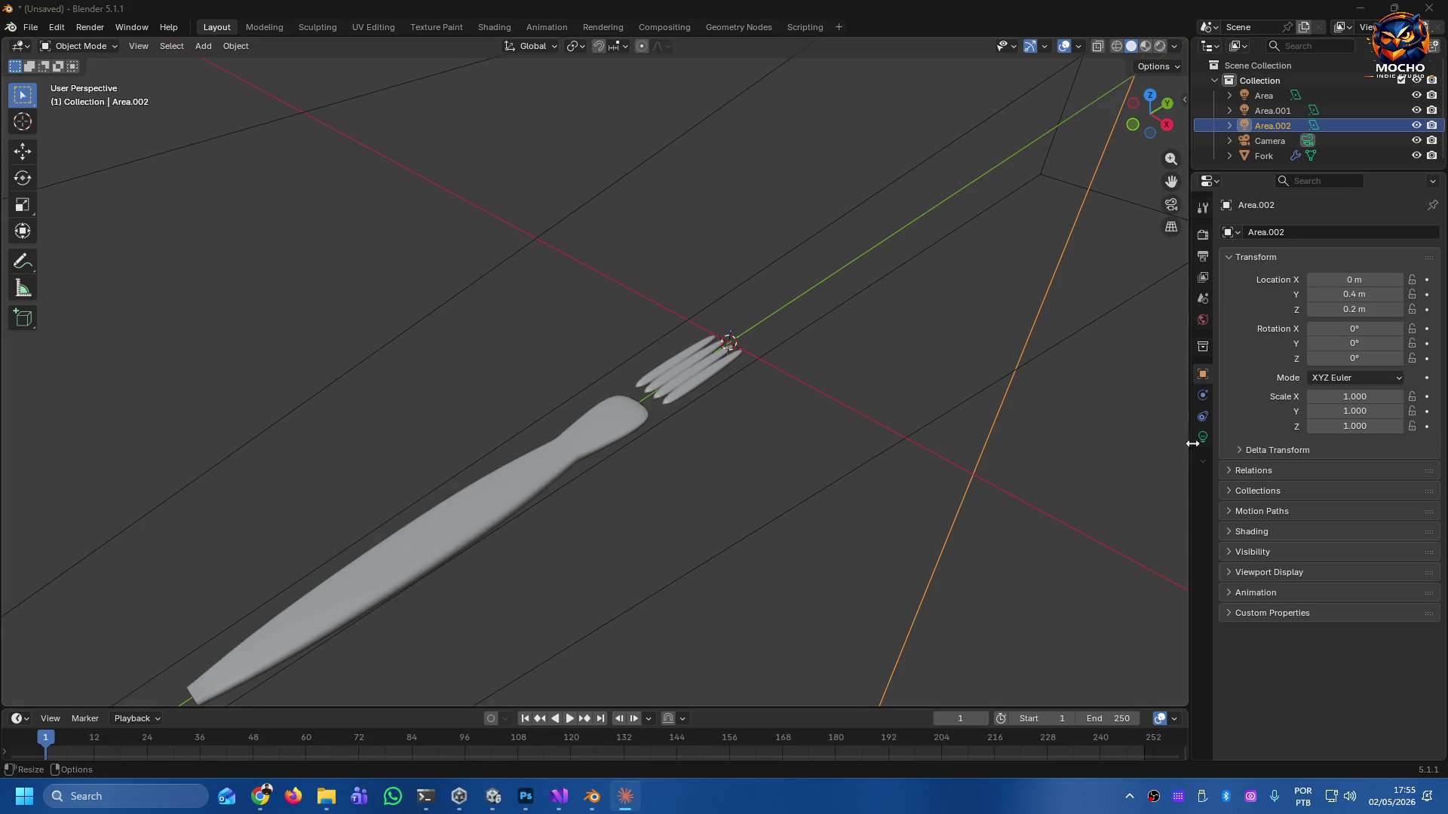
Zoom out, then select and delete the fork, camera and three area lights.
{"action": "scroll", "coordinate": [612, 437], "scroll_direction": "down", "scroll_amount": 5}
{"action": "scroll", "coordinate": [619, 439], "scroll_direction": "down", "scroll_amount": 6}
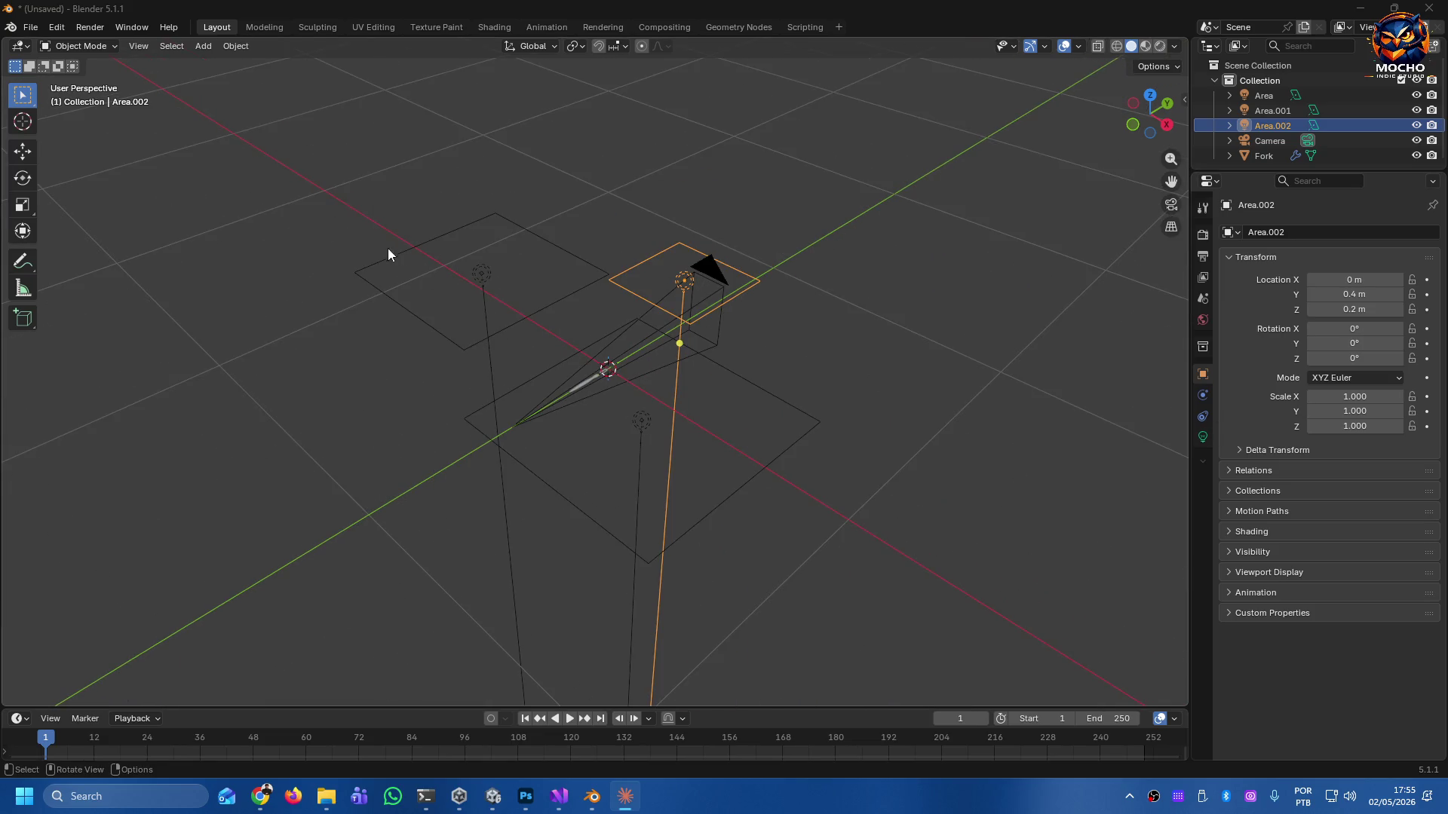
{"action": "key", "text": "alt+a"}
{"action": "key", "text": "a"}
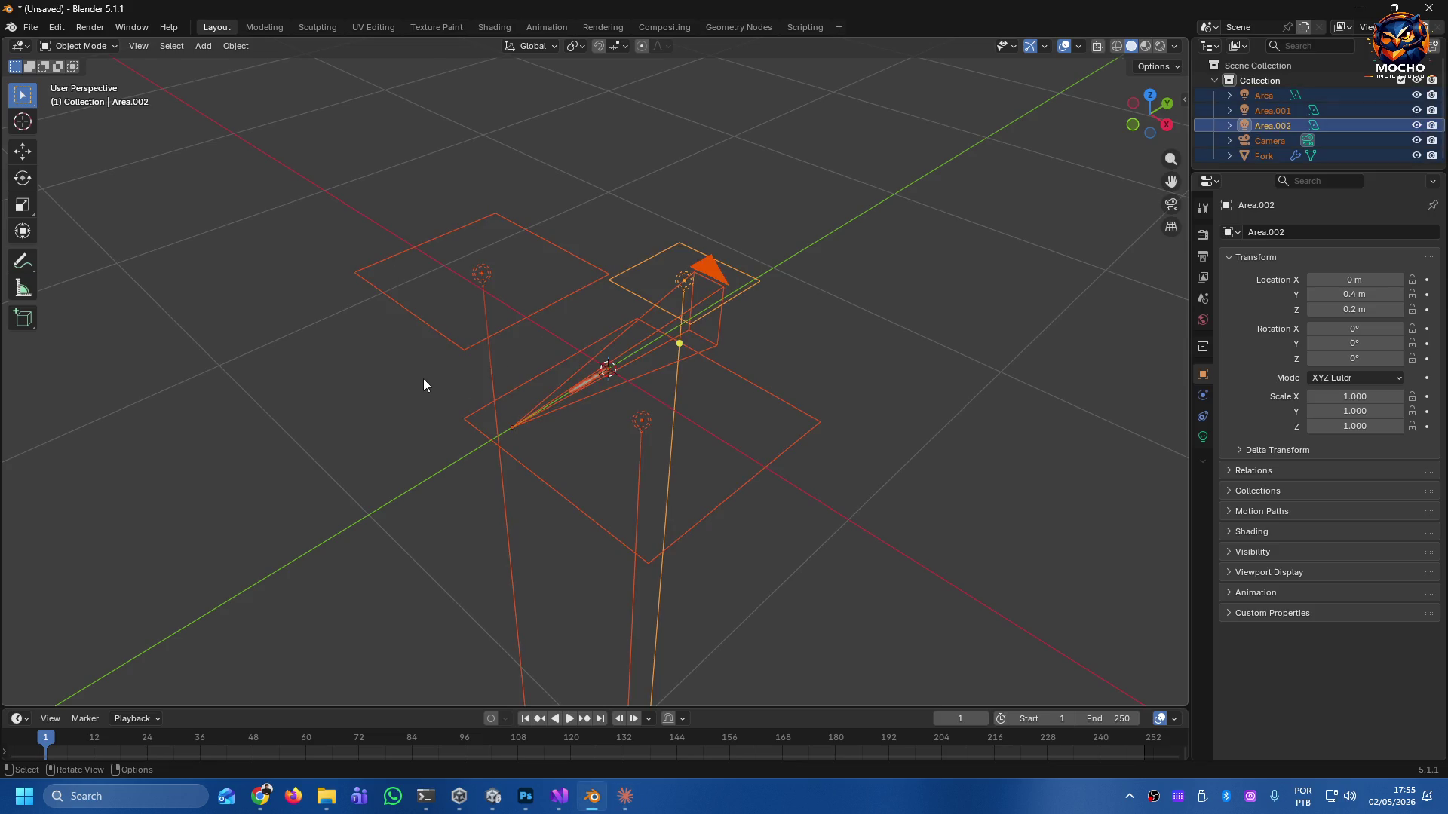
{"action": "key", "text": "Delete"}
{"action": "mouse_move", "coordinate": [647, 408]}
{"action": "left_mouse_down"}
{"action": "mouse_move", "coordinate": [664, 394]}
{"action": "mouse_move", "coordinate": [576, 422]}
{"action": "mouse_move", "coordinate": [612, 341]}
{"action": "mouse_move", "coordinate": [609, 395]}
{"action": "left_mouse_up"}
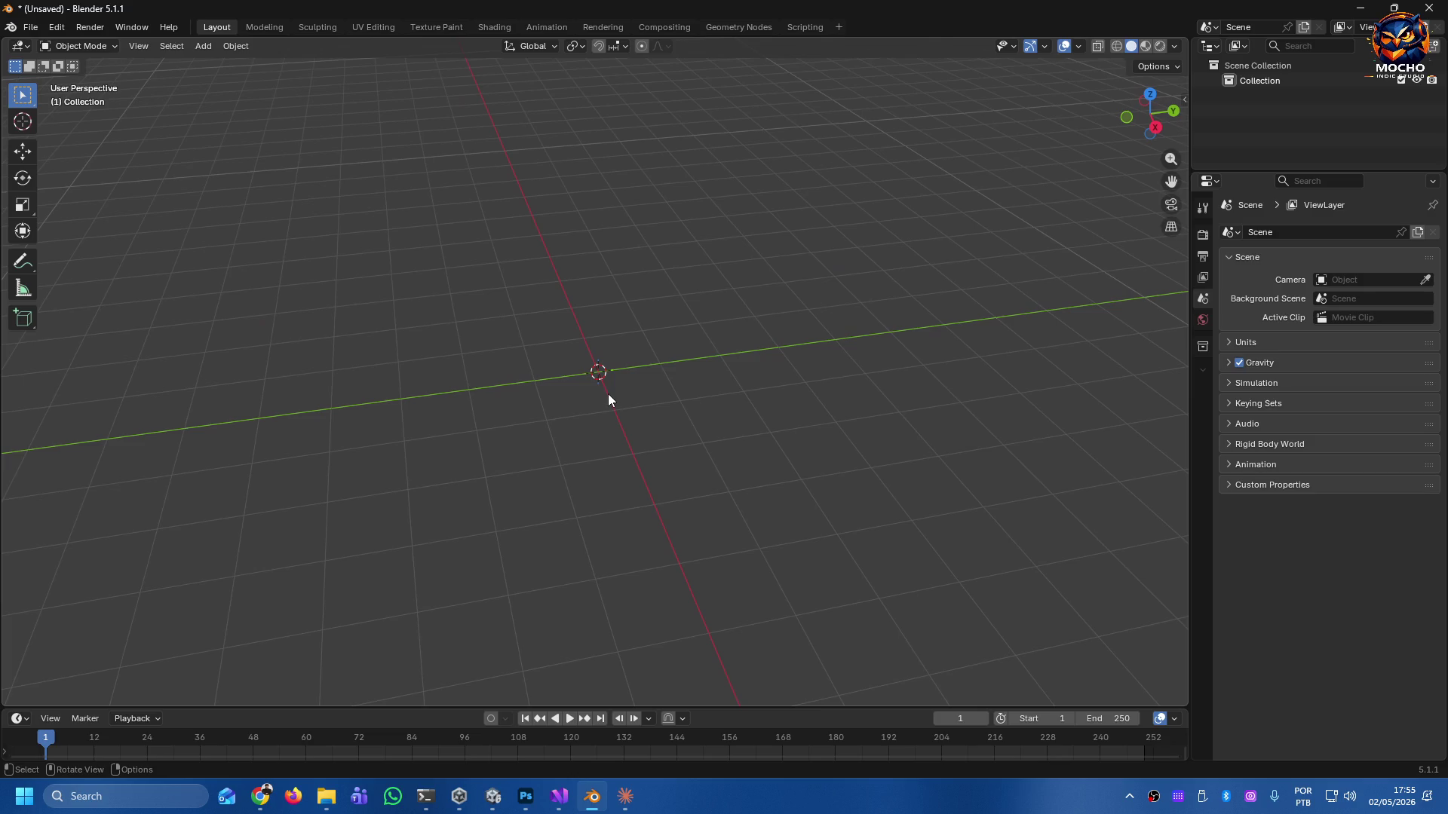
Look through Blender's File and Edit menus, then open Preferences on Get Extensions.
{"action": "left_click", "coordinate": [30, 27]}
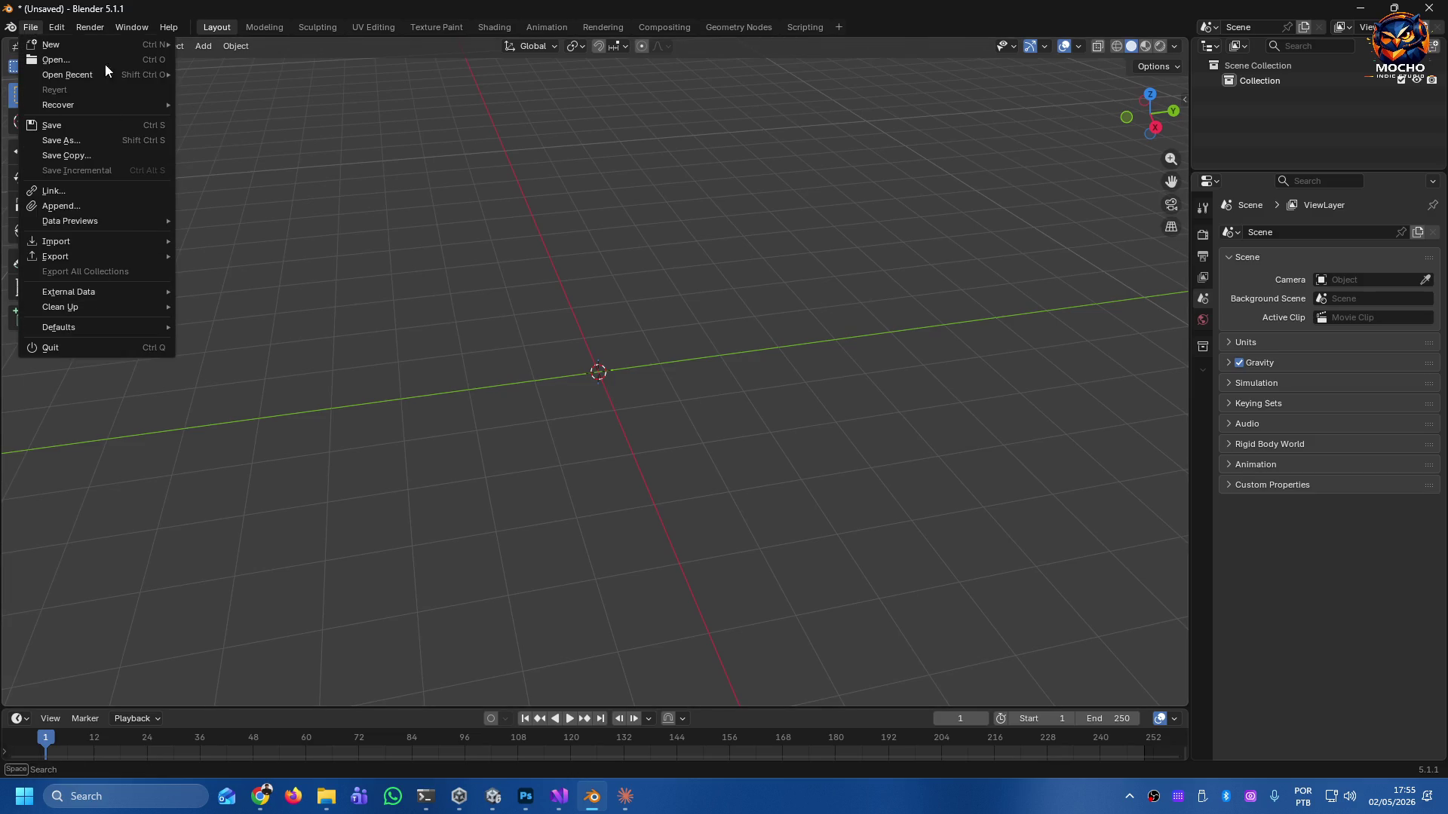
{"action": "left_click", "coordinate": [57, 27]}
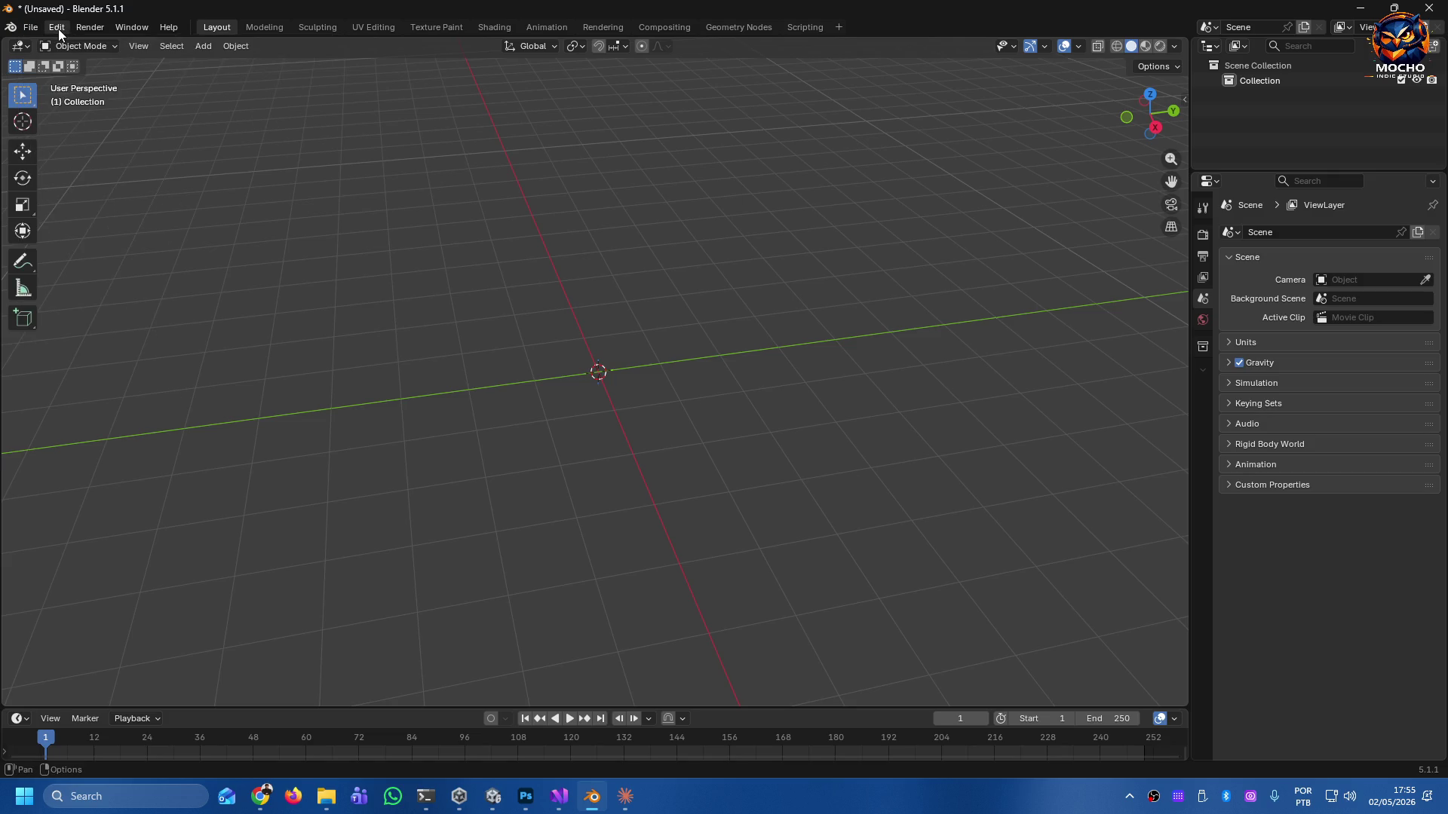
{"action": "left_click", "coordinate": [57, 29]}
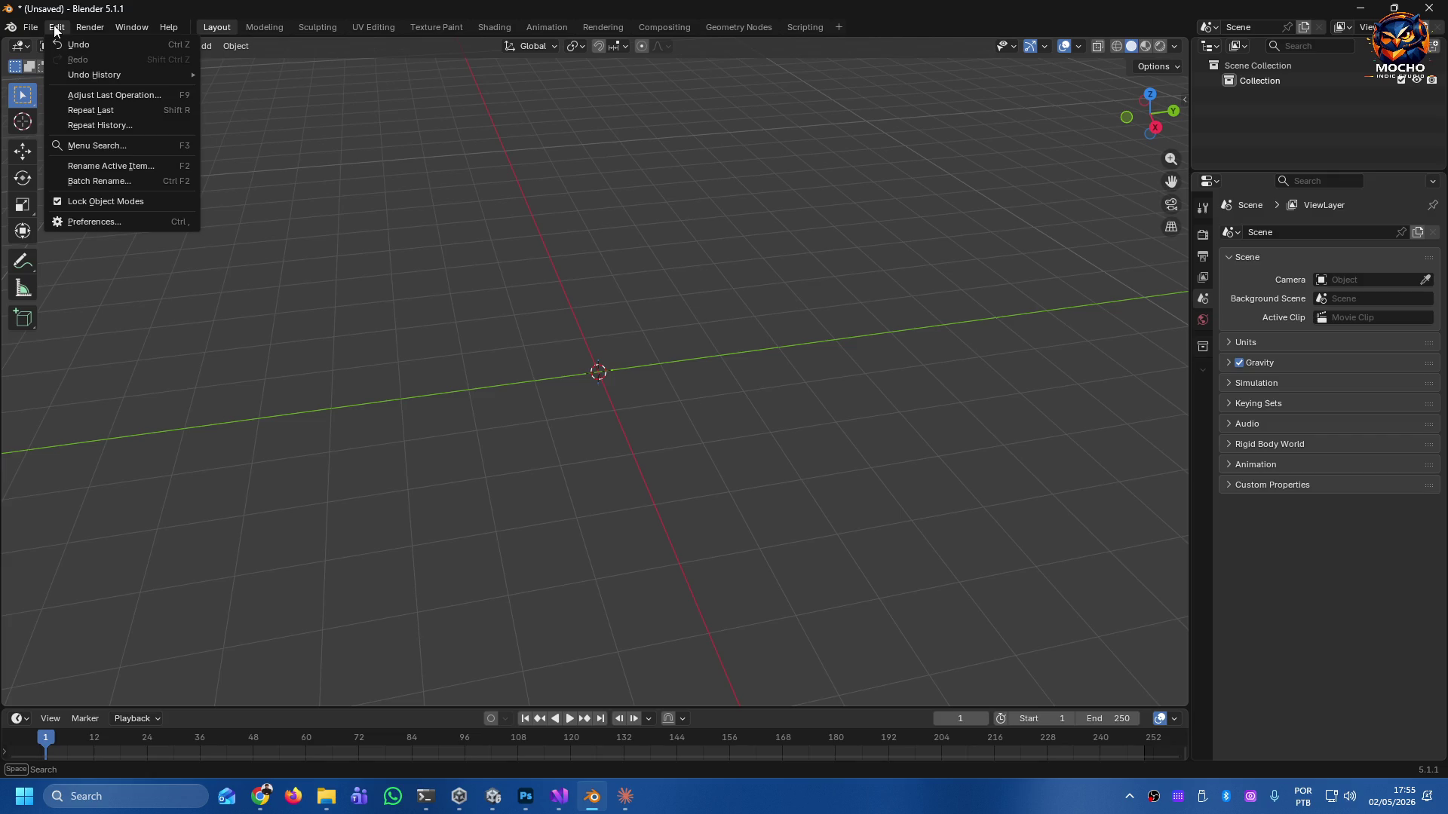
{"action": "mouse_move", "coordinate": [89, 29]}
{"action": "mouse_move", "coordinate": [36, 27]}
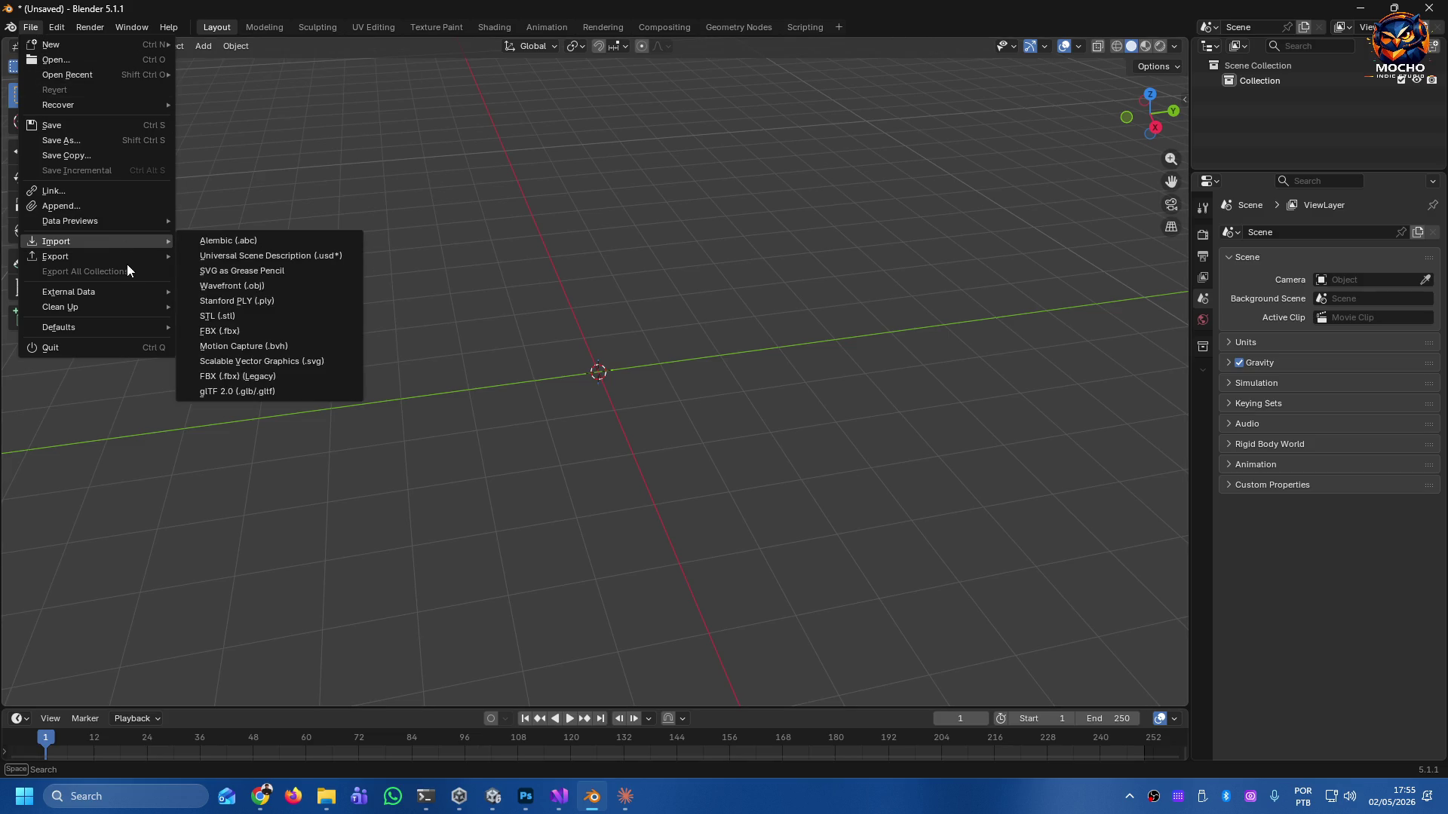
{"action": "mouse_move", "coordinate": [130, 292]}
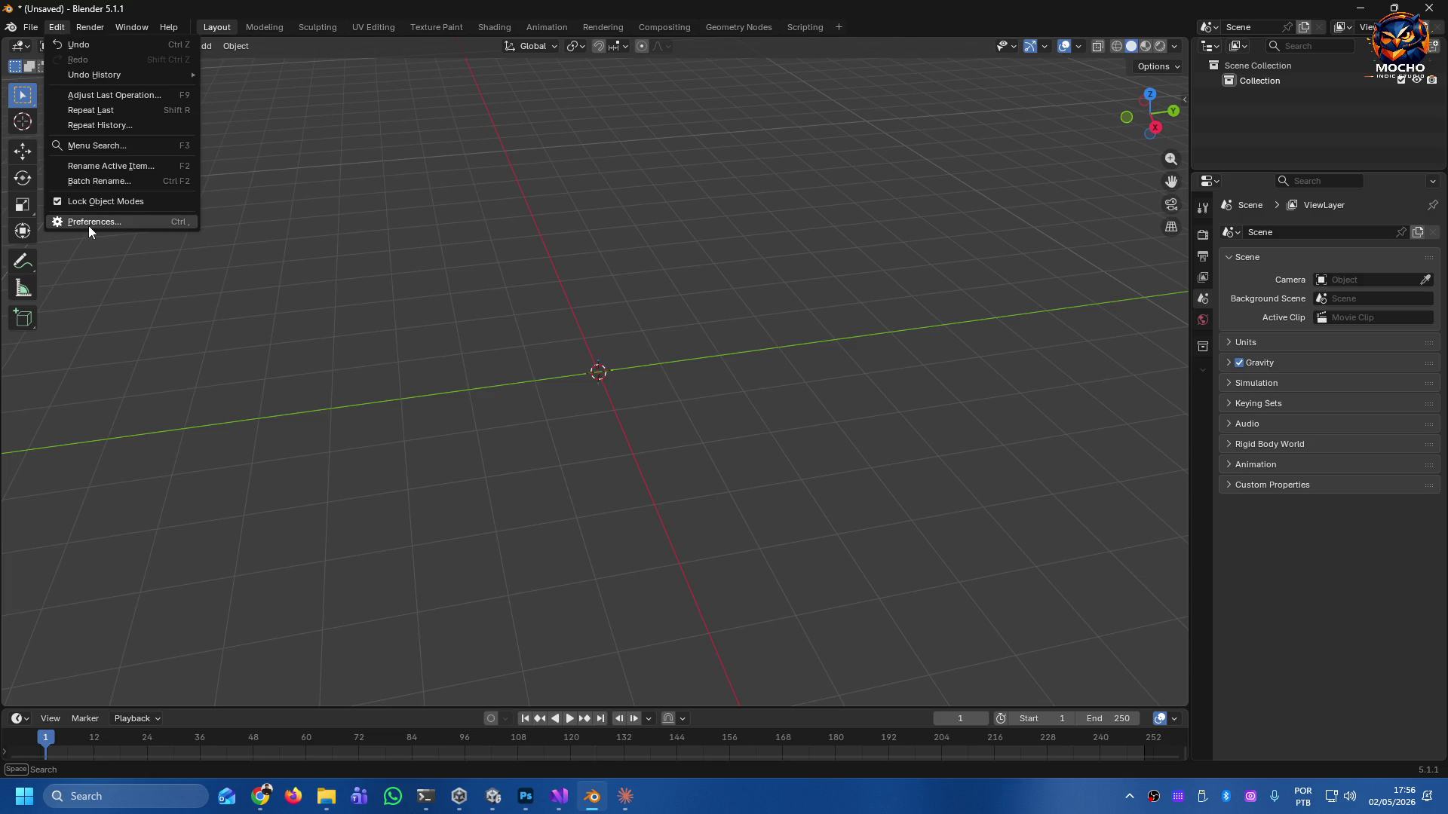
{"action": "left_click", "coordinate": [89, 223]}
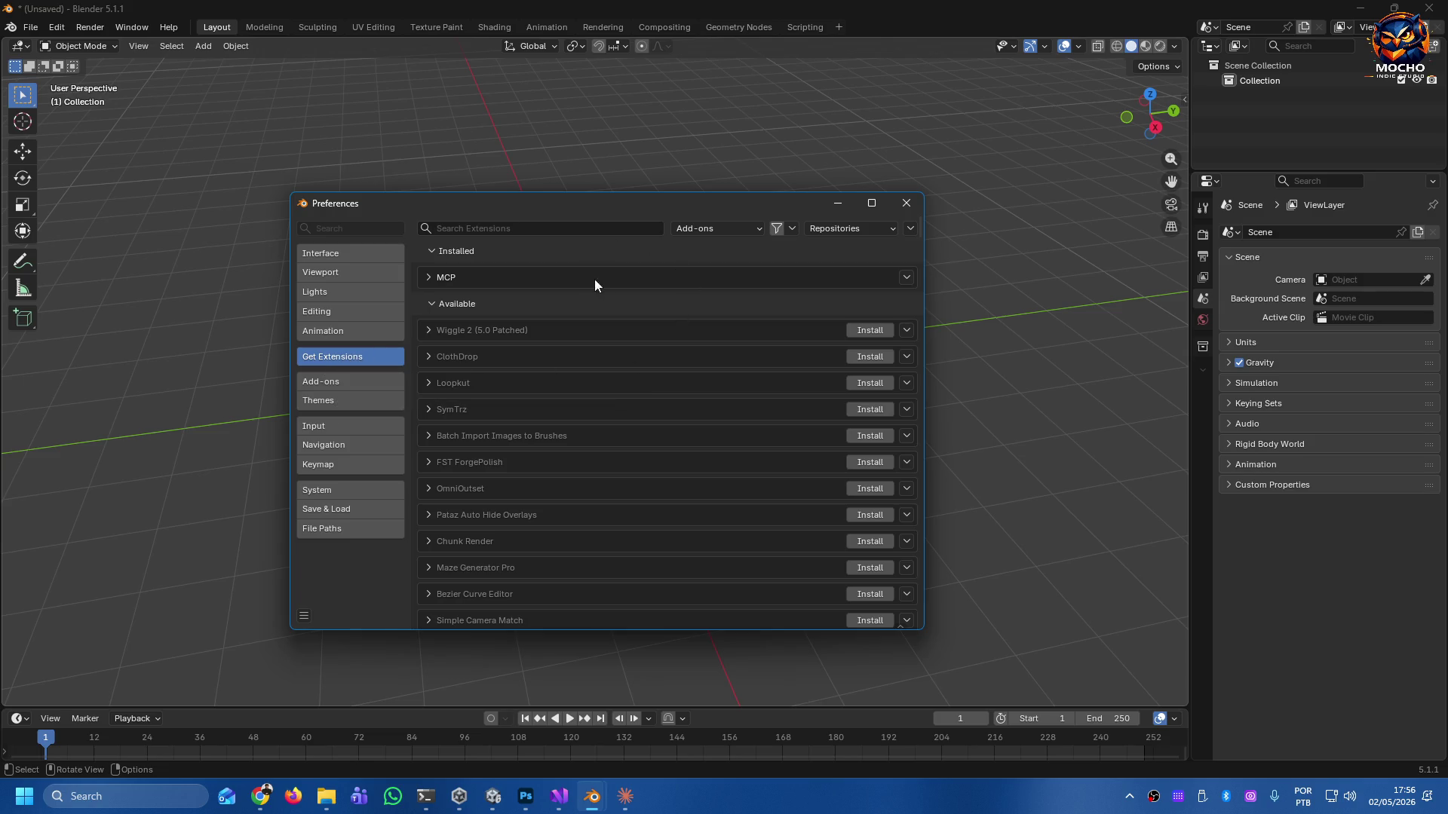
{"action": "left_click", "coordinate": [428, 278]}
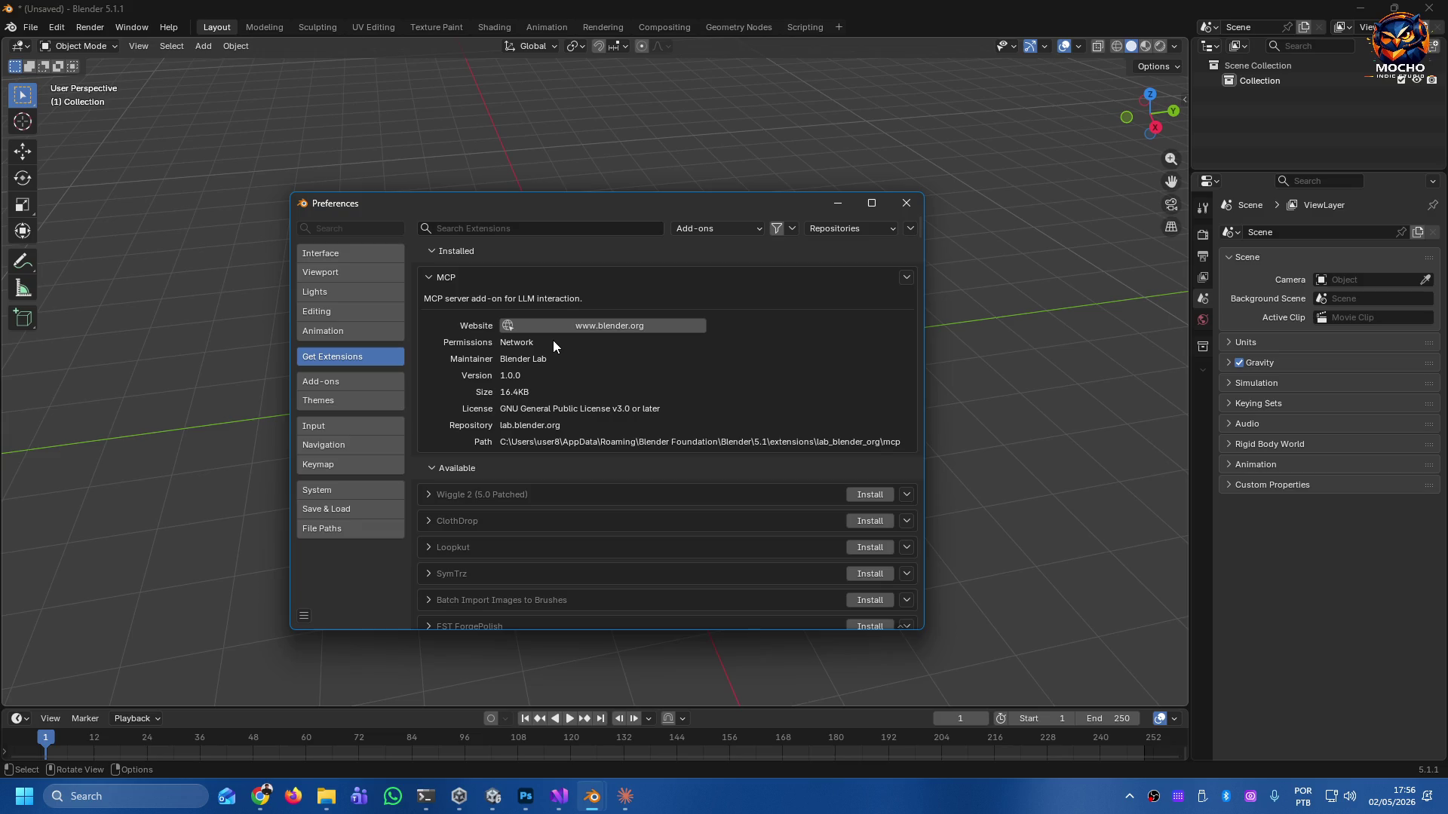
{"action": "left_click", "coordinate": [428, 277]}
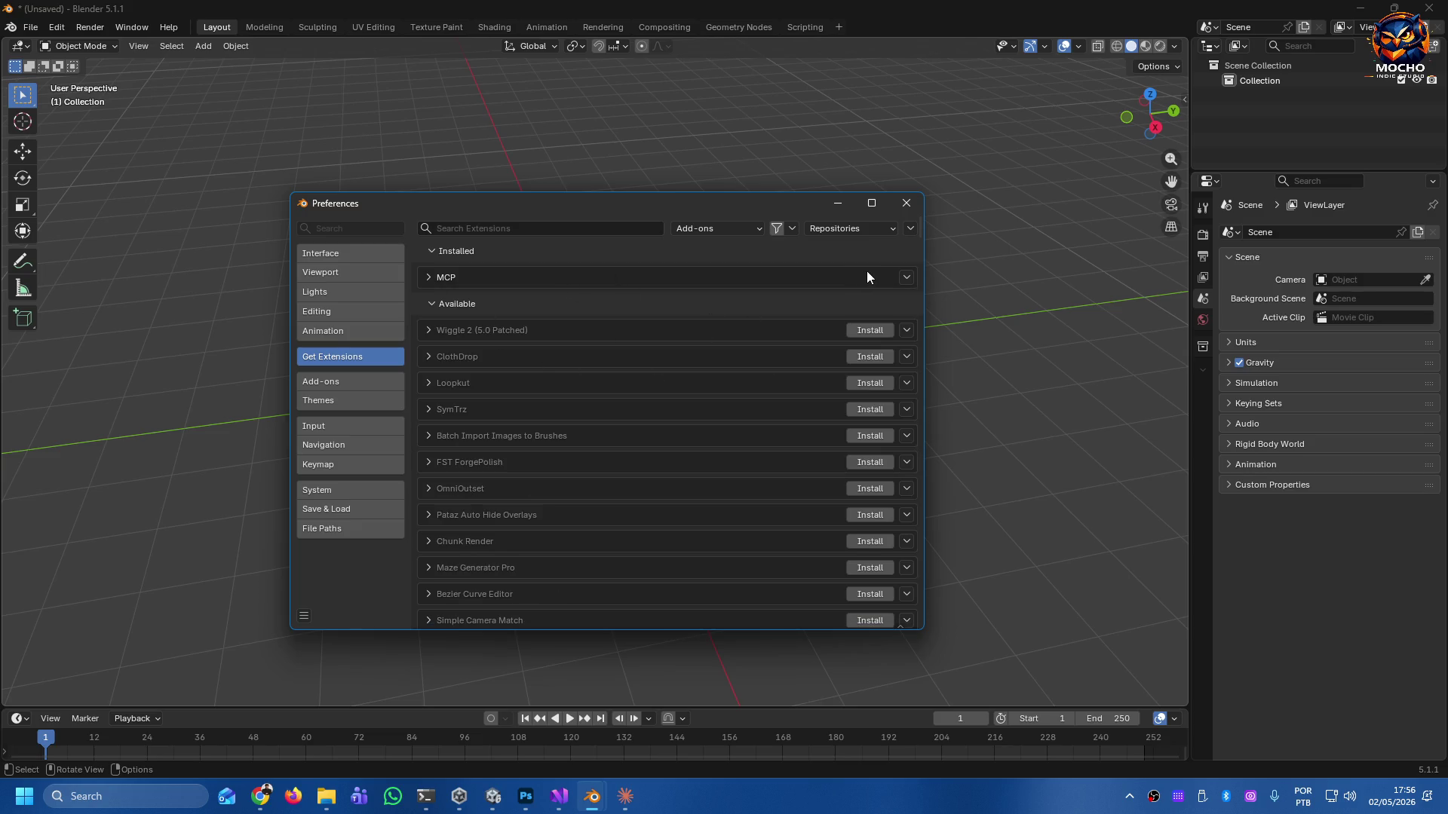
{"action": "left_click", "coordinate": [433, 303]}
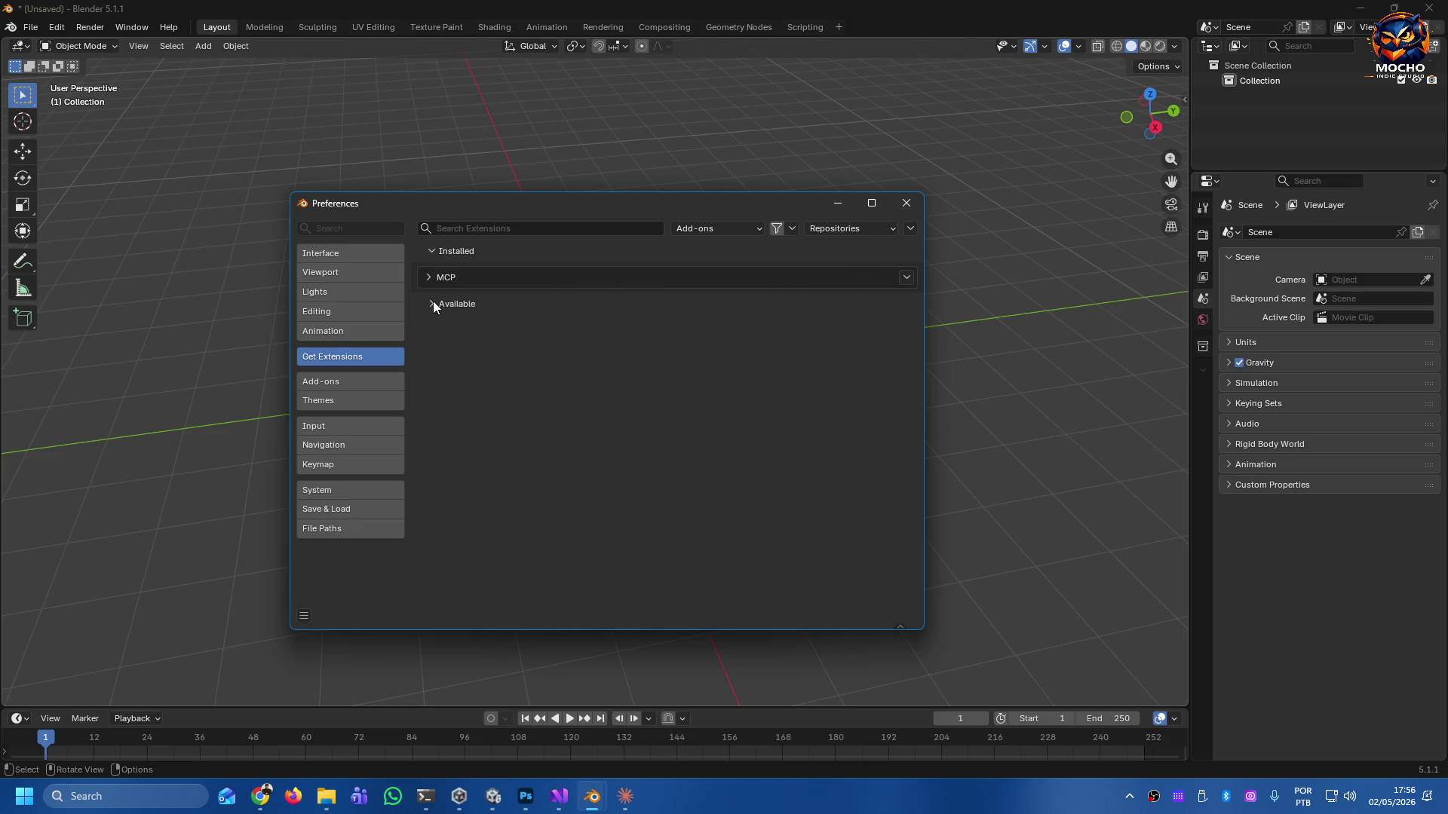
{"action": "left_click", "coordinate": [431, 302]}
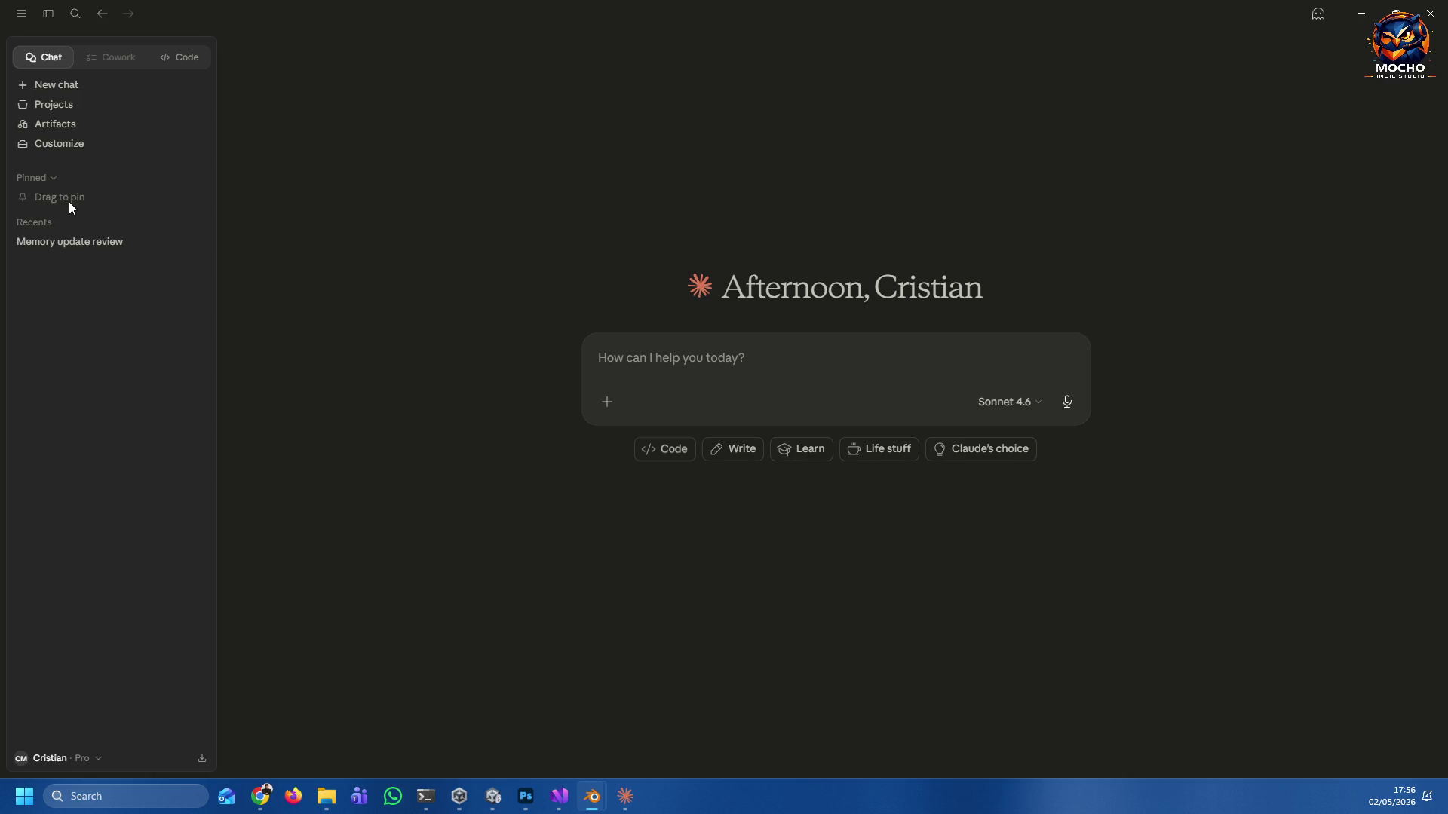
Open Claude's Customize settings and show the Blender connector under Connectors.
{"action": "left_click", "coordinate": [47, 146]}
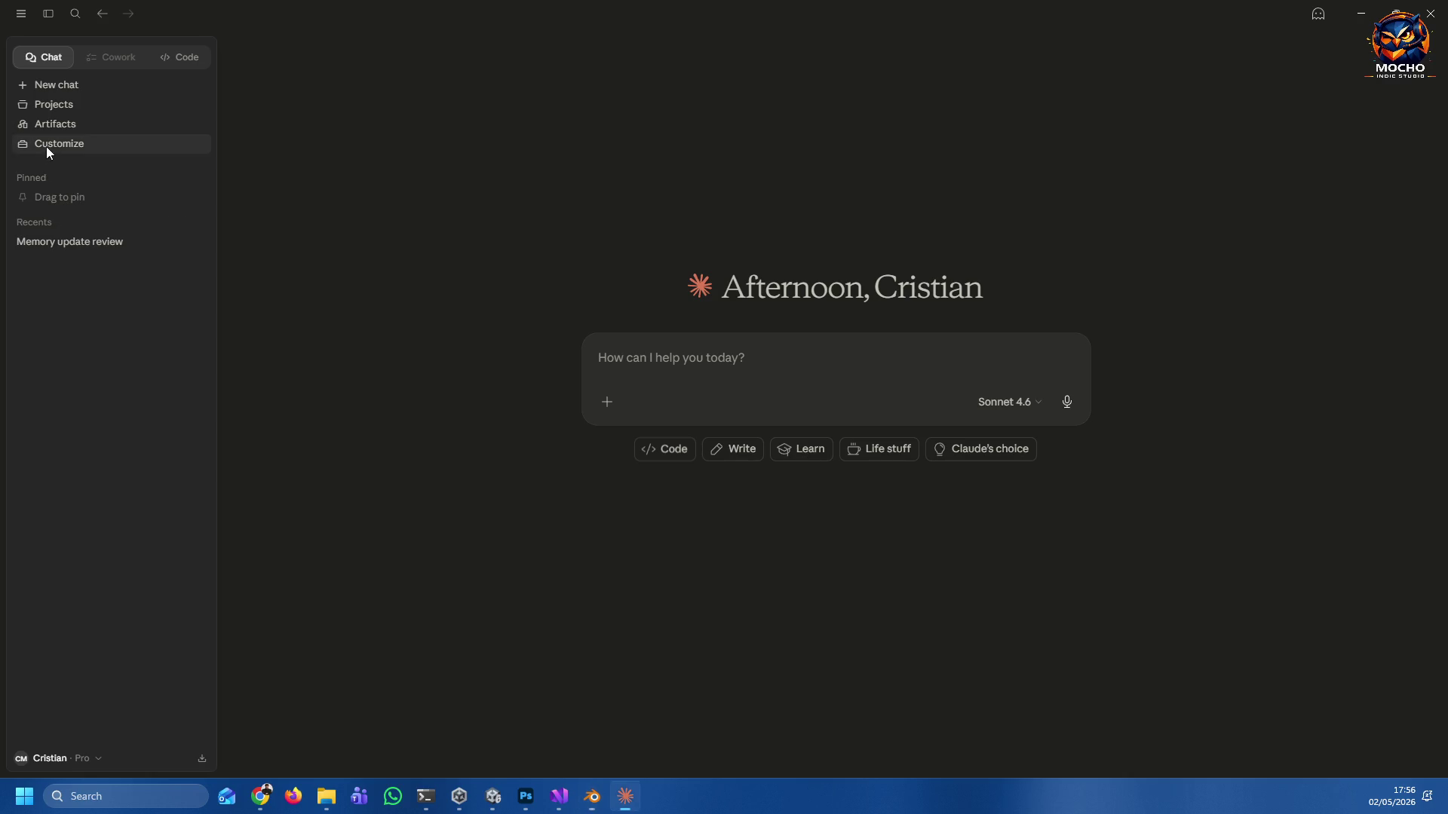
{"action": "left_click", "coordinate": [85, 108]}
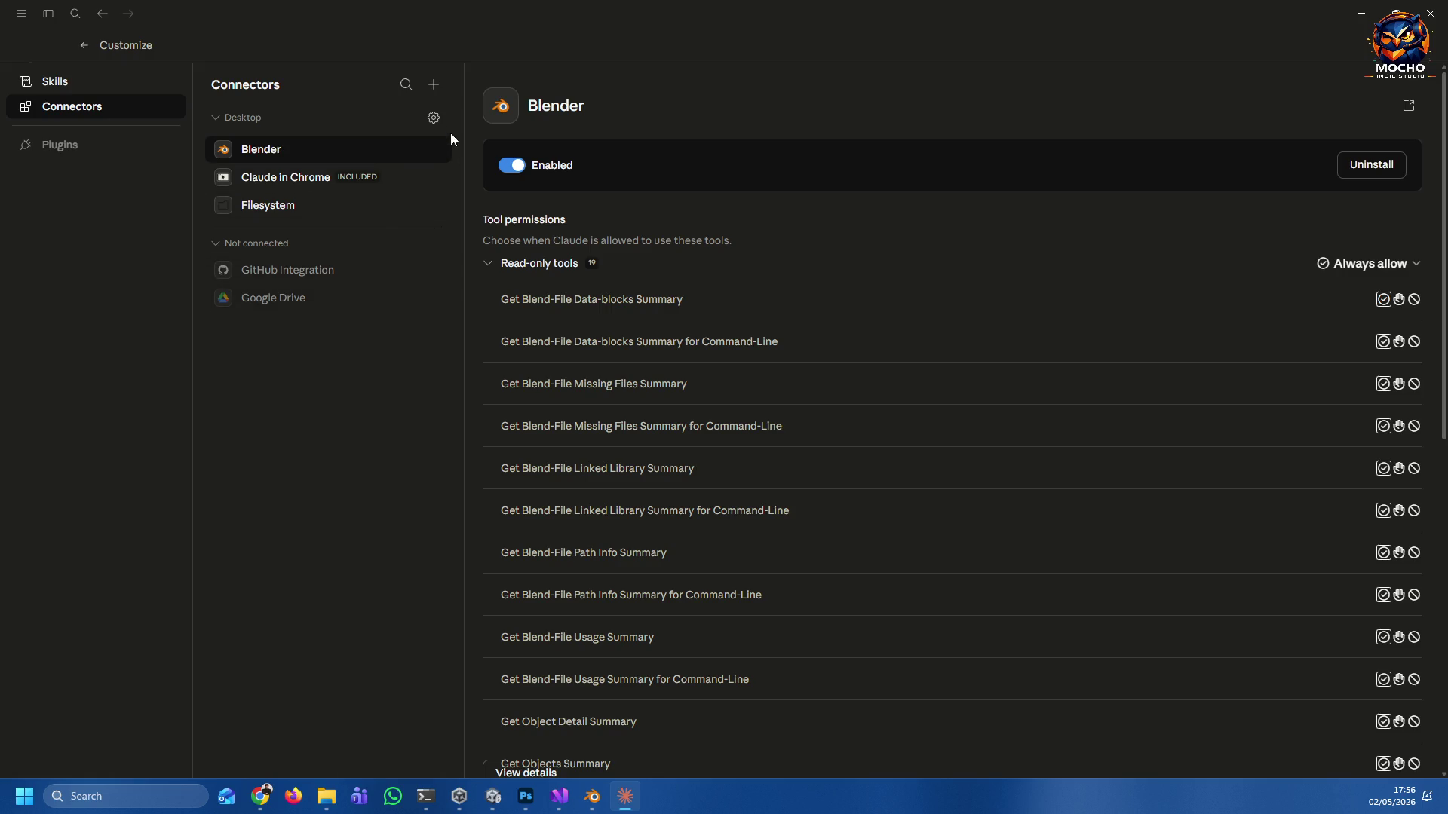
{"action": "left_click", "coordinate": [436, 87]}
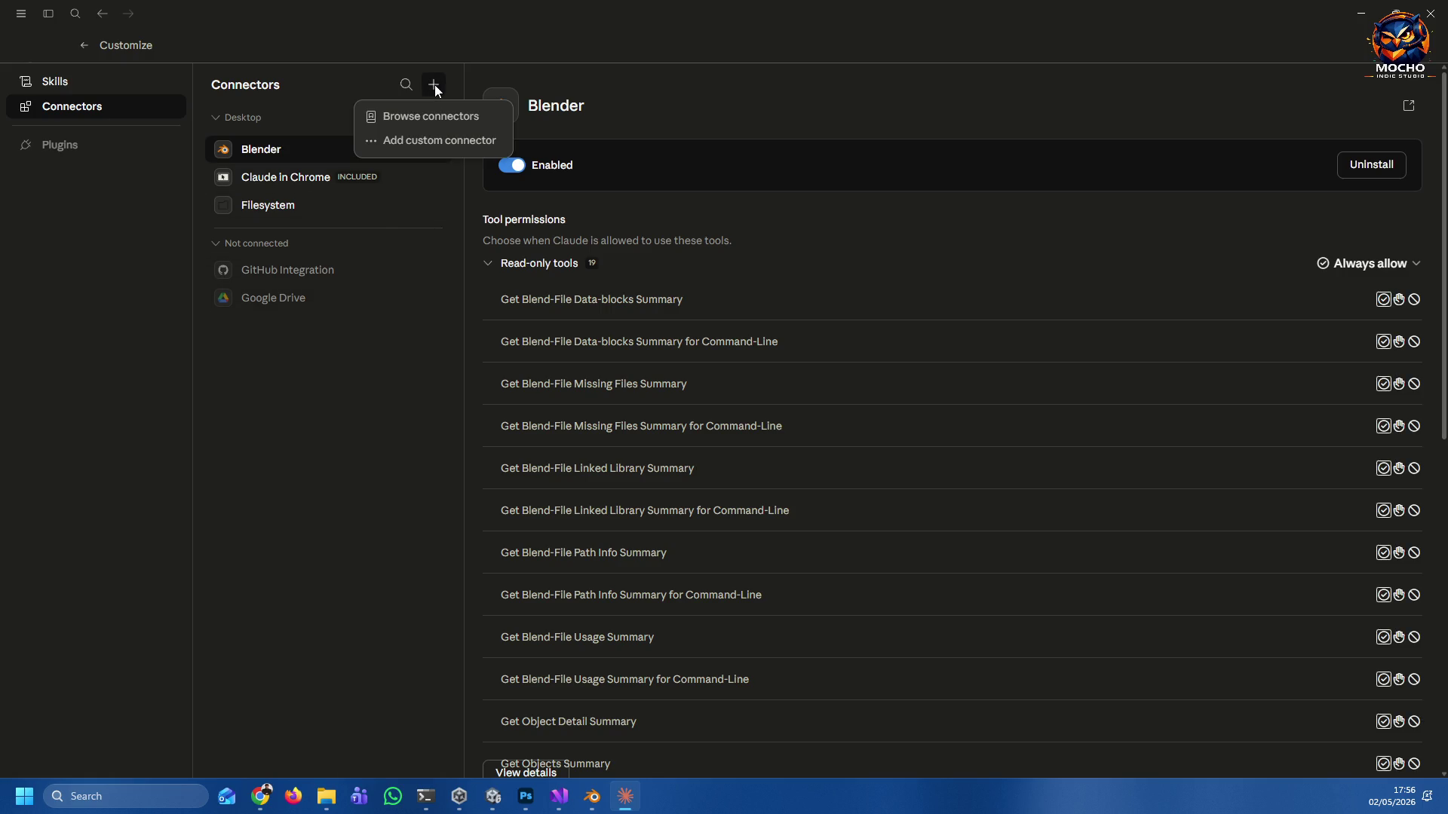
{"action": "left_click", "coordinate": [422, 118]}
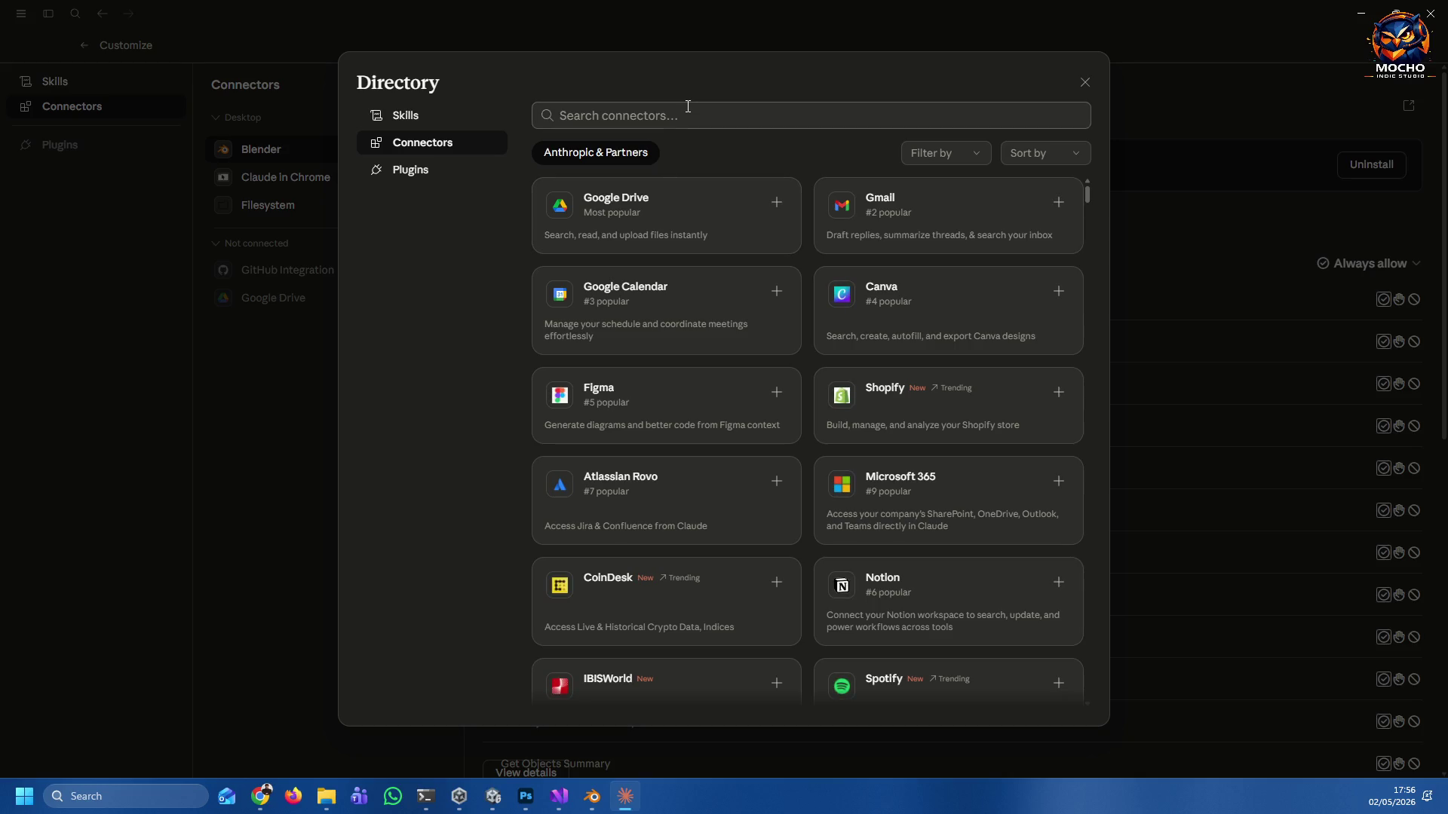
{"action": "type", "text": "blend"}
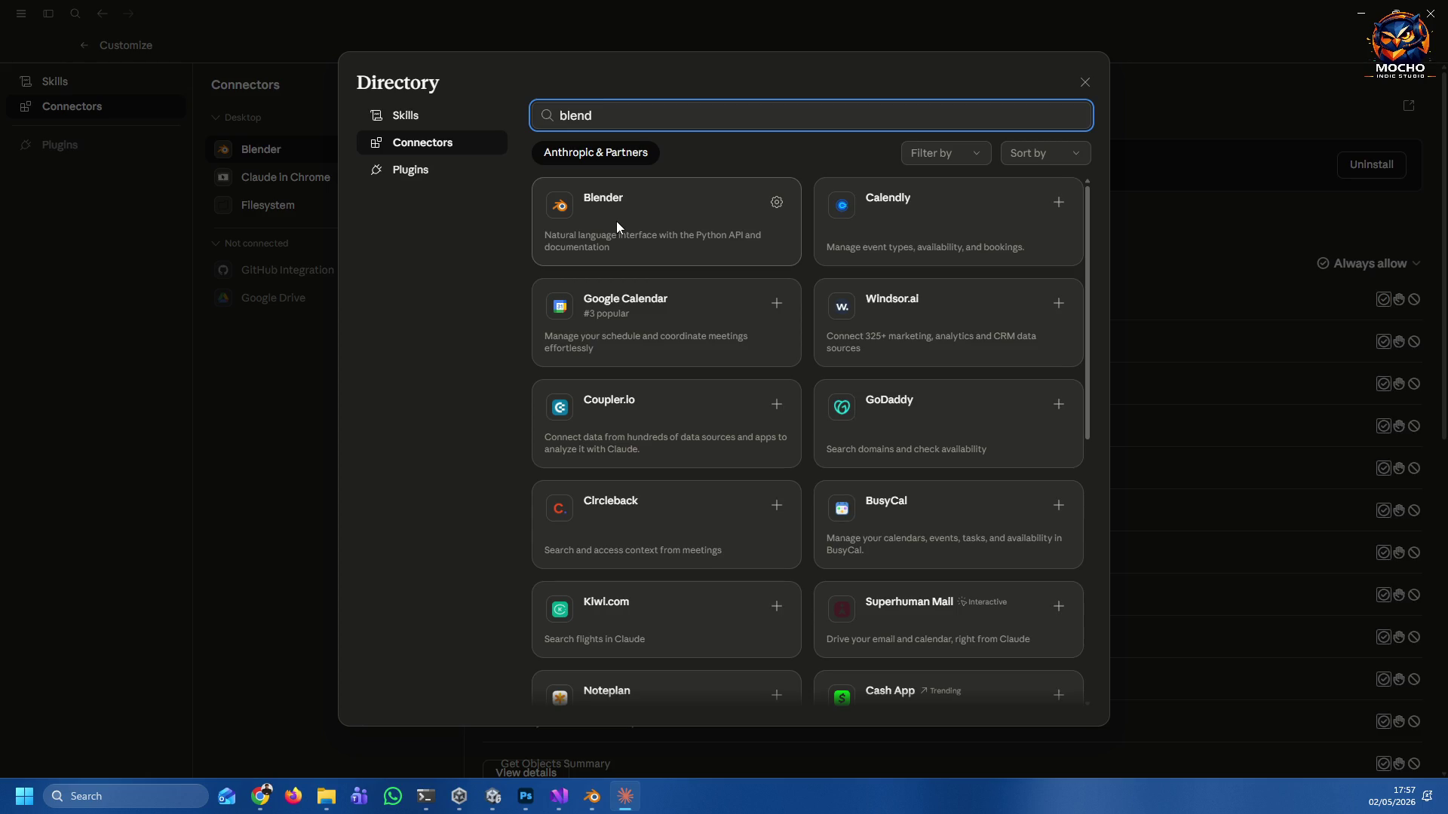
{"action": "left_click", "coordinate": [775, 206]}
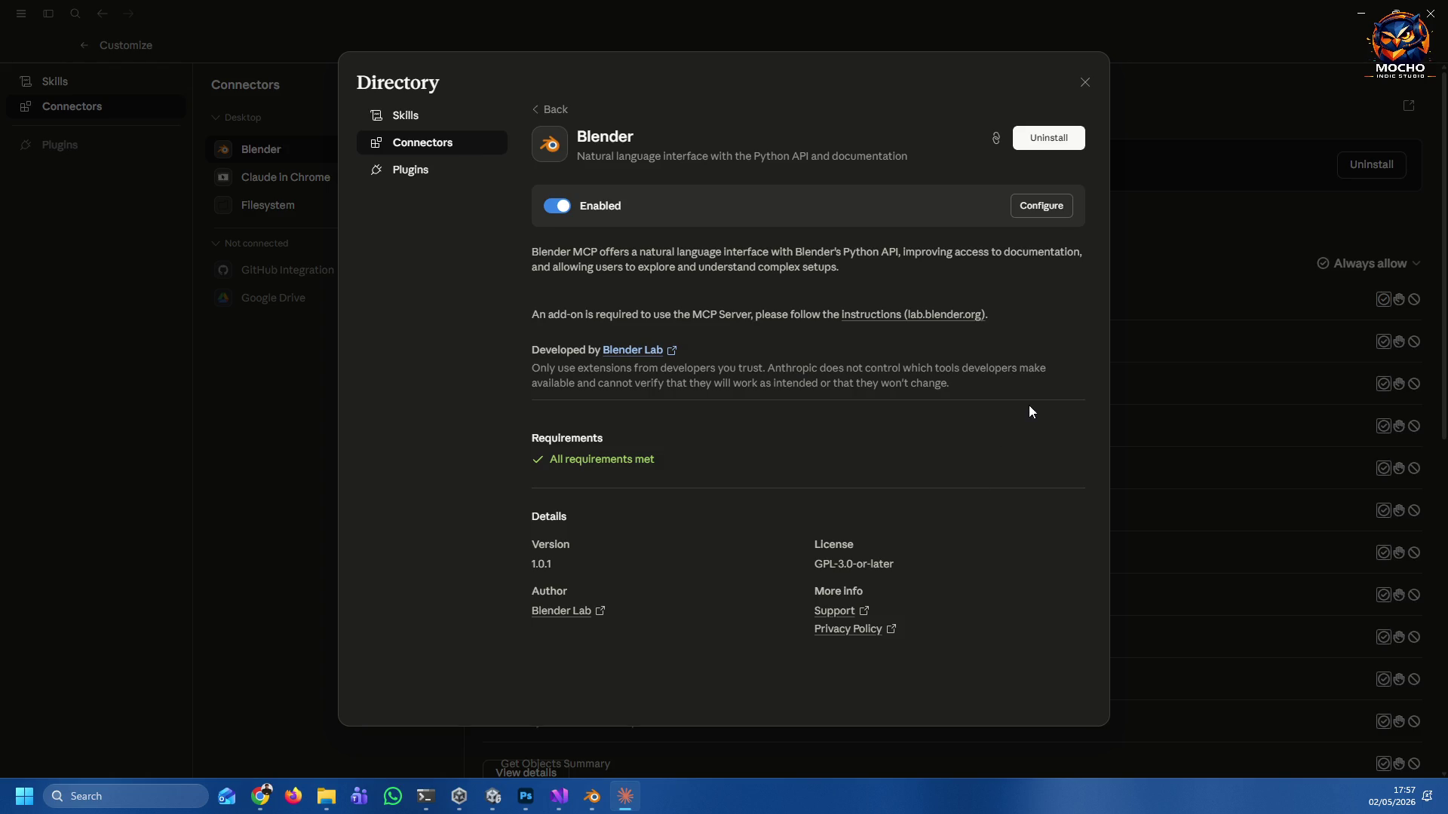
{"action": "left_click", "coordinate": [537, 110]}
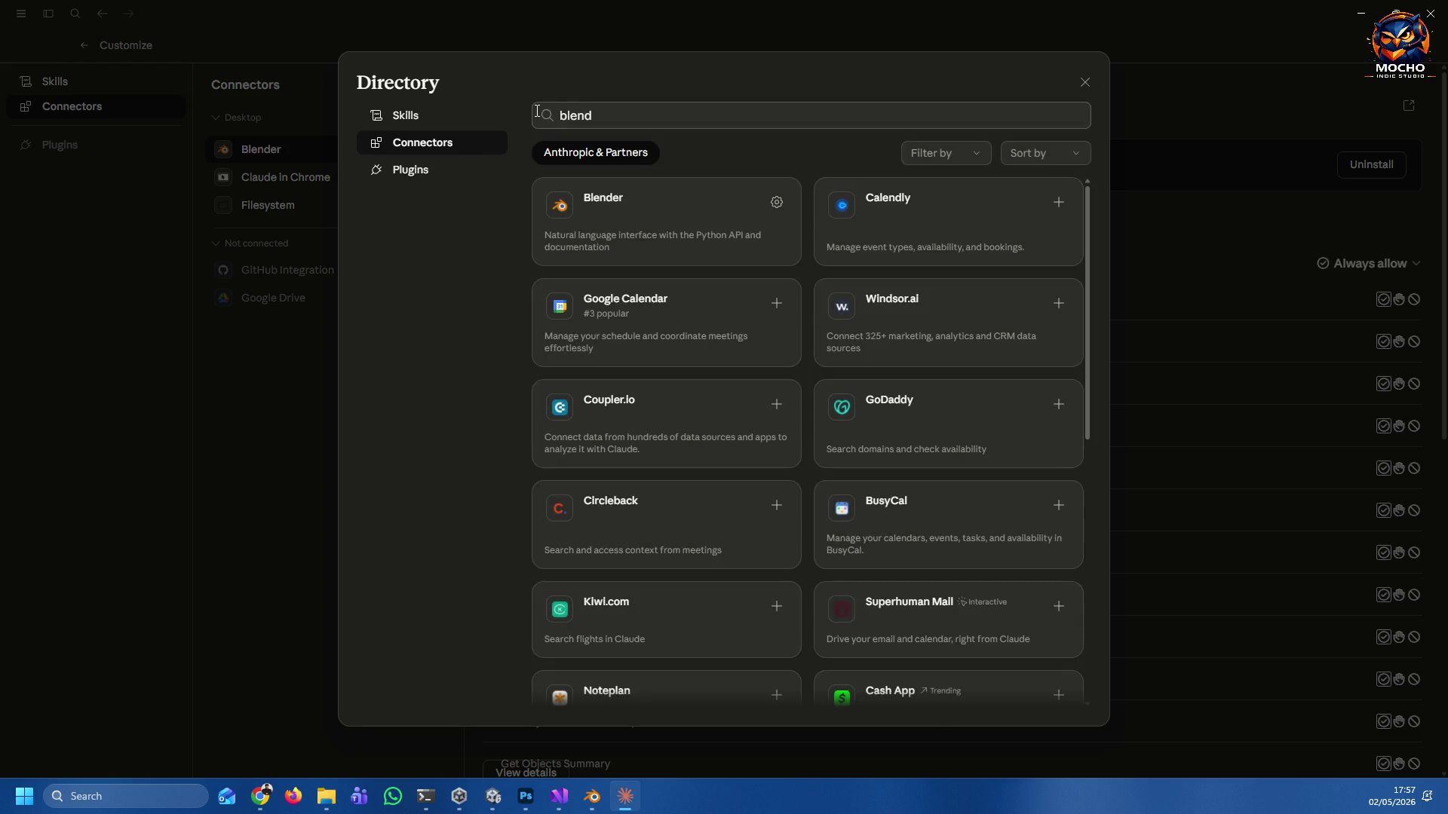
{"action": "left_click", "coordinate": [1088, 85]}
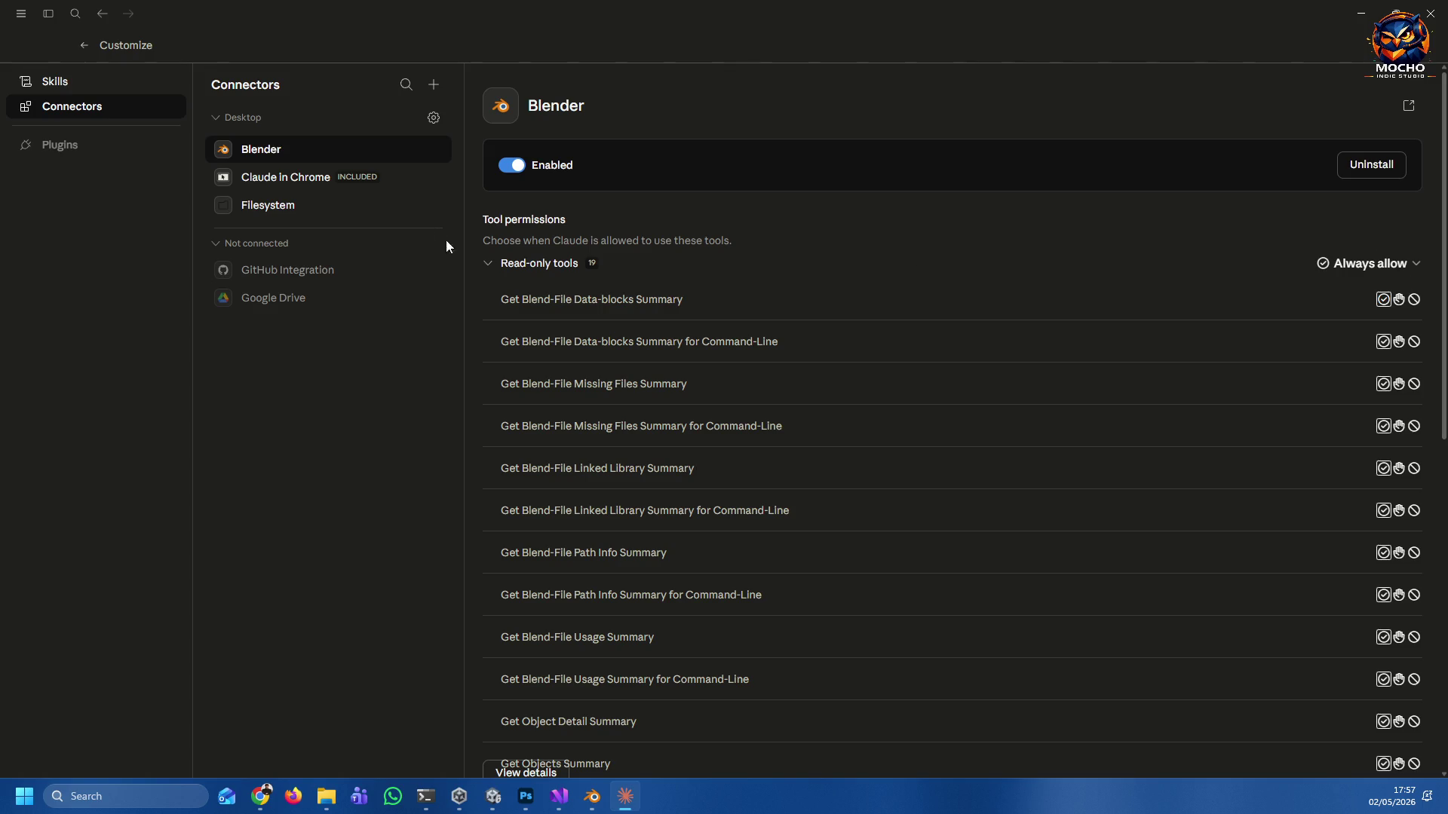
Keep the Blender connector's read-only tools on Always allow and collapse that list.
{"action": "left_click", "coordinate": [1411, 270]}
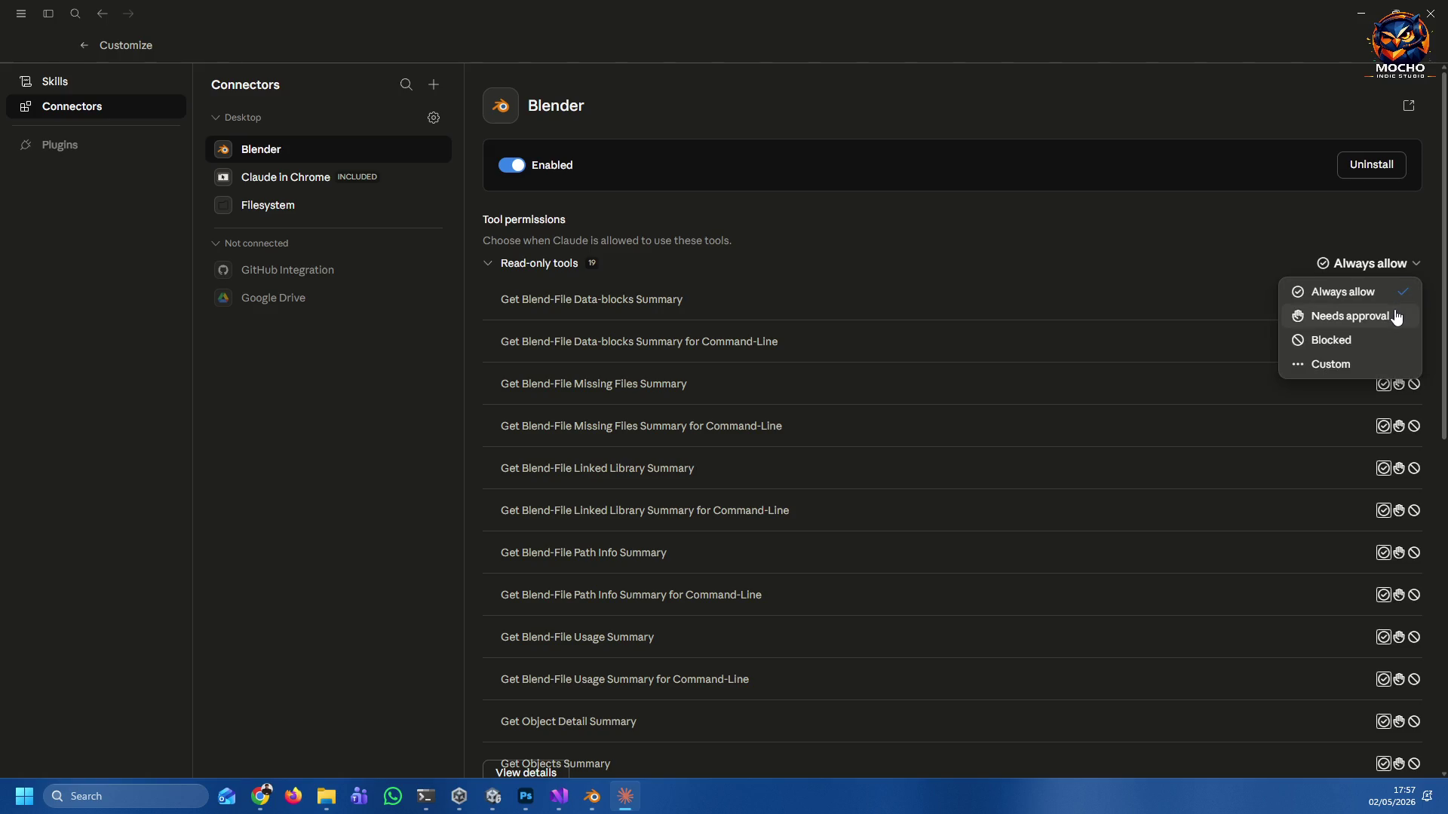
{"action": "left_click", "coordinate": [1425, 238]}
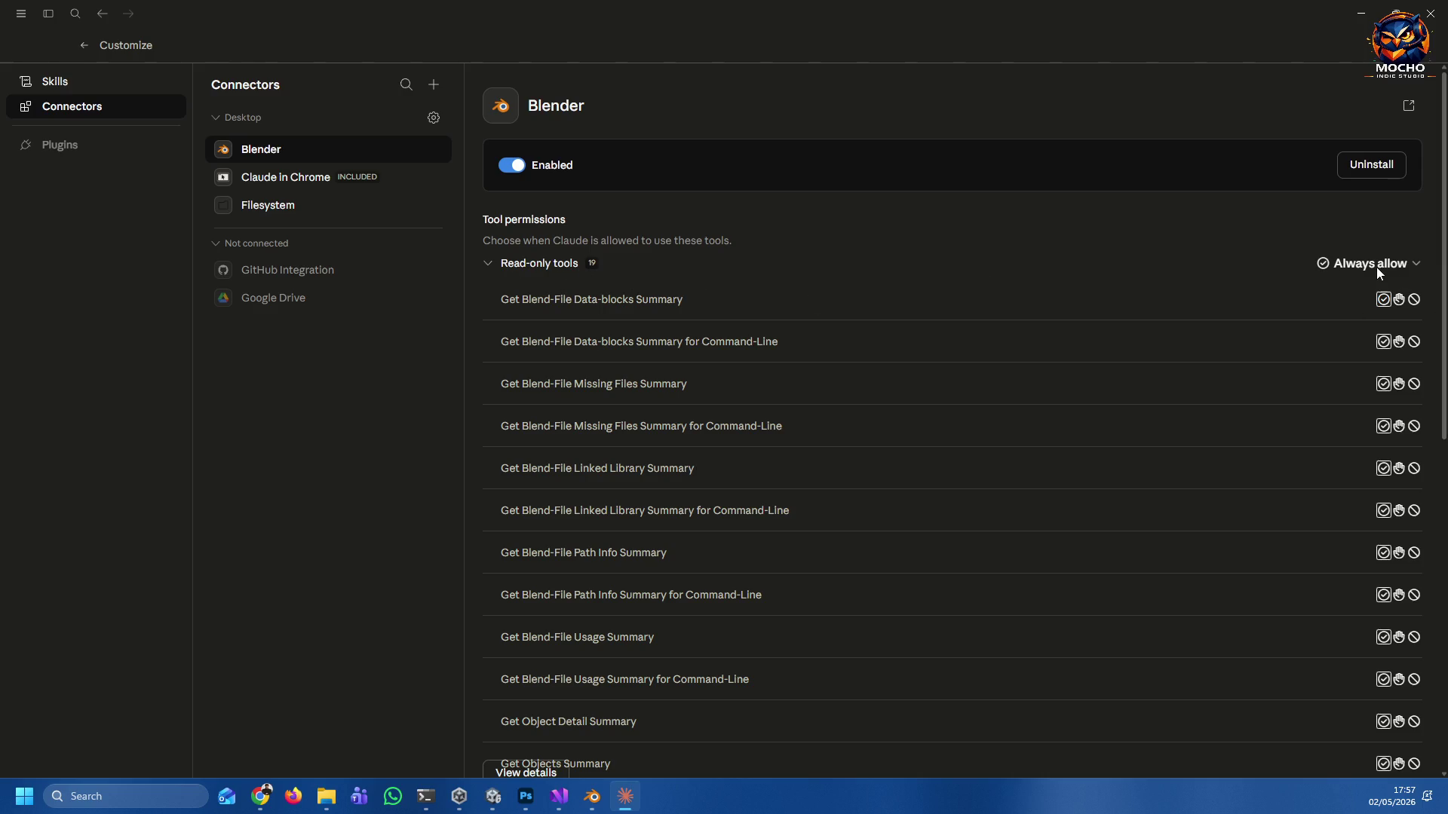
{"action": "left_click", "coordinate": [1407, 263]}
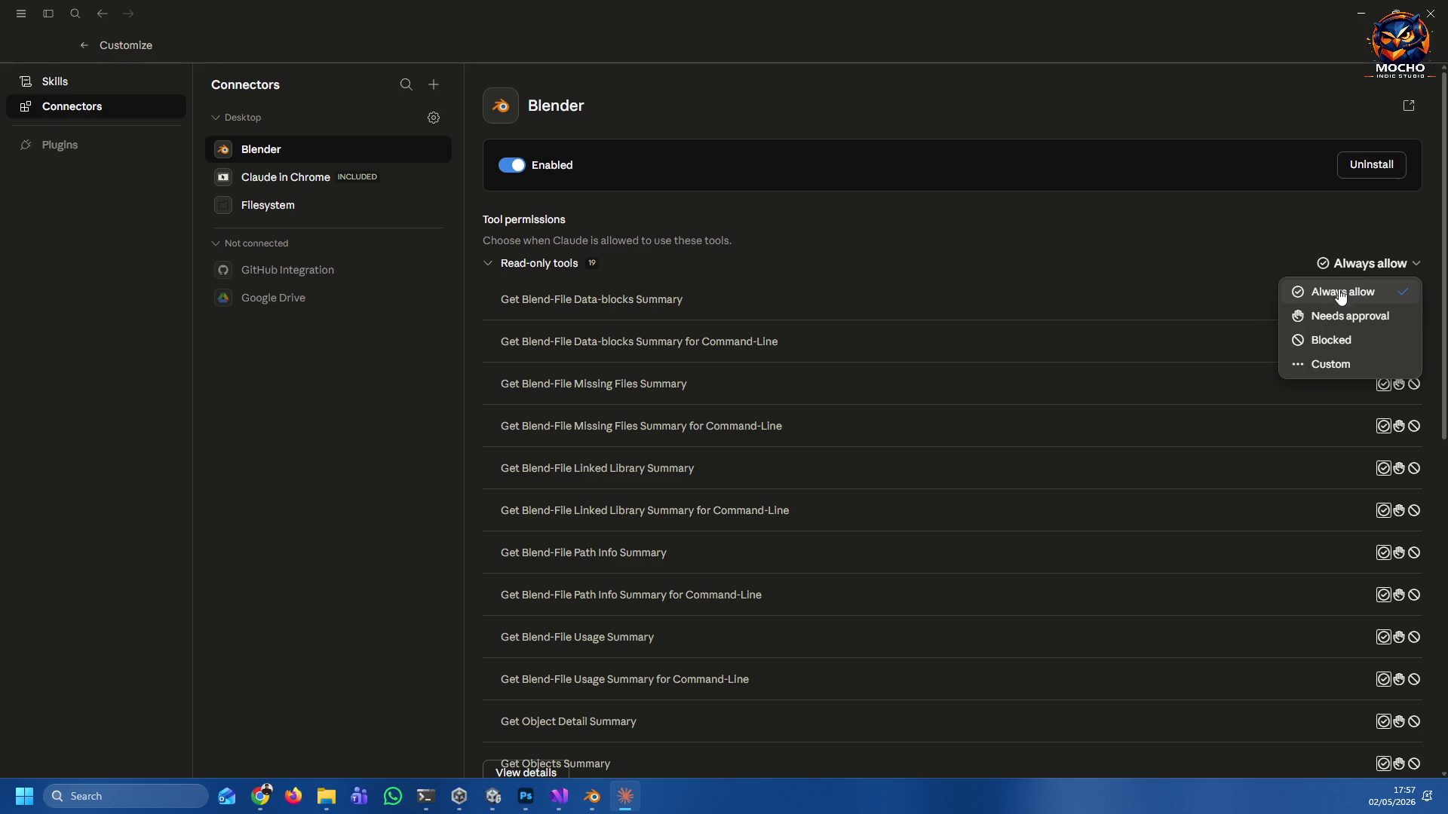
{"action": "left_click", "coordinate": [482, 261]}
{"action": "left_click", "coordinate": [487, 262]}
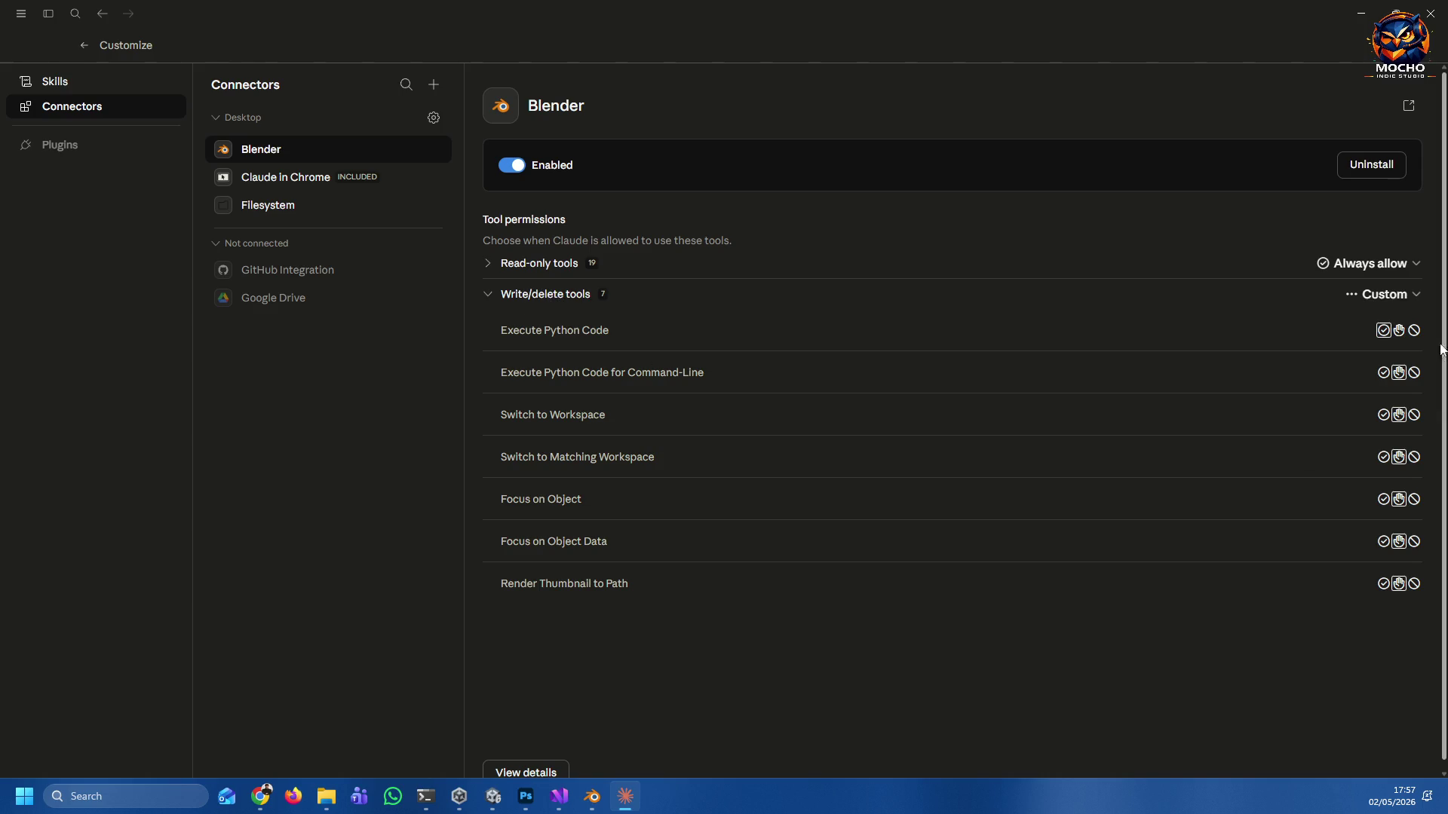
Leave write/delete tools on Custom, collapse the list, and return to Claude's new-chat page.
{"action": "left_click", "coordinate": [1406, 295]}
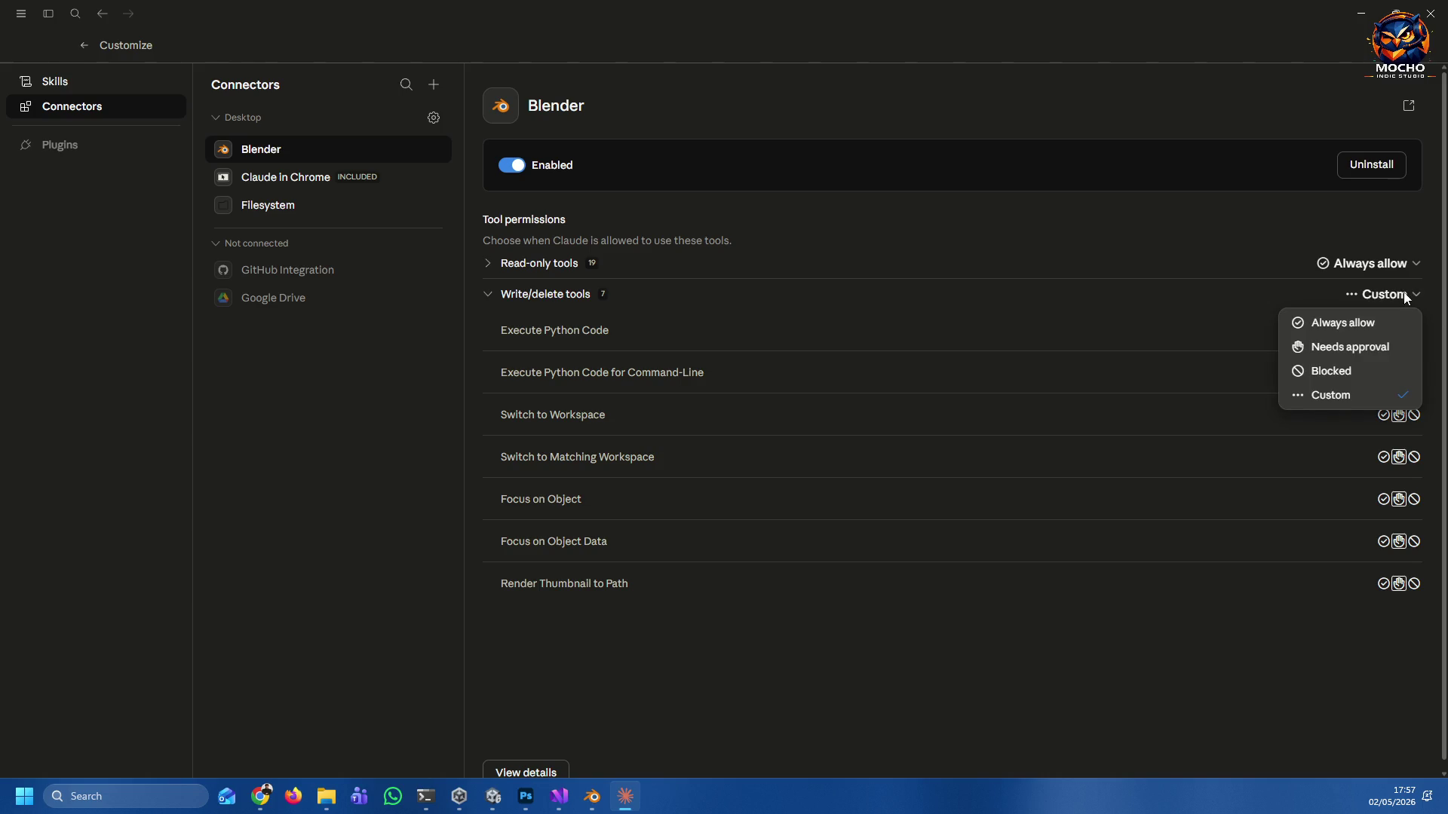
{"action": "left_click", "coordinate": [1383, 668]}
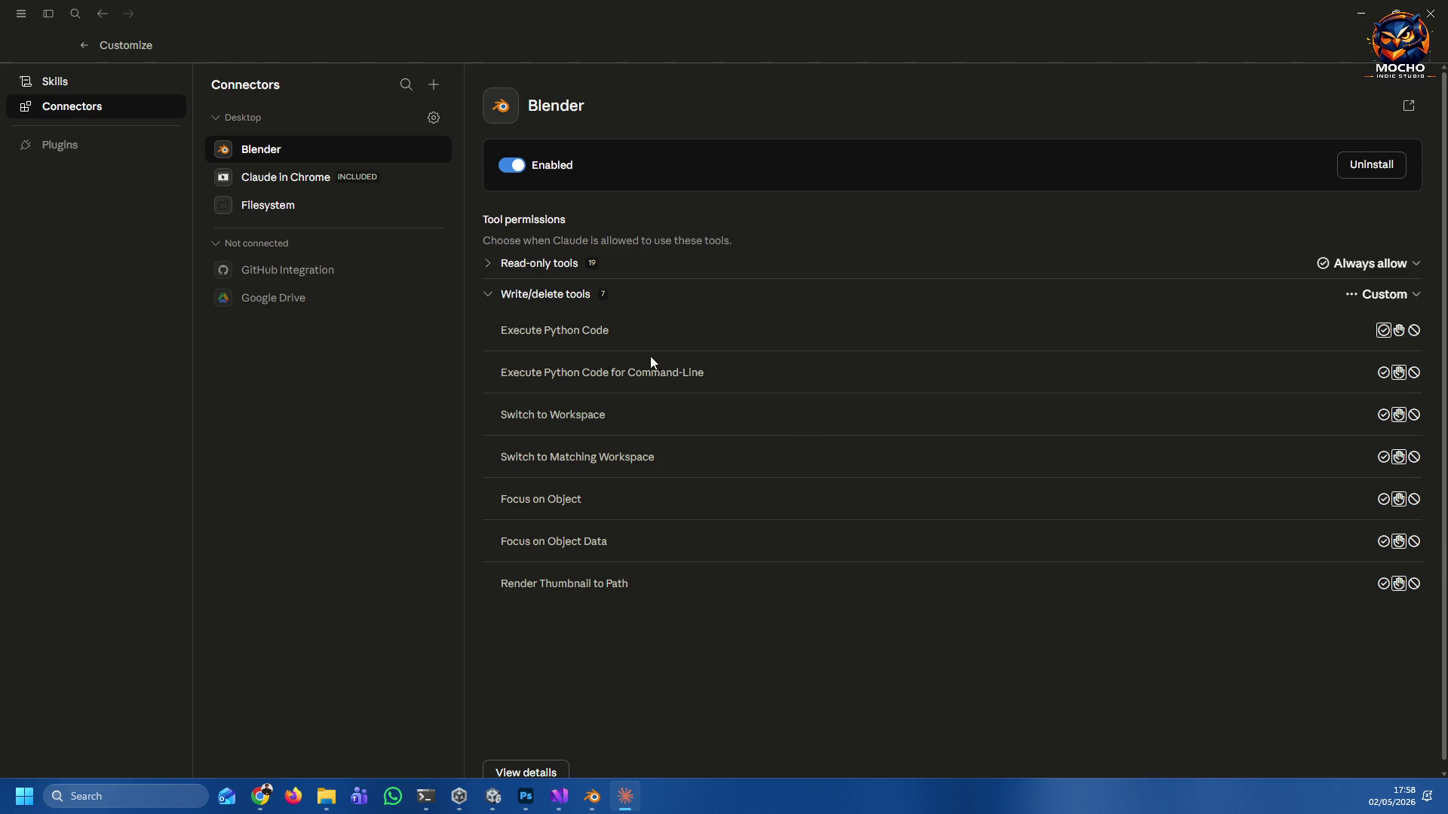
{"action": "left_click", "coordinate": [487, 295]}
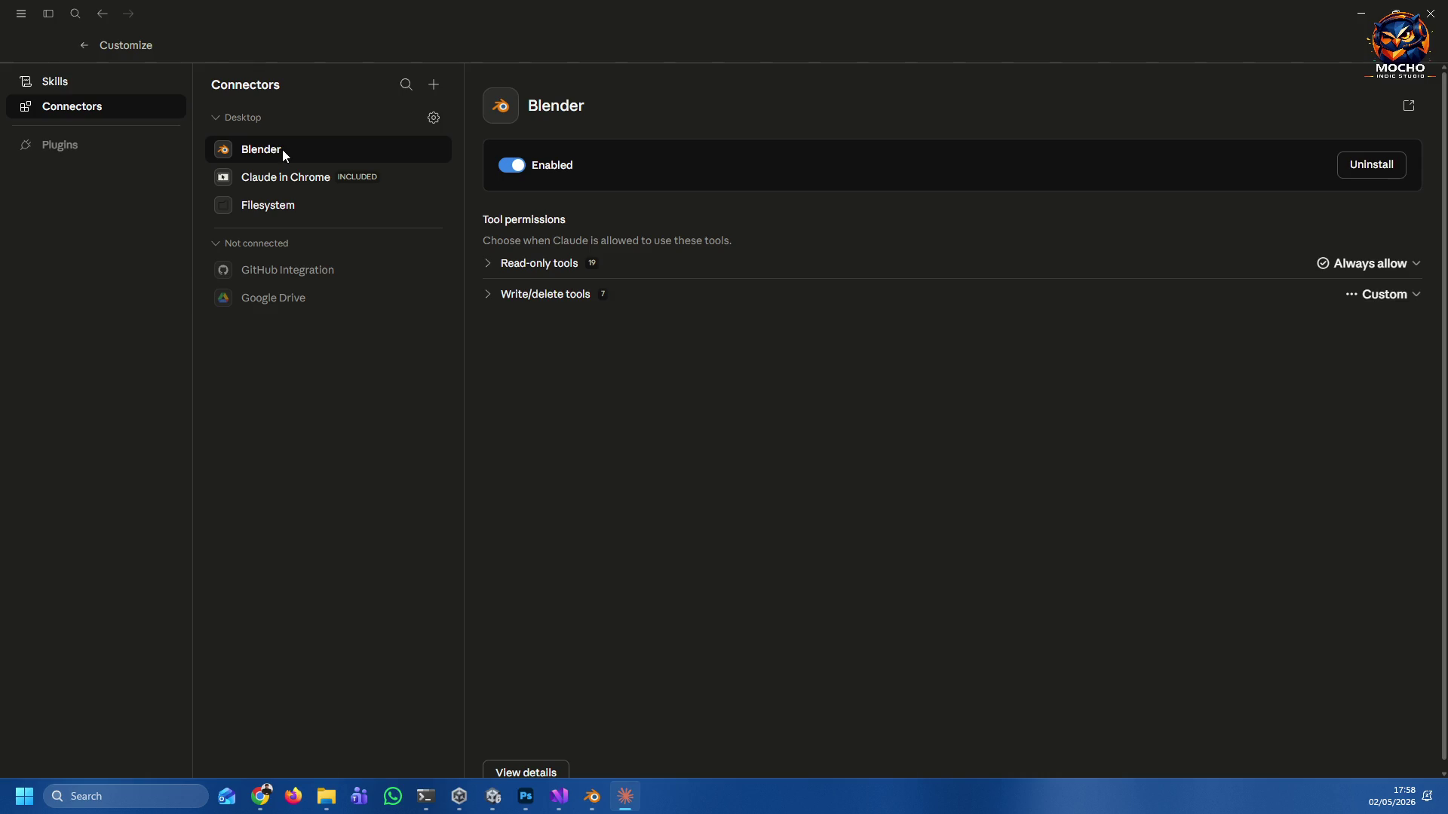
{"action": "left_click", "coordinate": [83, 44]}
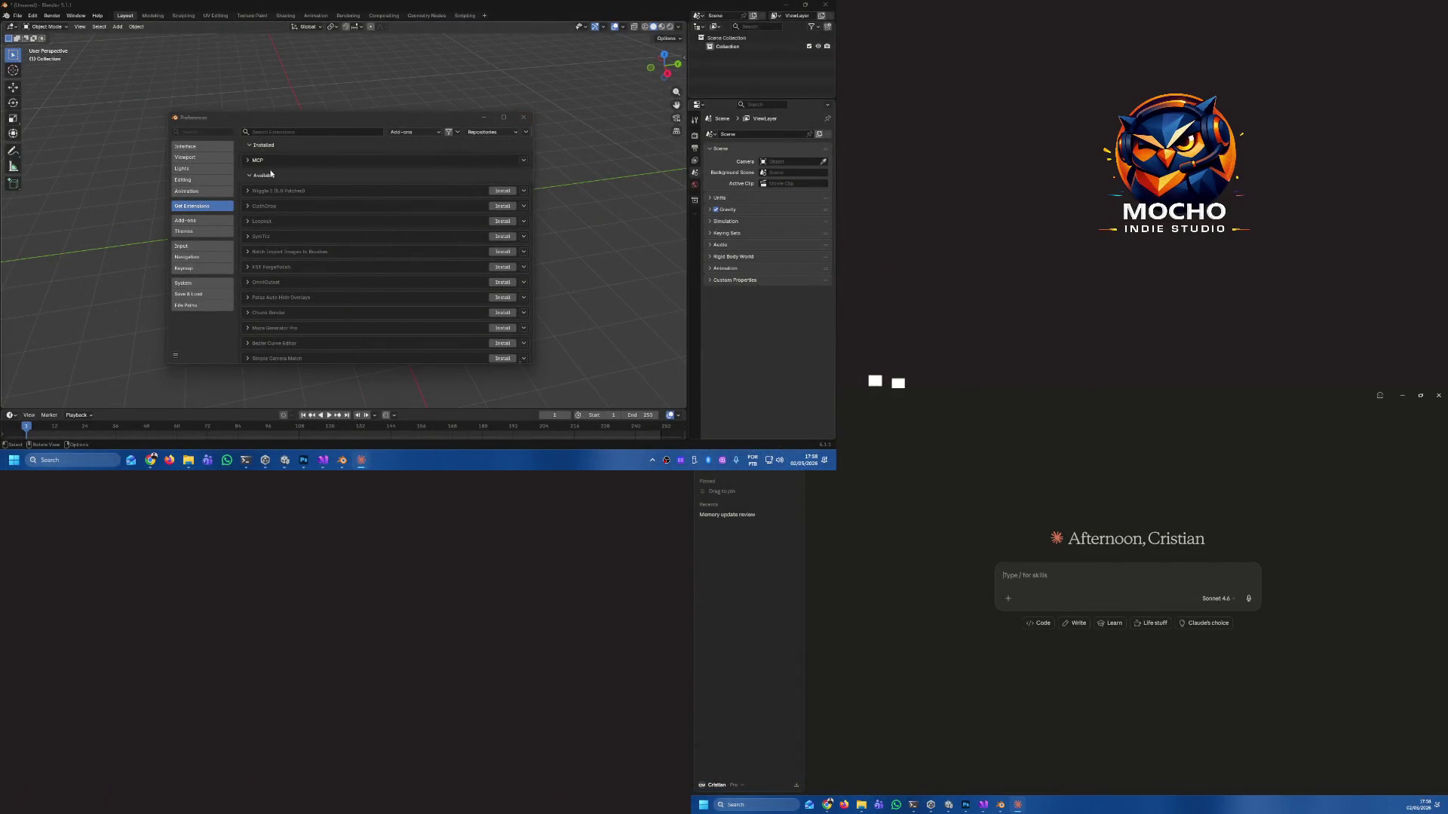
Expand and collapse the installed MCP add-on's details, then close Blender's Preferences.
{"action": "left_click", "coordinate": [247, 161]}
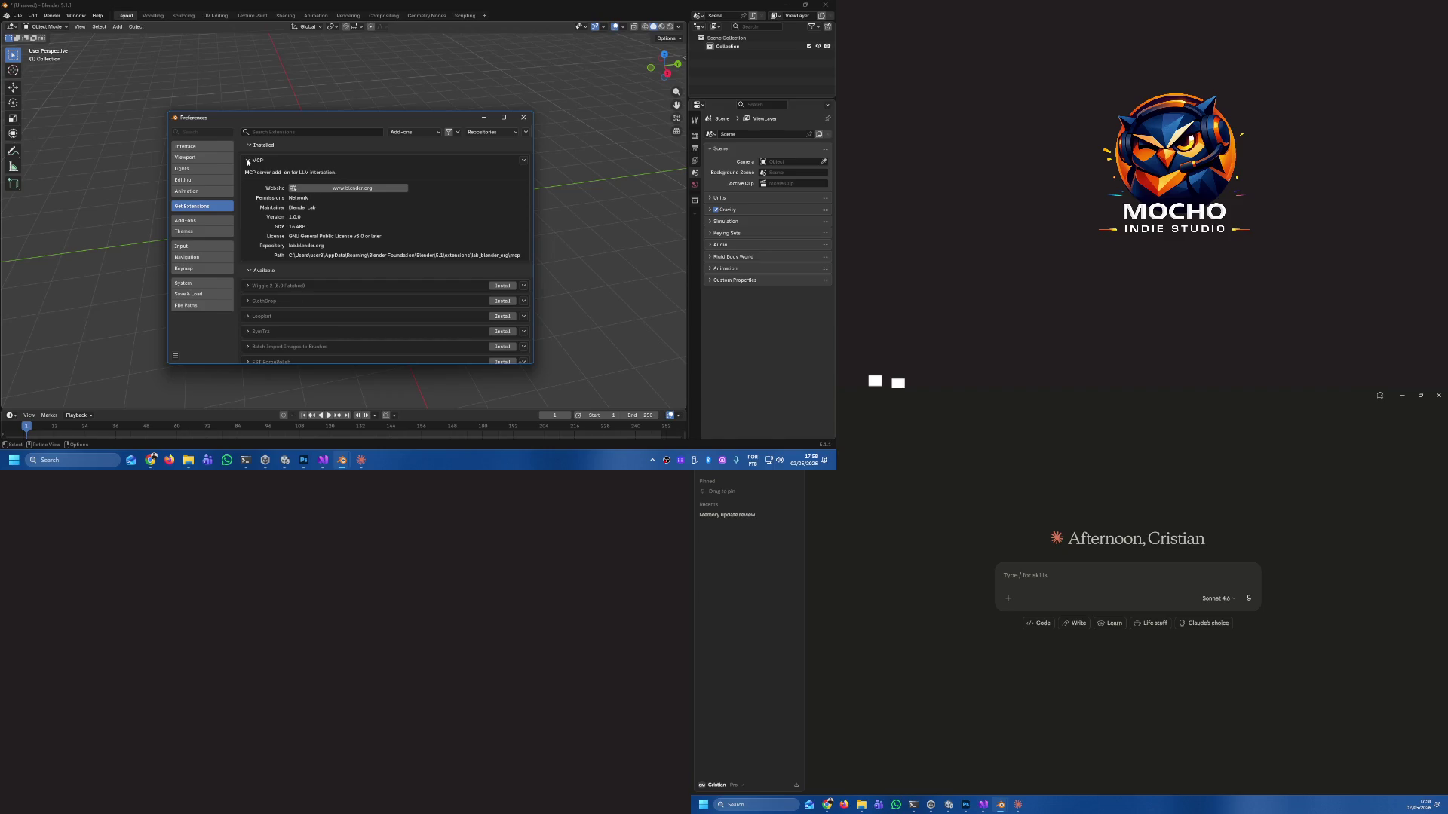
{"action": "left_click", "coordinate": [248, 160]}
{"action": "left_click", "coordinate": [523, 117]}
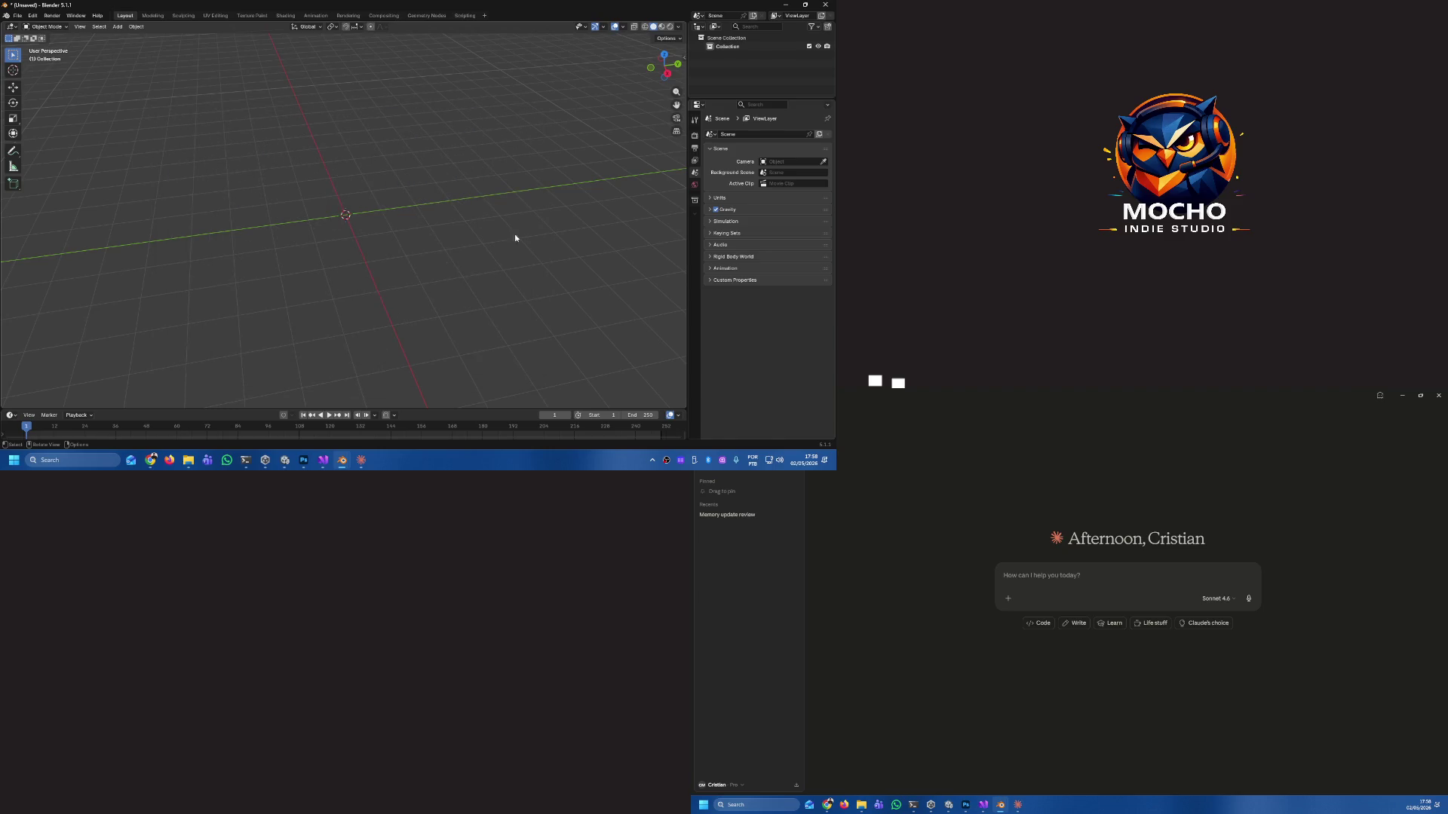
Ask Claude to 'verify you can find Blender and use it'.
{"action": "left_click", "coordinate": [1070, 584]}
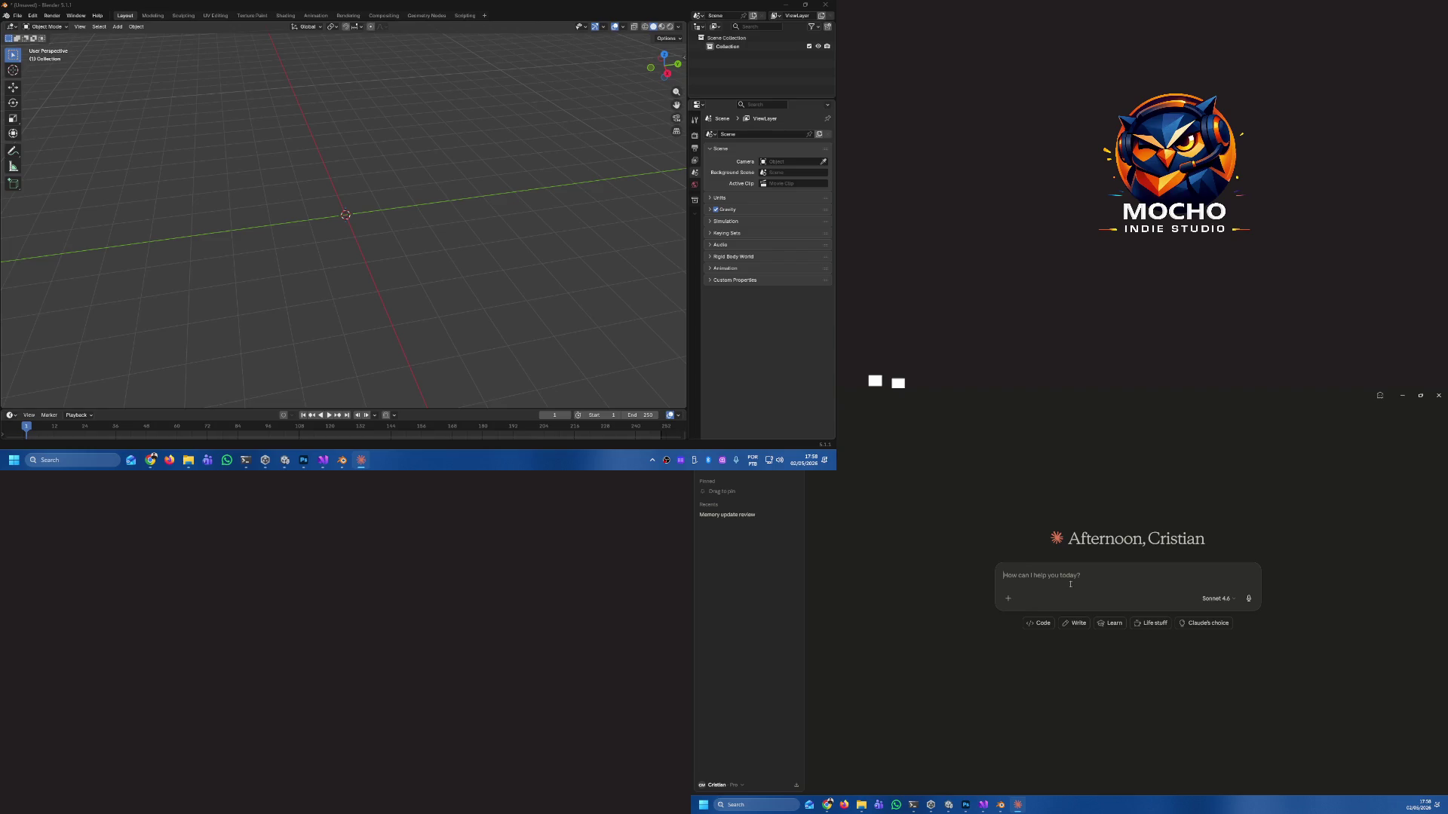
{"action": "type", "text": "ve"}
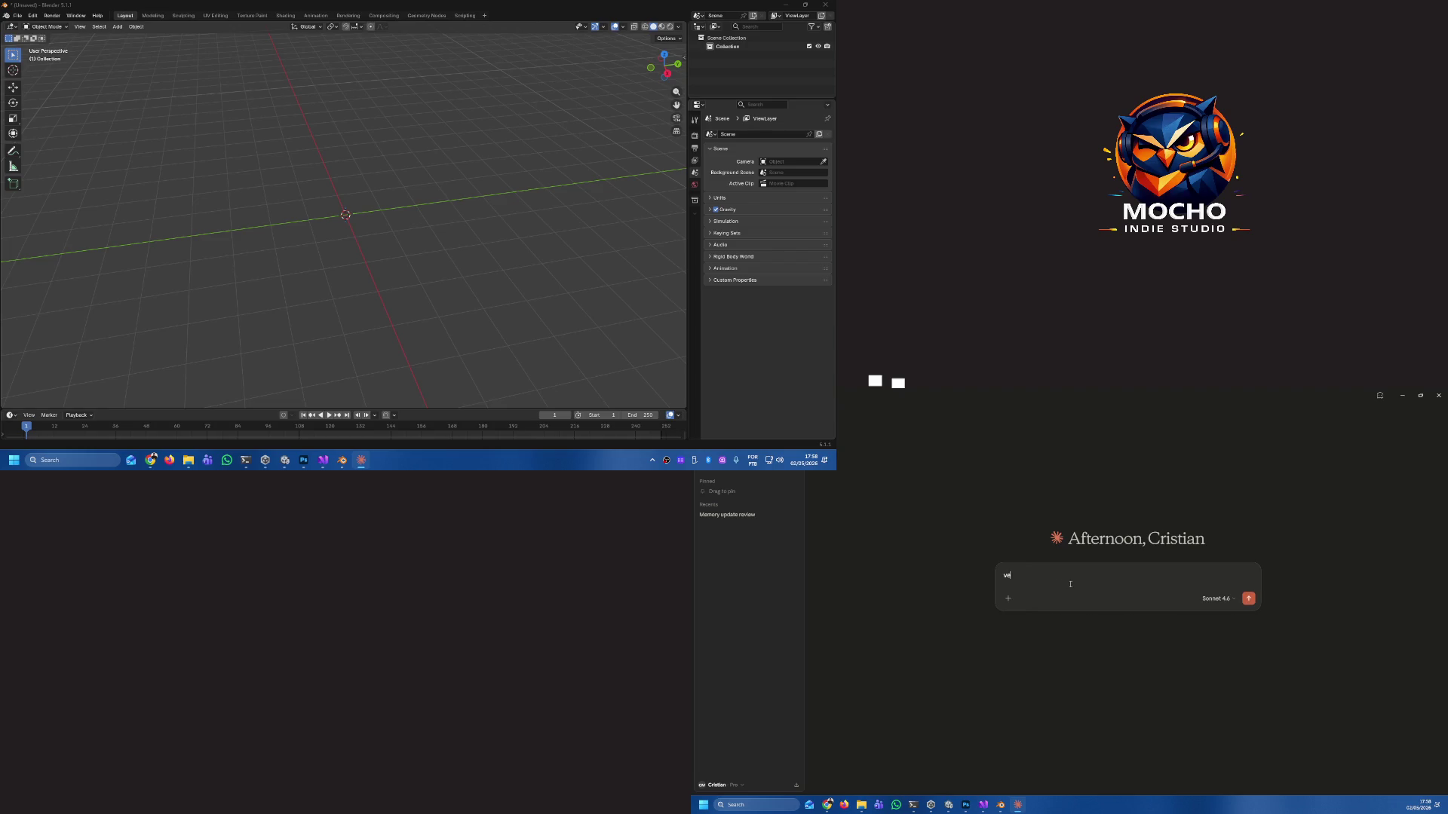
{"action": "type", "text": "rify you can find Blender and use it"}
{"action": "key", "text": "Return"}
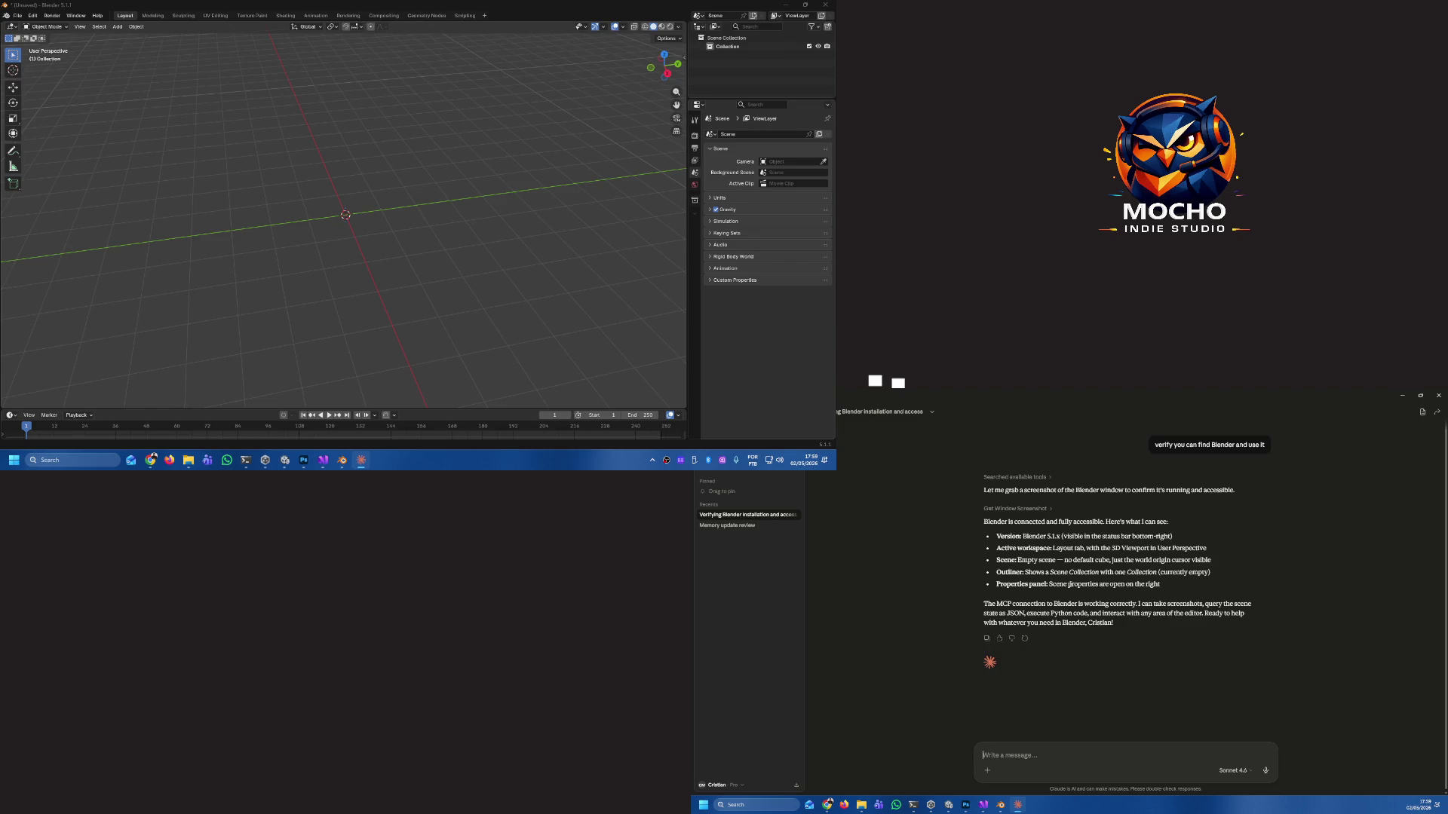
Paste the fork photo and send 'model this fork exactly' to Claude.
{"action": "key", "text": "ctrl+v"}
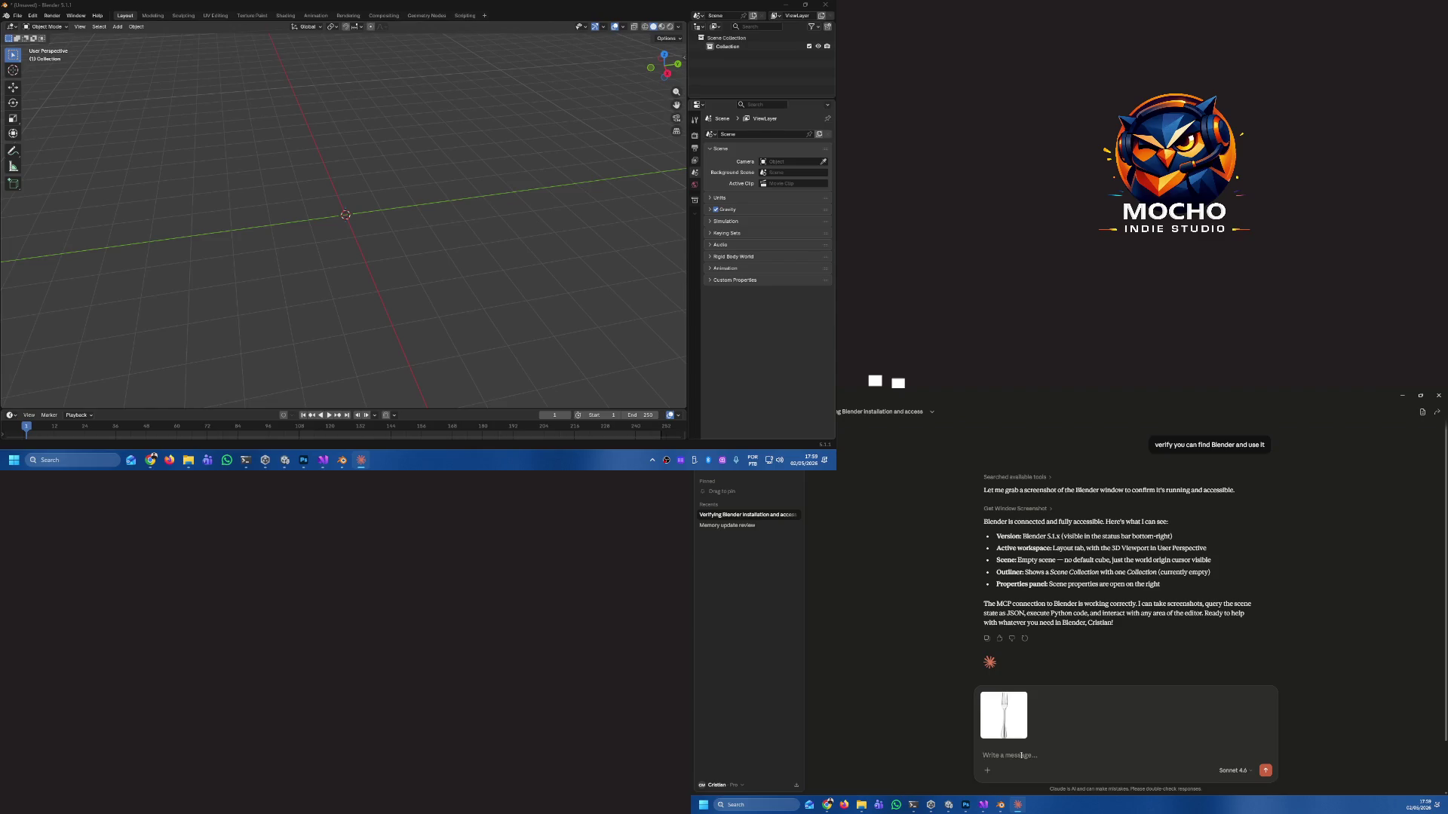
{"action": "type", "text": "model this fork exactly"}
{"action": "key", "text": "Return"}
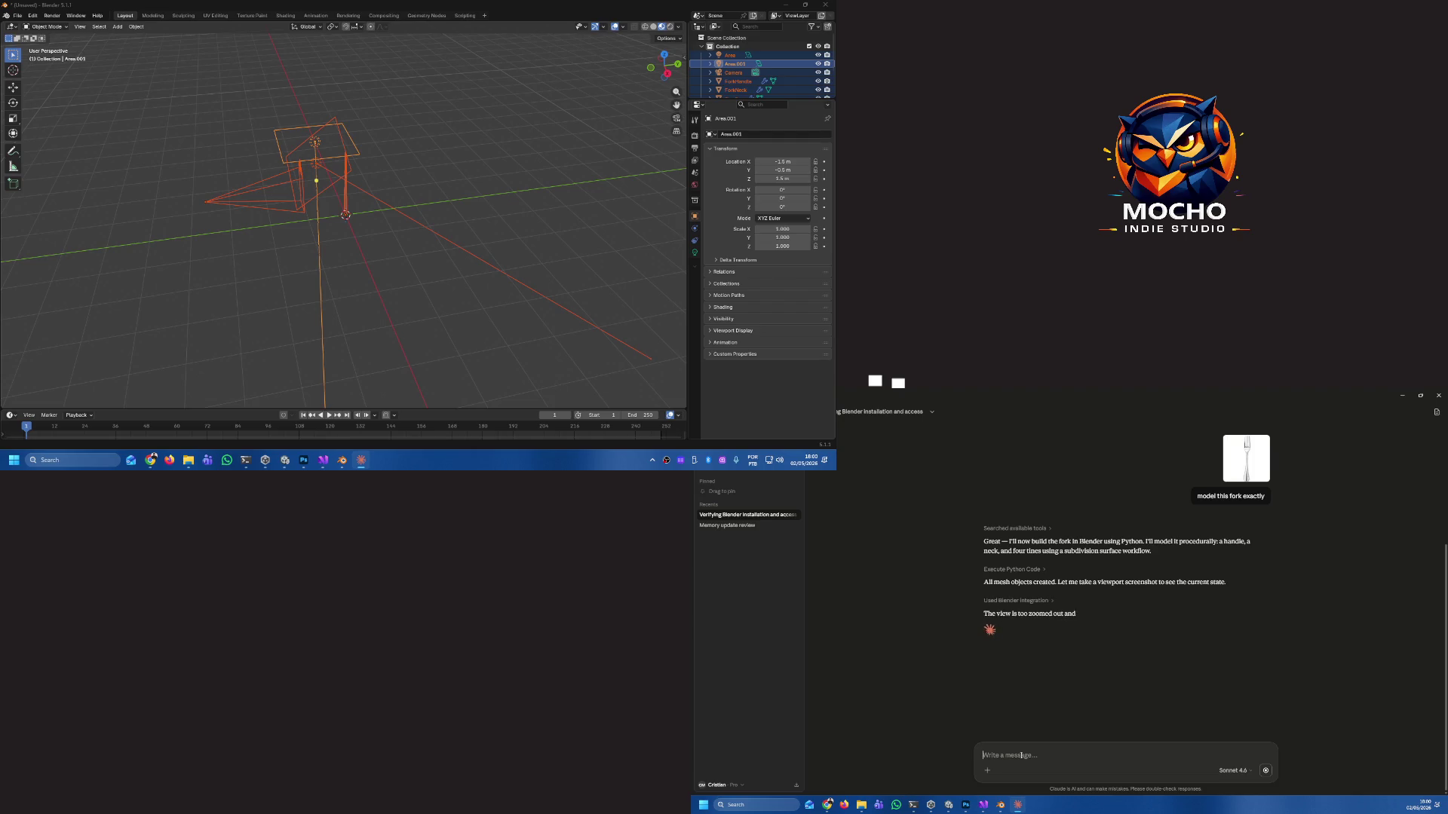
Open the object actions menu in Blender's viewport while Claude builds the fork meshes.
{"action": "right_click", "coordinate": [348, 211]}
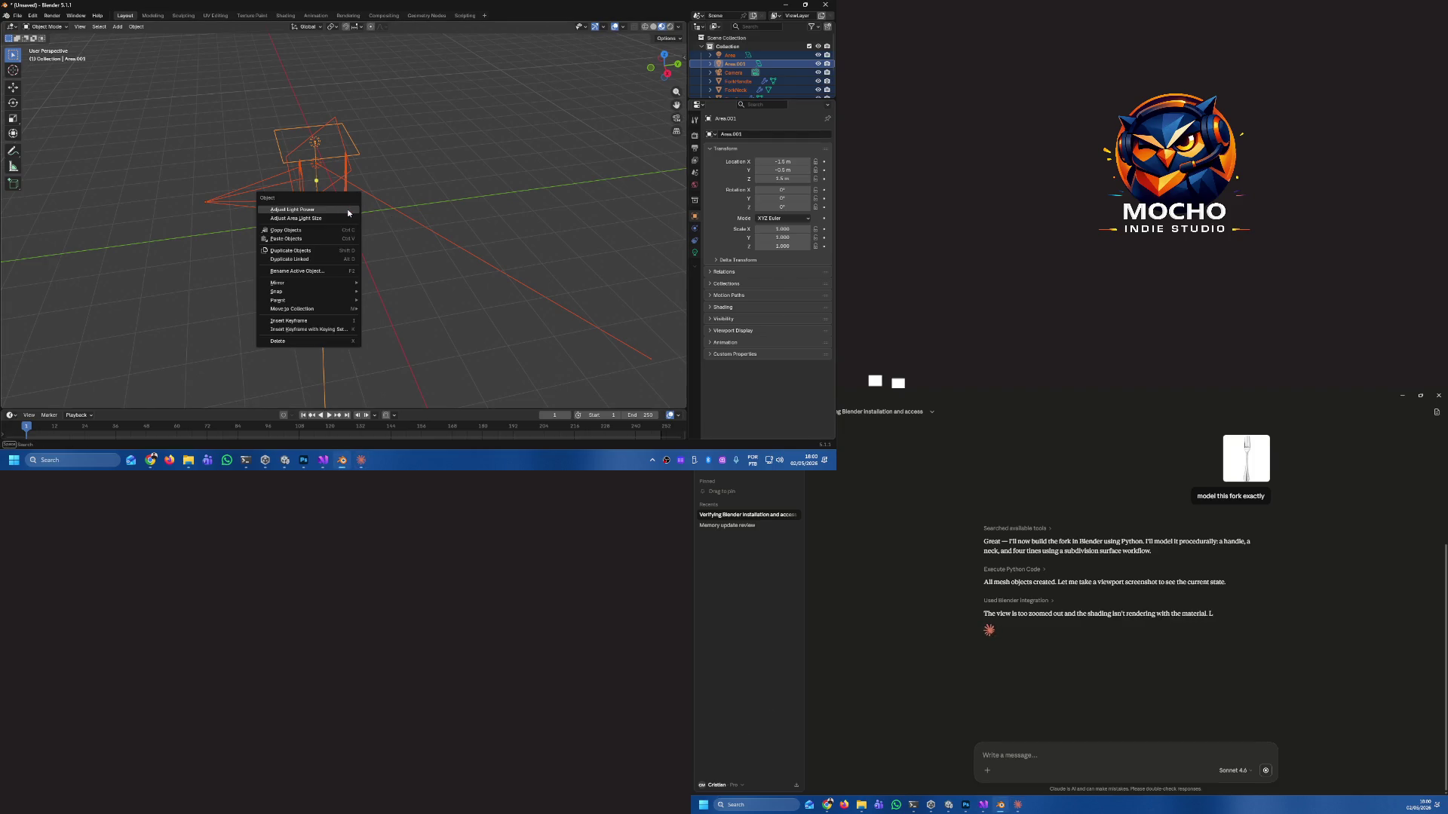
Orbit and zoom in on the finished four-tined fork, then close Blender.
{"action": "mouse_move", "coordinate": [373, 210]}
{"action": "left_mouse_down"}
{"action": "mouse_move", "coordinate": [433, 219]}
{"action": "mouse_move", "coordinate": [363, 218]}
{"action": "mouse_move", "coordinate": [329, 174]}
{"action": "mouse_move", "coordinate": [381, 185]}
{"action": "mouse_move", "coordinate": [410, 144]}
{"action": "mouse_move", "coordinate": [462, 142]}
{"action": "mouse_move", "coordinate": [563, 168]}
{"action": "mouse_move", "coordinate": [555, 199]}
{"action": "mouse_move", "coordinate": [555, 156]}
{"action": "mouse_move", "coordinate": [526, 125]}
{"action": "mouse_move", "coordinate": [152, 135]}
{"action": "mouse_move", "coordinate": [256, 145]}
{"action": "mouse_move", "coordinate": [199, 148]}
{"action": "mouse_move", "coordinate": [162, 101]}
{"action": "mouse_move", "coordinate": [188, 144]}
{"action": "mouse_move", "coordinate": [300, 225]}
{"action": "mouse_move", "coordinate": [414, 168]}
{"action": "mouse_move", "coordinate": [552, 171]}
{"action": "mouse_move", "coordinate": [604, 136]}
{"action": "mouse_move", "coordinate": [623, 153]}
{"action": "mouse_move", "coordinate": [604, 161]}
{"action": "mouse_move", "coordinate": [601, 204]}
{"action": "mouse_move", "coordinate": [608, 171]}
{"action": "mouse_move", "coordinate": [633, 203]}
{"action": "mouse_move", "coordinate": [377, 200]}
{"action": "left_mouse_up"}
{"action": "scroll", "coordinate": [322, 187], "scroll_direction": "up", "scroll_amount": 6}
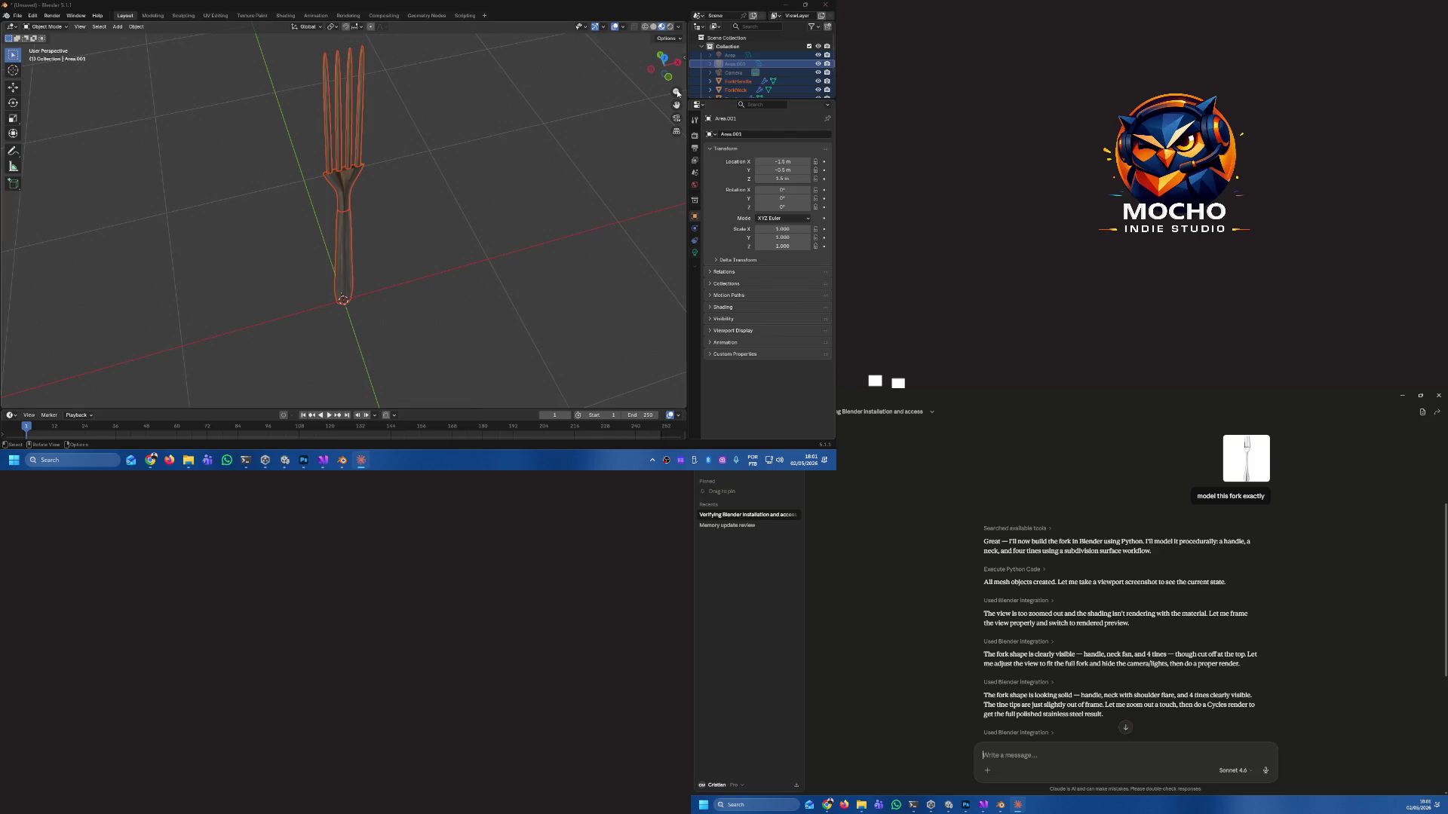
{"action": "left_click", "coordinate": [825, 5]}
Quit Blender without saving, then frame the Chapinha bottle cap and preview the Game view.
{"action": "left_click", "coordinate": [429, 242]}
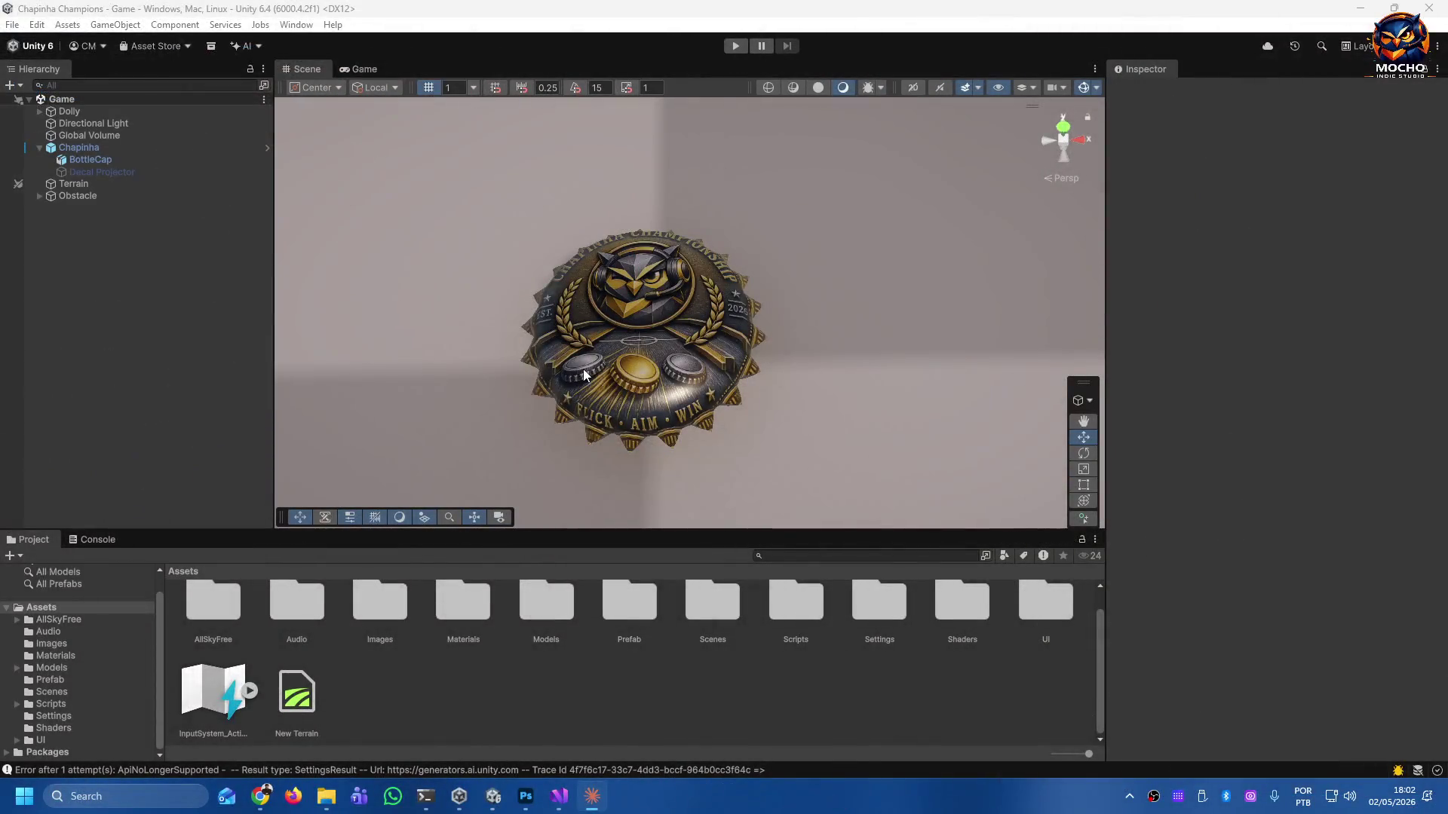
{"action": "mouse_move", "coordinate": [695, 385]}
{"action": "left_mouse_down"}
{"action": "mouse_move", "coordinate": [672, 362]}
{"action": "mouse_move", "coordinate": [694, 377]}
{"action": "mouse_move", "coordinate": [695, 323]}
{"action": "mouse_move", "coordinate": [706, 379]}
{"action": "mouse_move", "coordinate": [740, 359]}
{"action": "mouse_move", "coordinate": [754, 392]}
{"action": "left_mouse_up"}
{"action": "left_click", "coordinate": [78, 147]}
{"action": "key", "text": "f"}
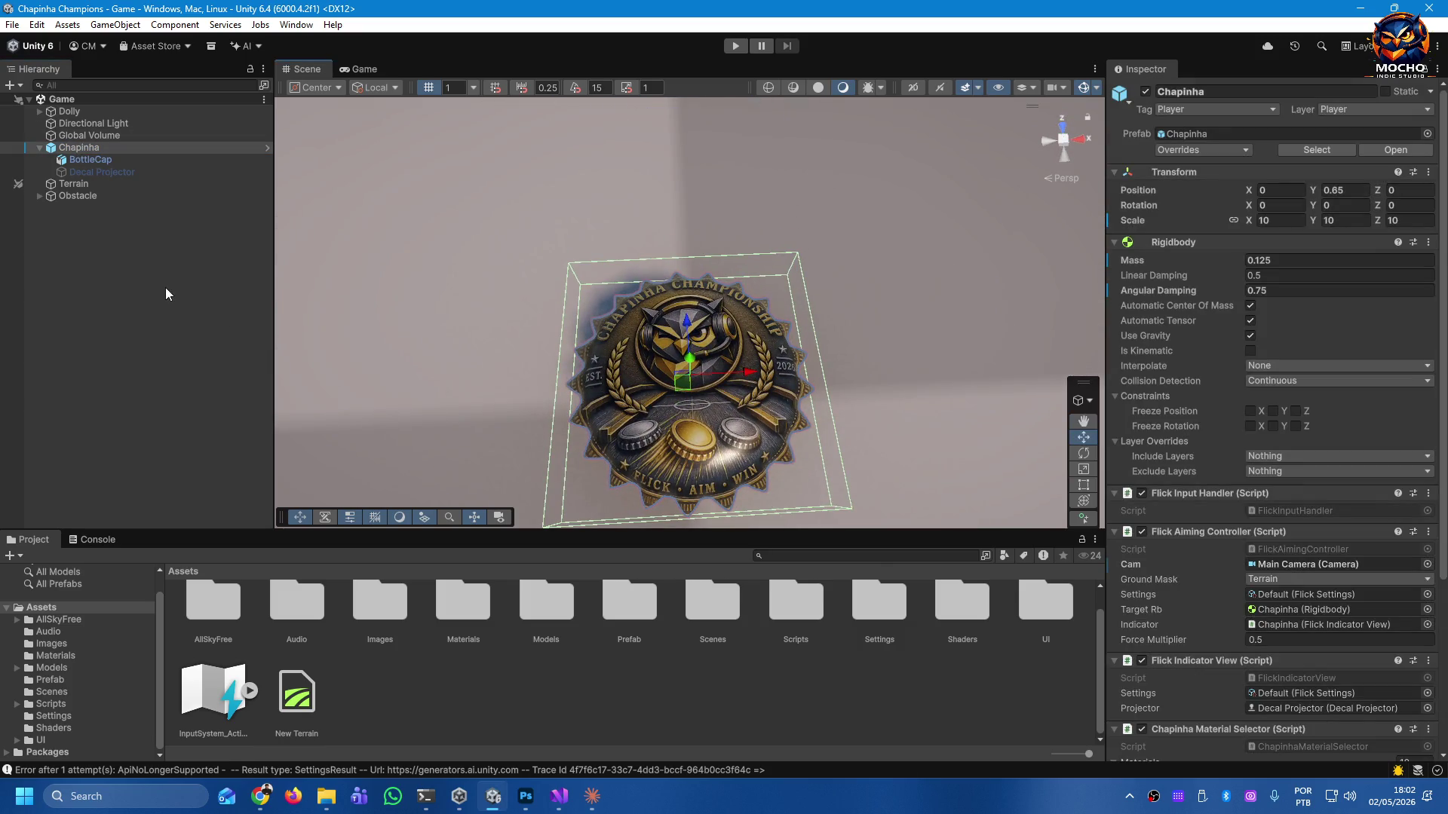
{"action": "left_click", "coordinate": [169, 298]}
{"action": "left_click_drag", "start_coordinate": [684, 396], "coordinate": [677, 371]}
{"action": "left_click", "coordinate": [359, 71]}
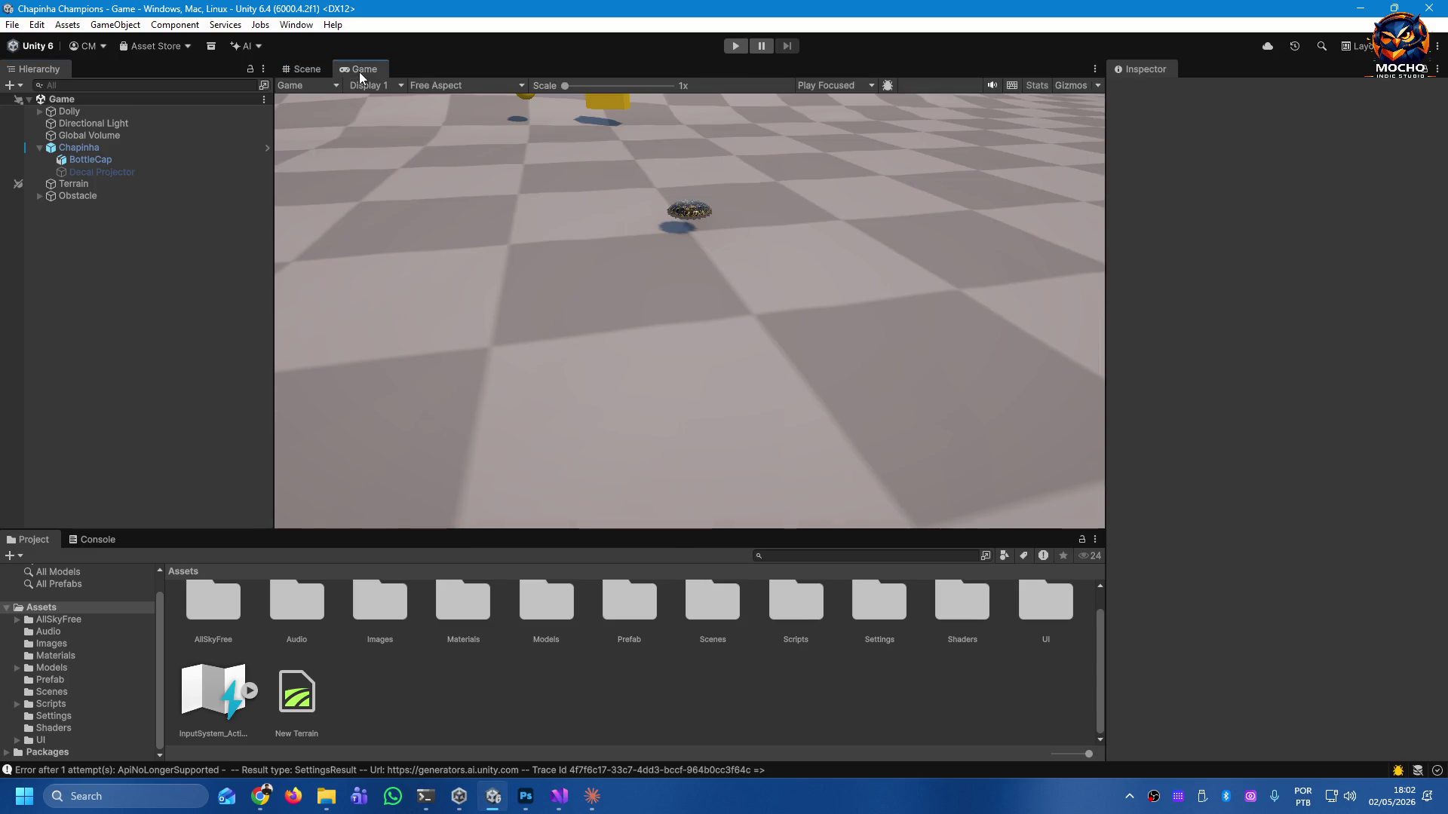
{"action": "left_click", "coordinate": [304, 72]}
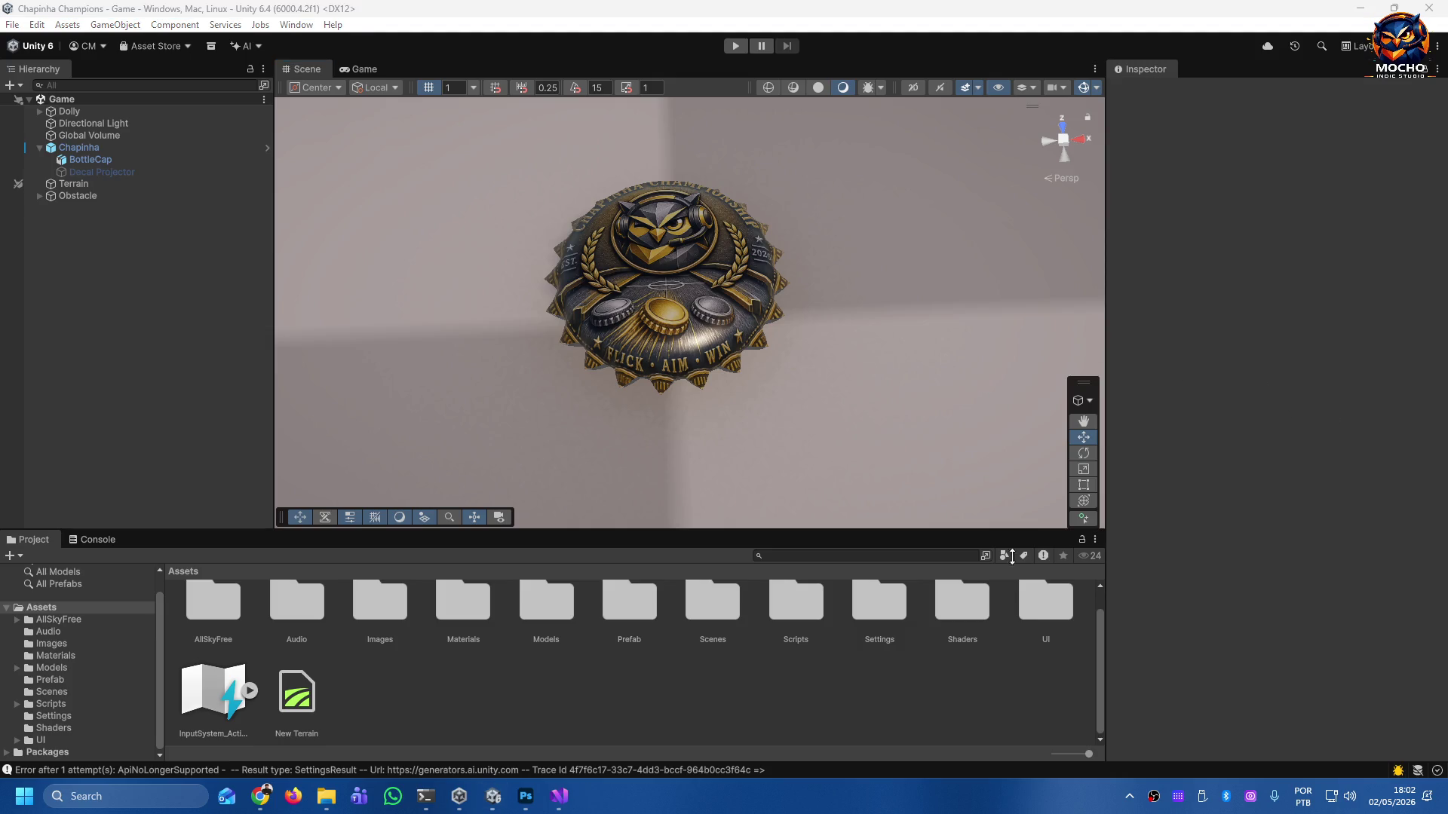
Zoom, pan and orbit the Scene view to bring the terrain's hill into sight.
{"action": "scroll", "coordinate": [762, 702], "scroll_direction": "up", "scroll_amount": 1}
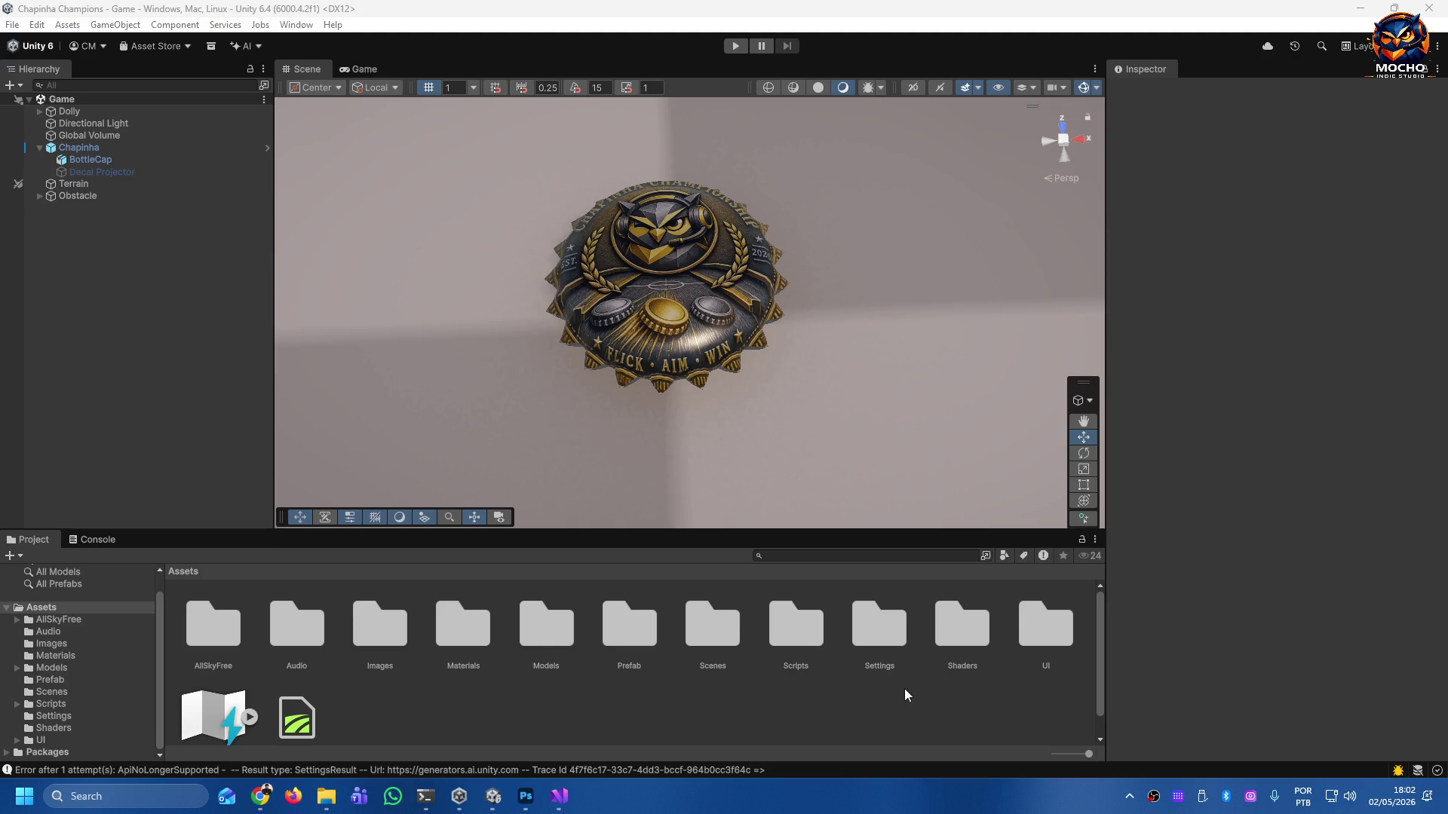
{"action": "scroll", "coordinate": [807, 382], "scroll_direction": "down", "scroll_amount": 10}
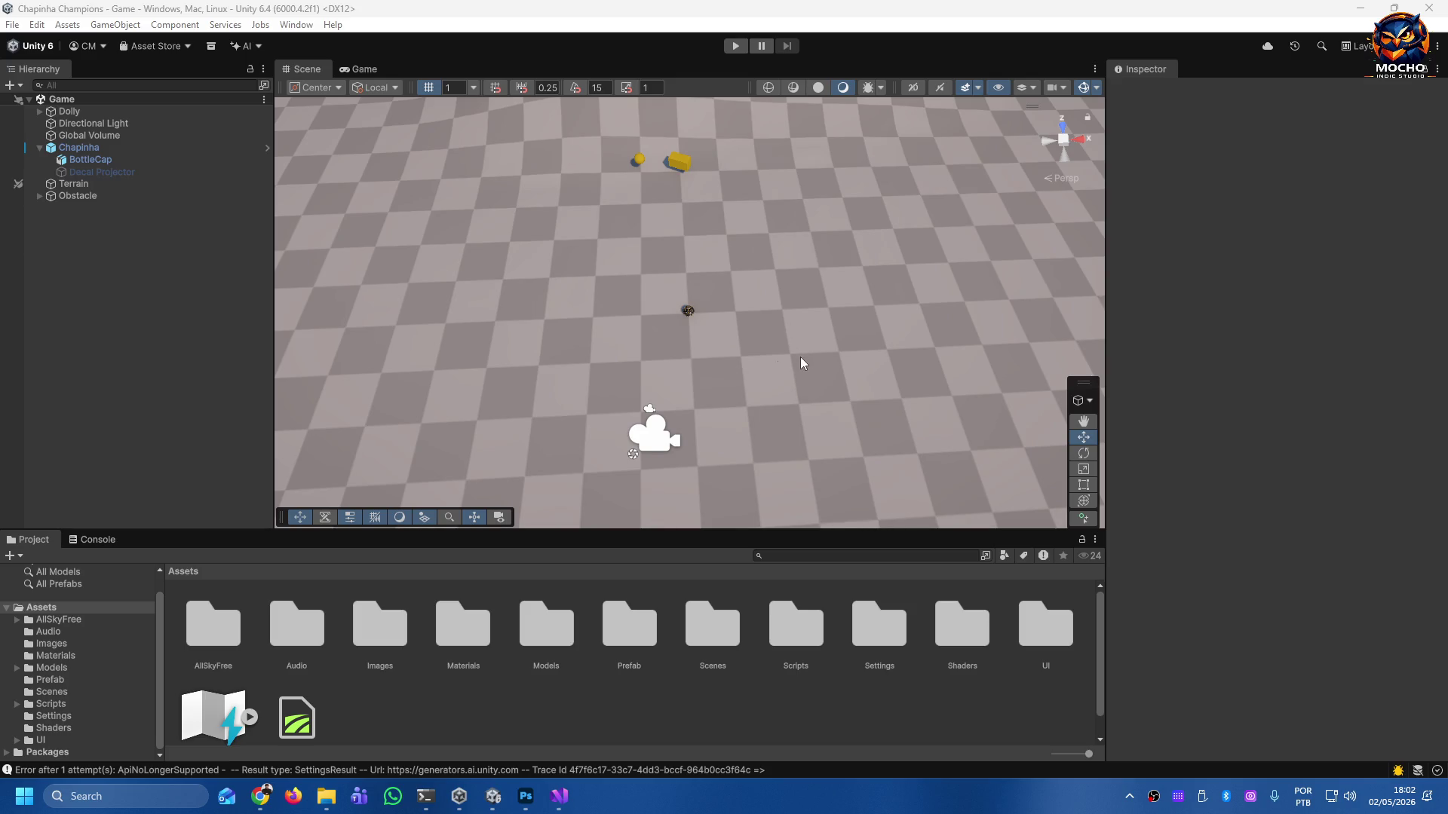
{"action": "mouse_move", "coordinate": [735, 339]}
{"action": "left_mouse_down"}
{"action": "mouse_move", "coordinate": [730, 301]}
{"action": "mouse_move", "coordinate": [723, 340]}
{"action": "mouse_move", "coordinate": [660, 260]}
{"action": "mouse_move", "coordinate": [672, 188]}
{"action": "mouse_move", "coordinate": [897, 165]}
{"action": "mouse_move", "coordinate": [855, 173]}
{"action": "left_mouse_up"}
{"action": "key", "text": "w"}
{"action": "mouse_move", "coordinate": [811, 223]}
{"action": "left_mouse_down"}
{"action": "mouse_move", "coordinate": [849, 217]}
{"action": "mouse_move", "coordinate": [724, 201]}
{"action": "mouse_move", "coordinate": [610, 211]}
{"action": "left_mouse_up"}
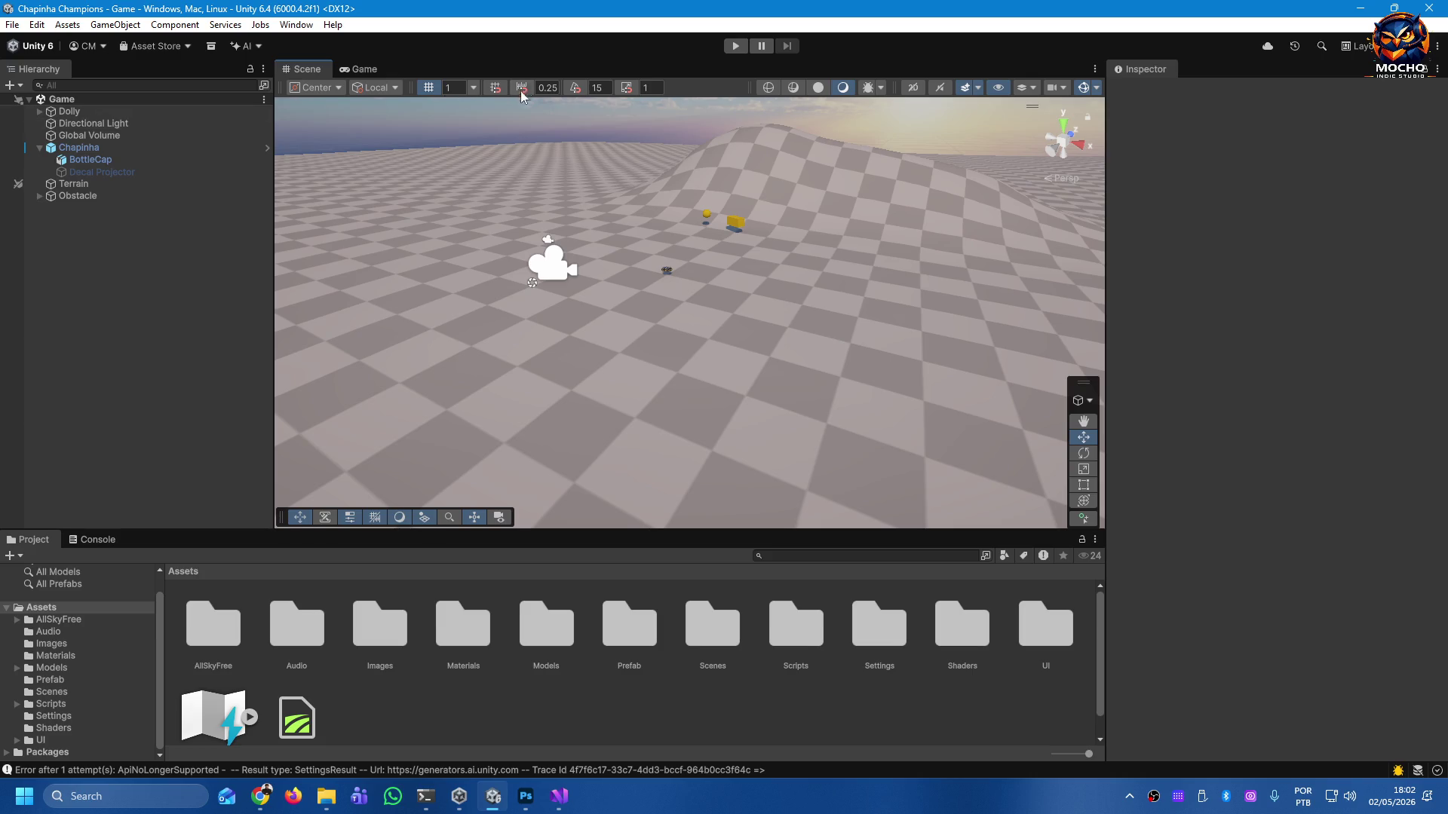
{"action": "left_click", "coordinate": [295, 25]}
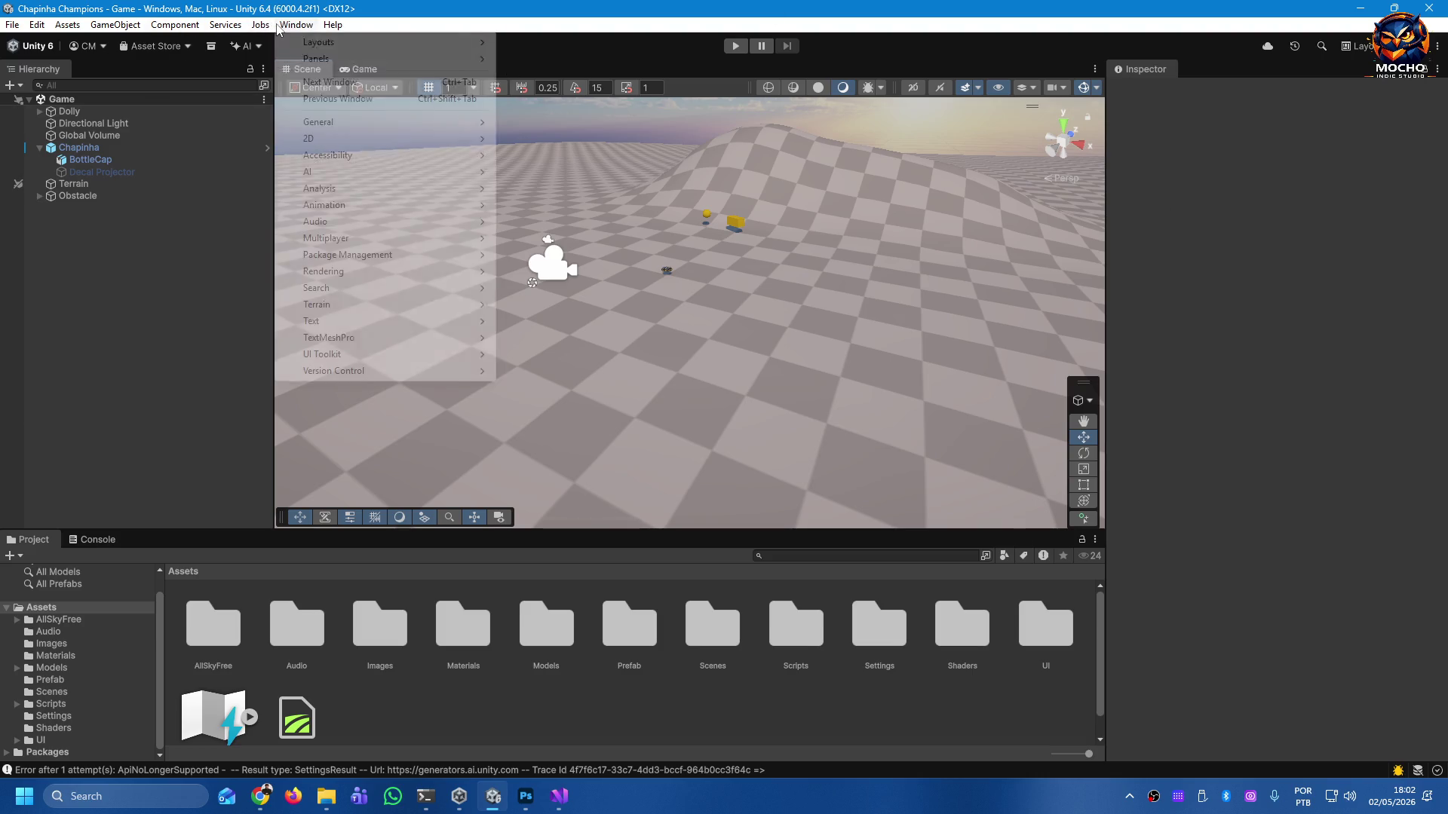
Open the Package Manager on My Assets with the page size set to All.
{"action": "mouse_move", "coordinate": [468, 255]}
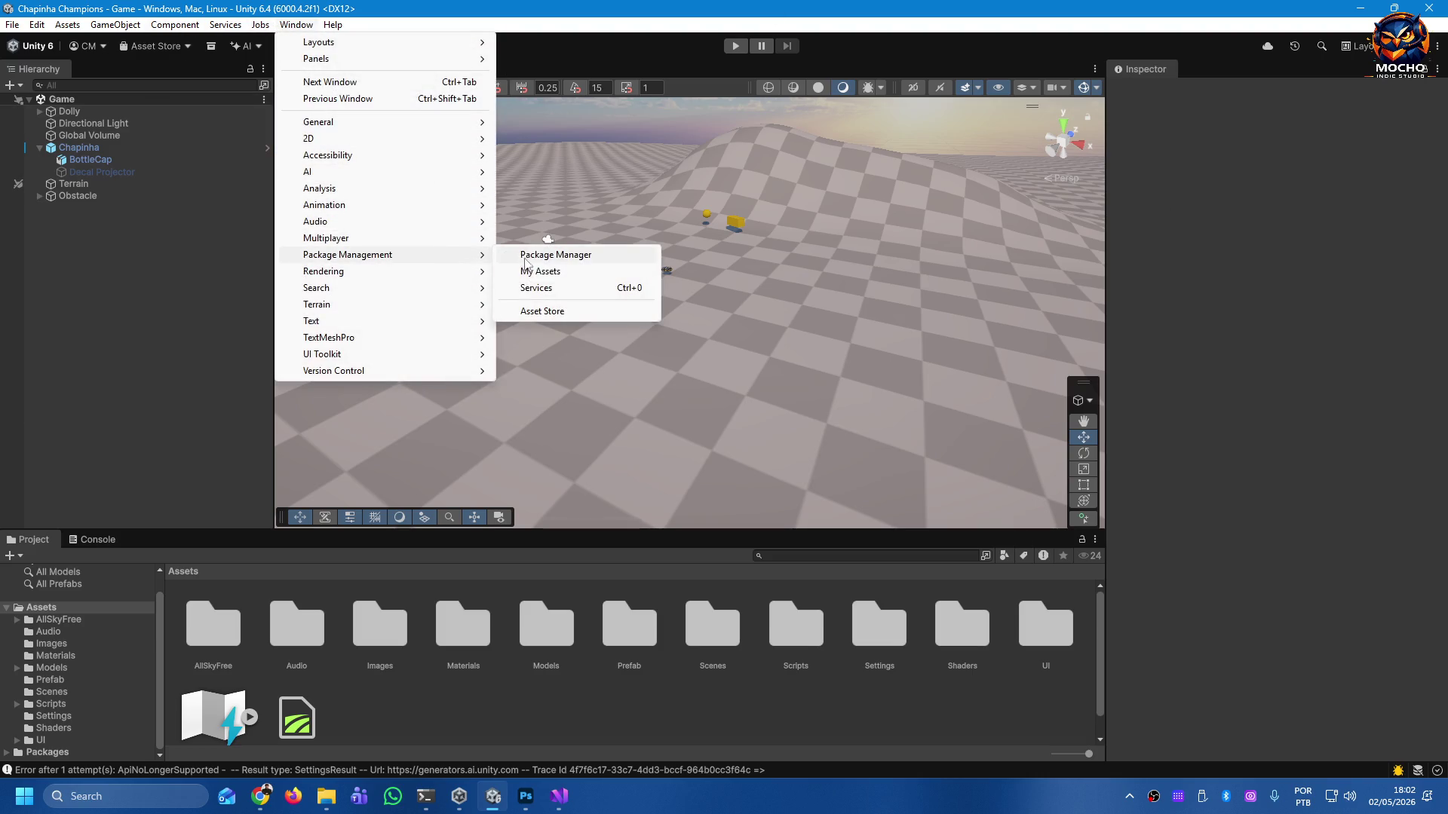
{"action": "left_click", "coordinate": [526, 260]}
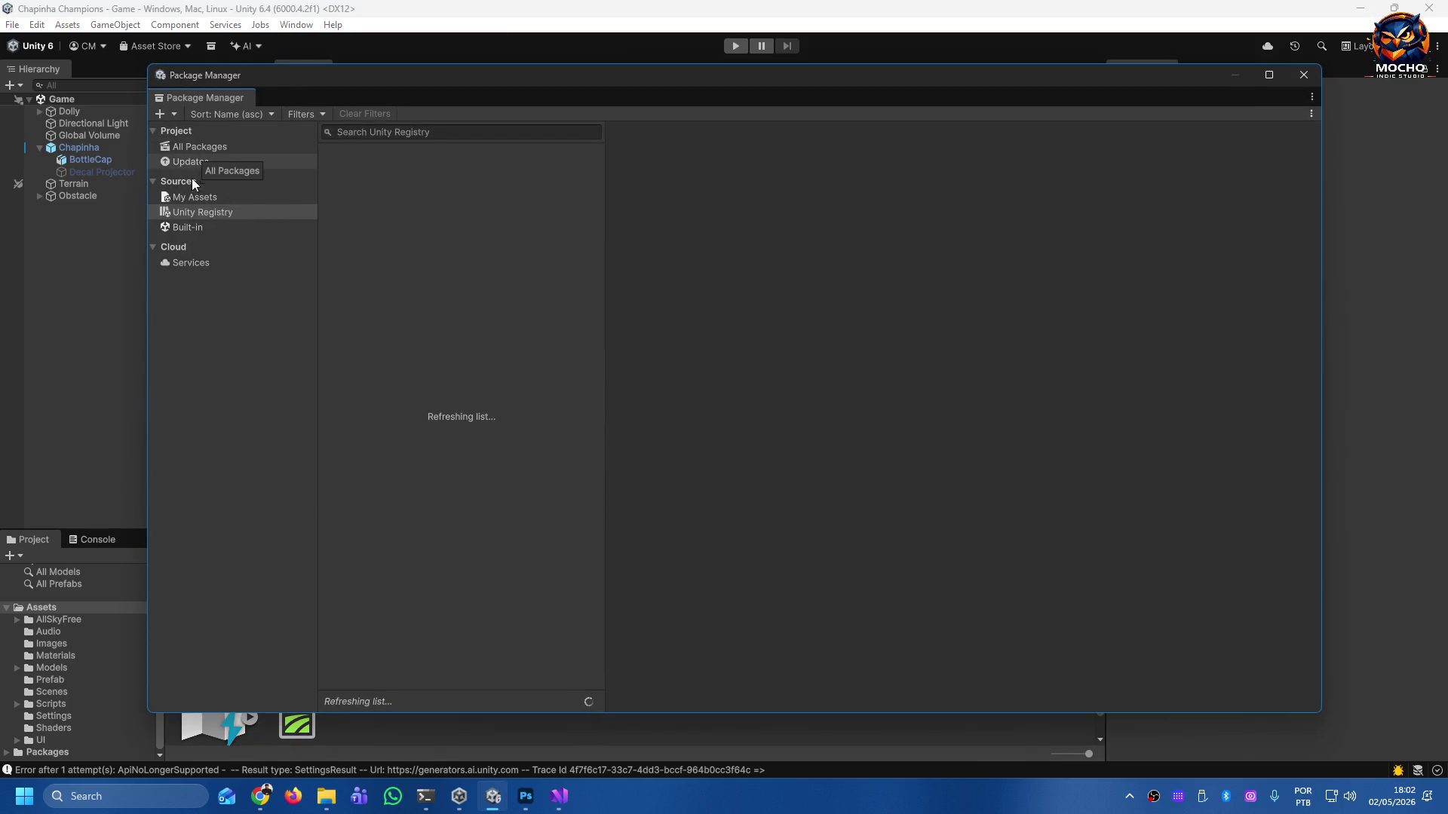
{"action": "left_click", "coordinate": [187, 197]}
{"action": "left_click", "coordinate": [583, 679]}
{"action": "left_click", "coordinate": [603, 731]}
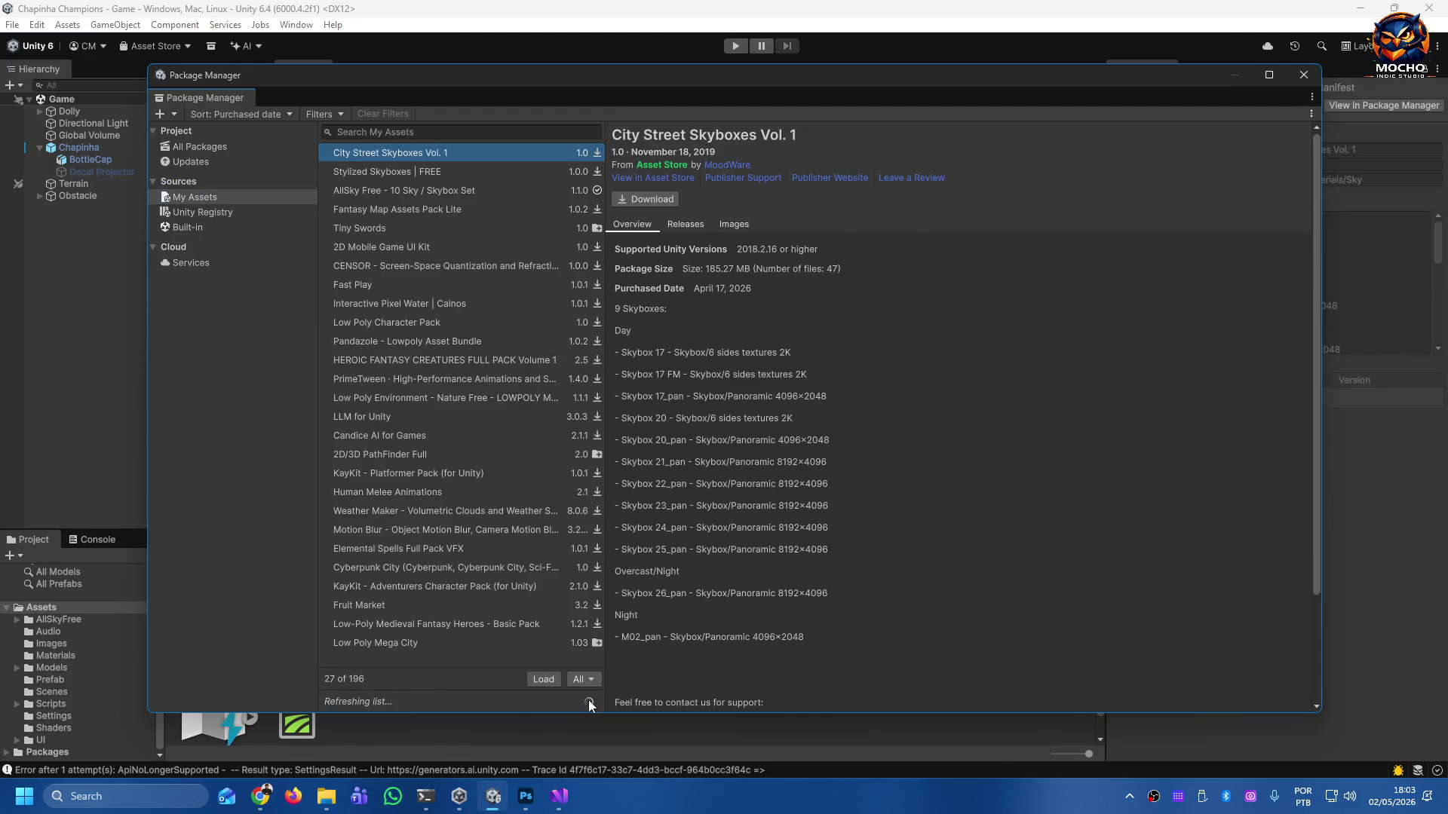
View preview images of packages from Stylized Skyboxes | FREE down to PrimeTween.
{"action": "left_click", "coordinate": [734, 224]}
{"action": "left_click", "coordinate": [413, 172]}
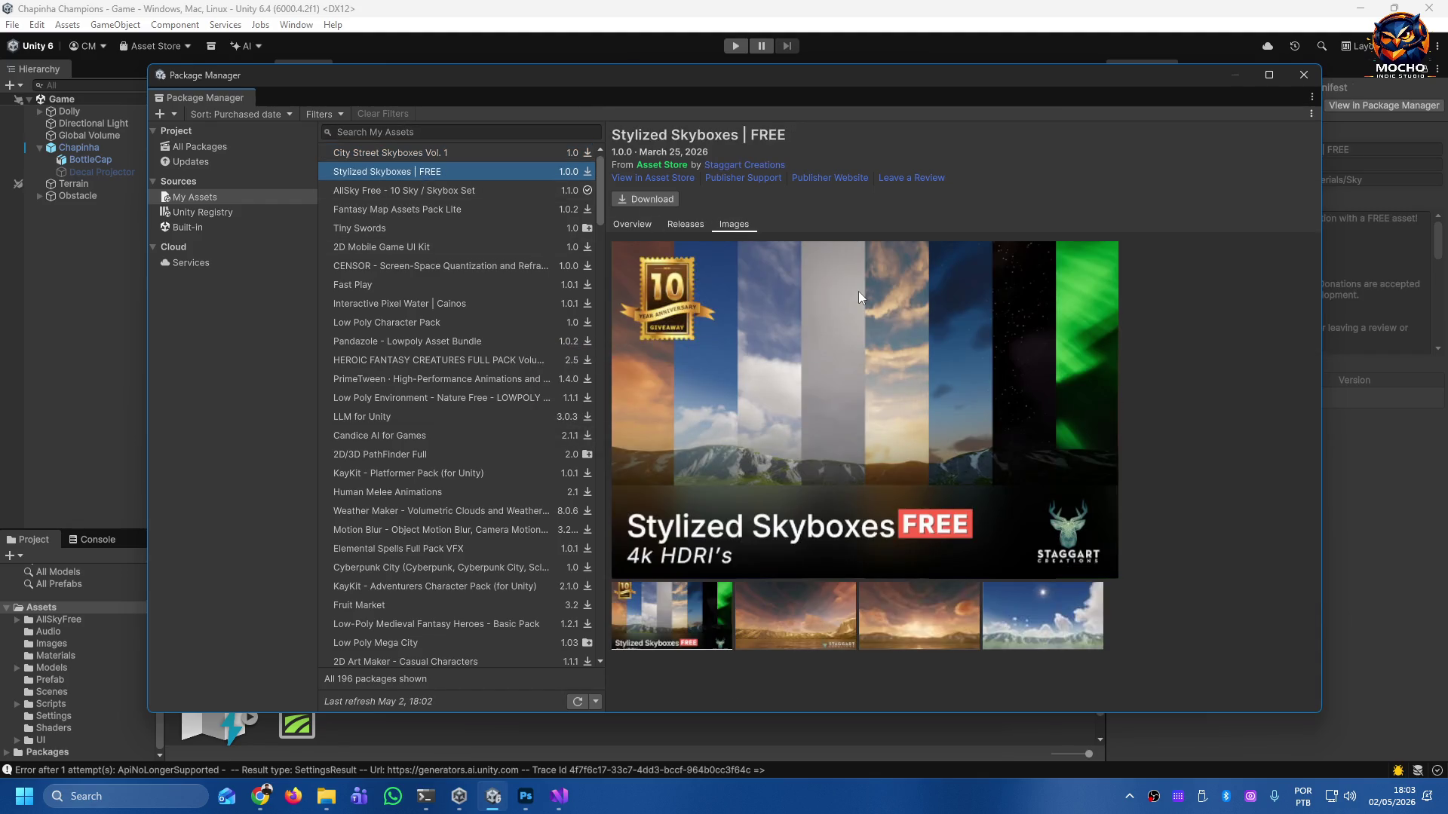
{"action": "key", "text": "Down"}
{"action": "key", "text": "Down"}
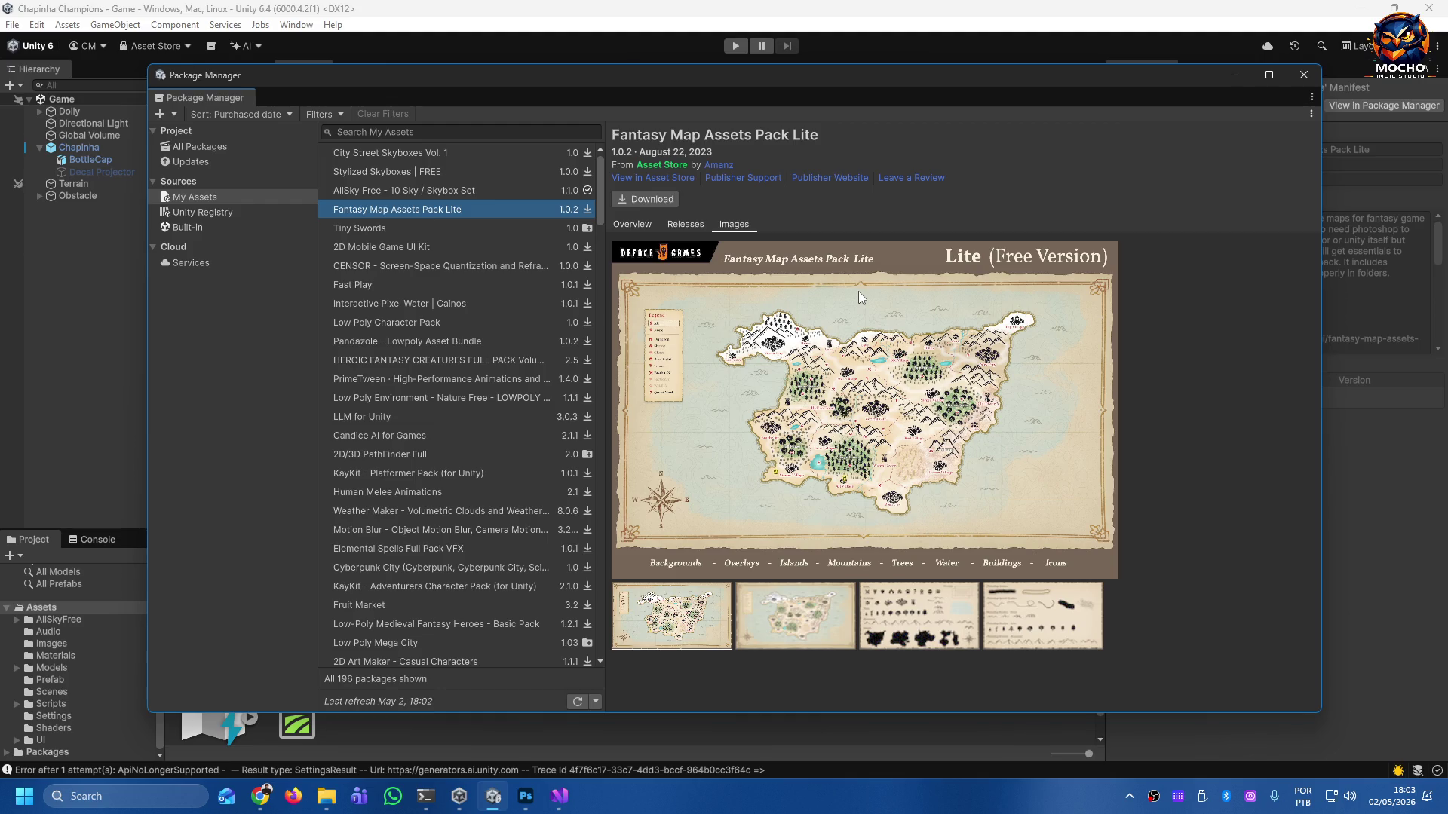
{"action": "key", "text": "Down"}
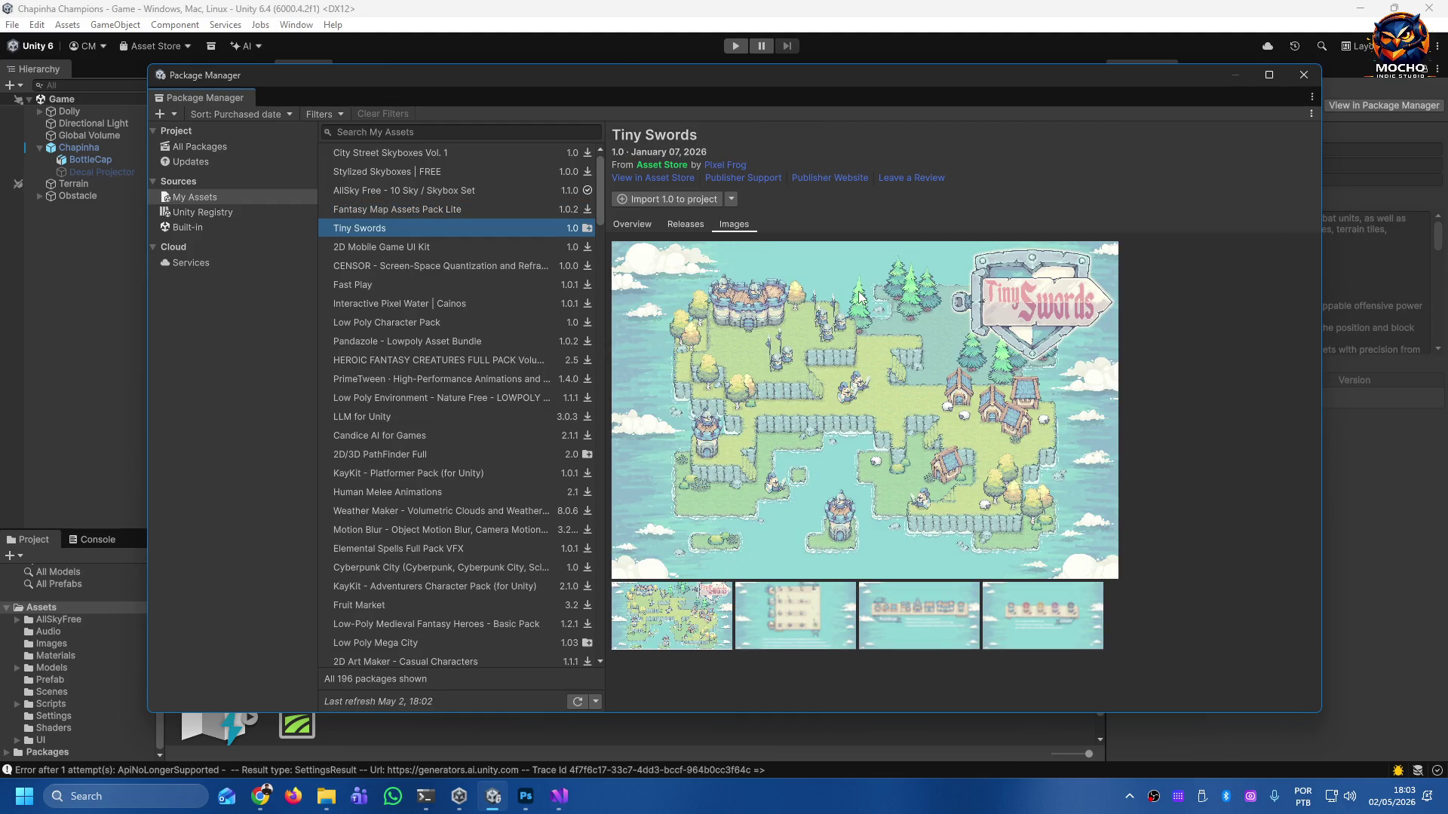
{"action": "key", "text": "Down"}
{"action": "key", "text": "Down"}
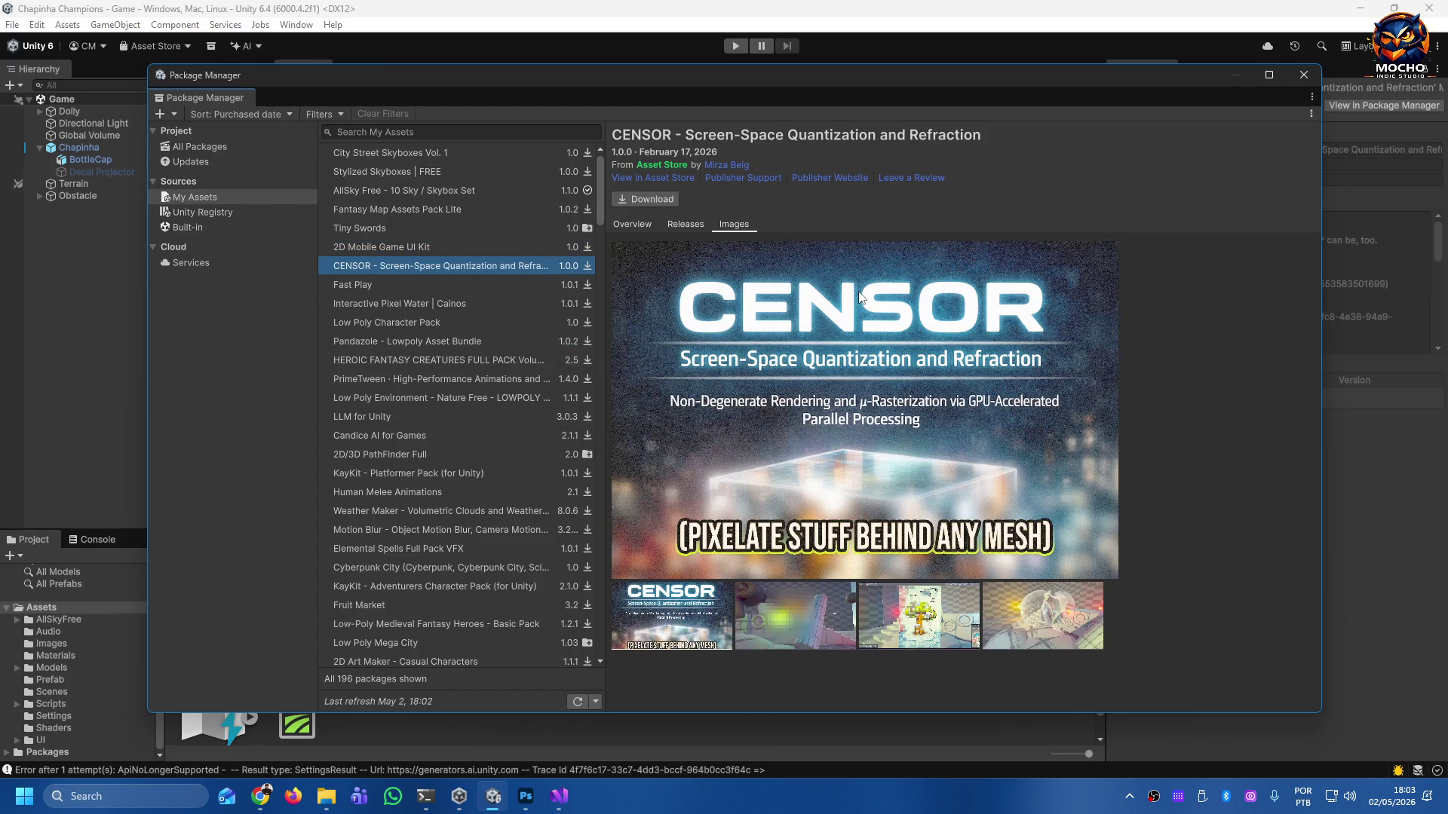
{"action": "key", "text": "Down"}
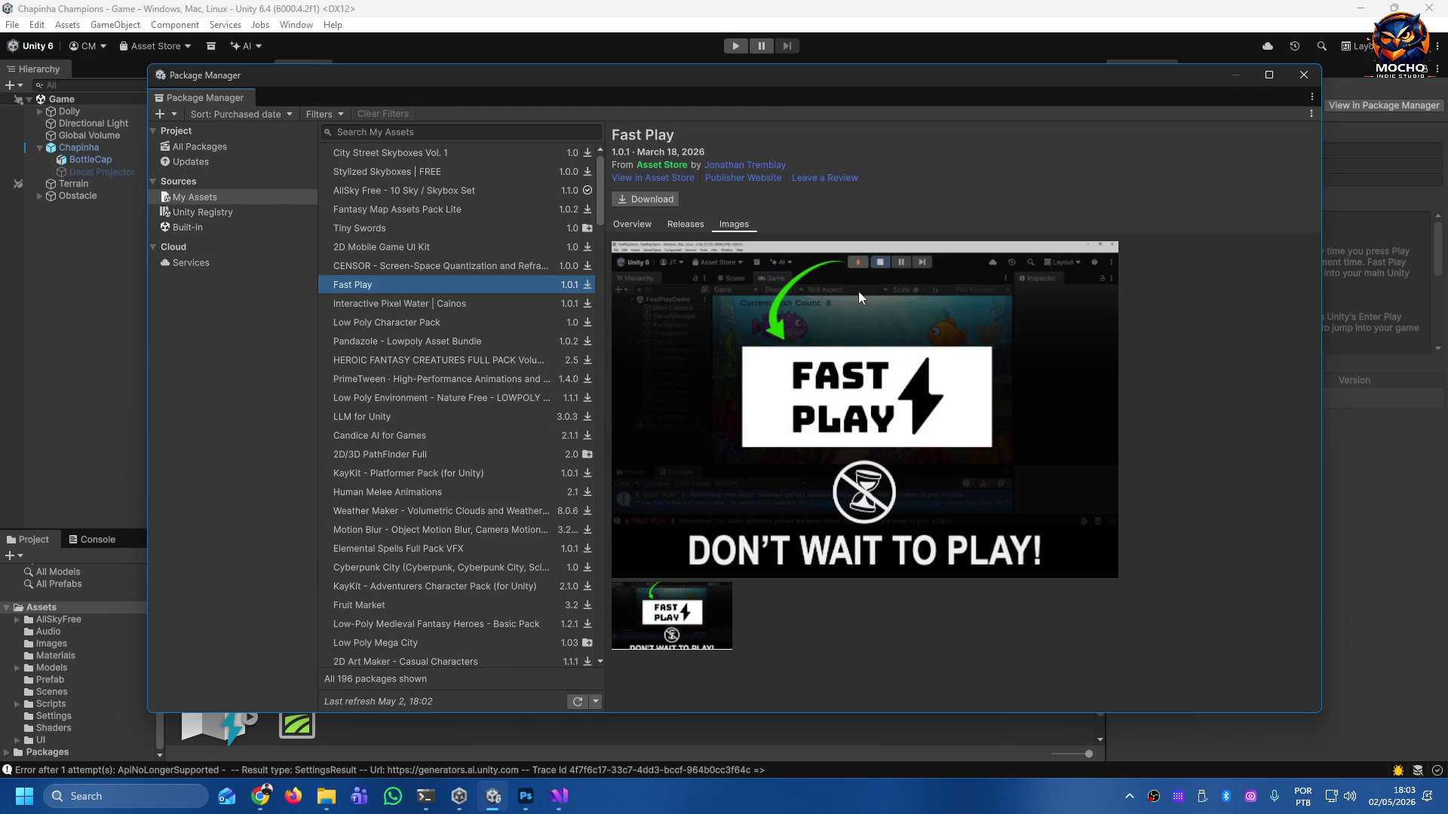
{"action": "key", "text": "Down"}
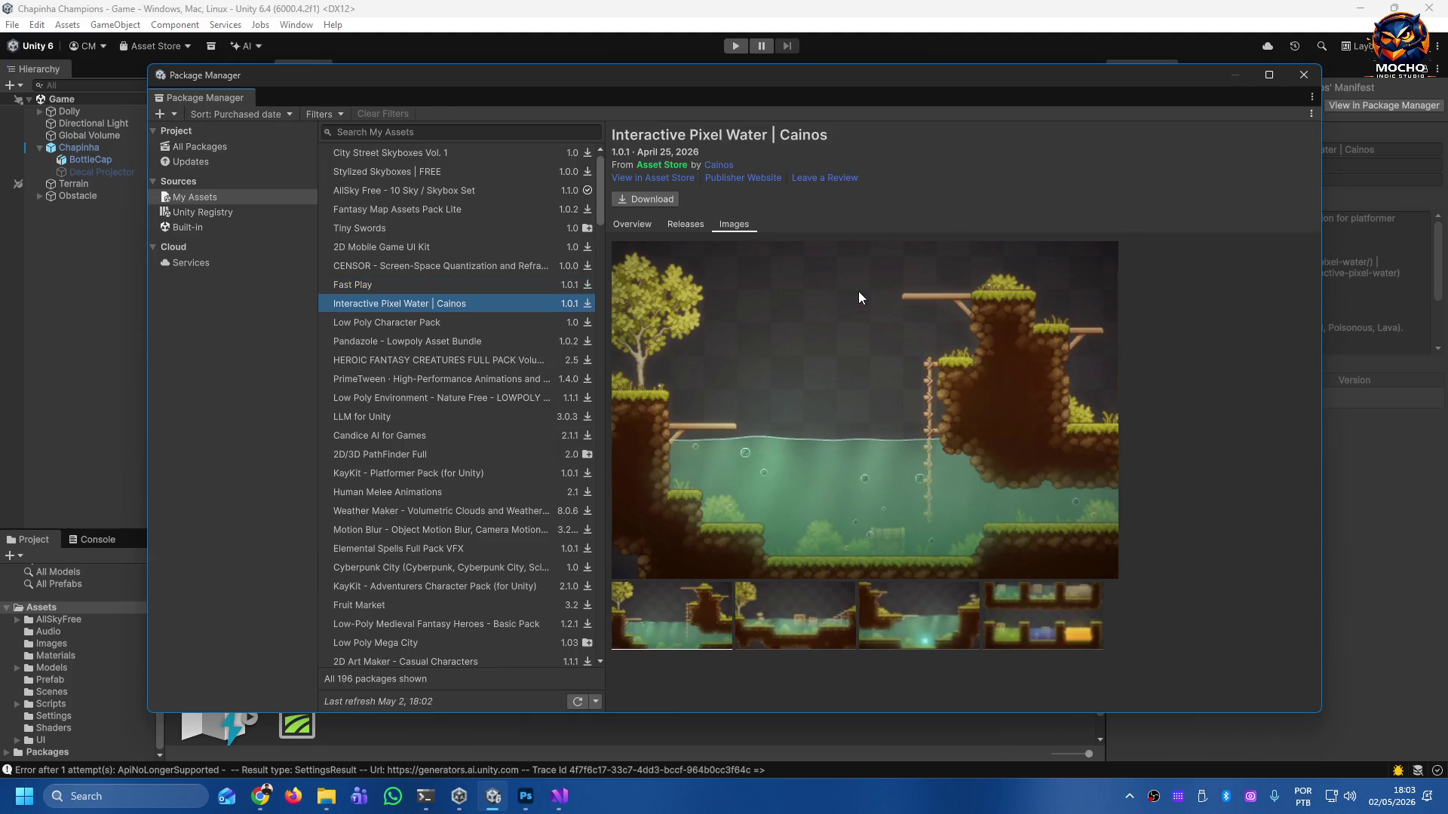
{"action": "key", "text": "Down"}
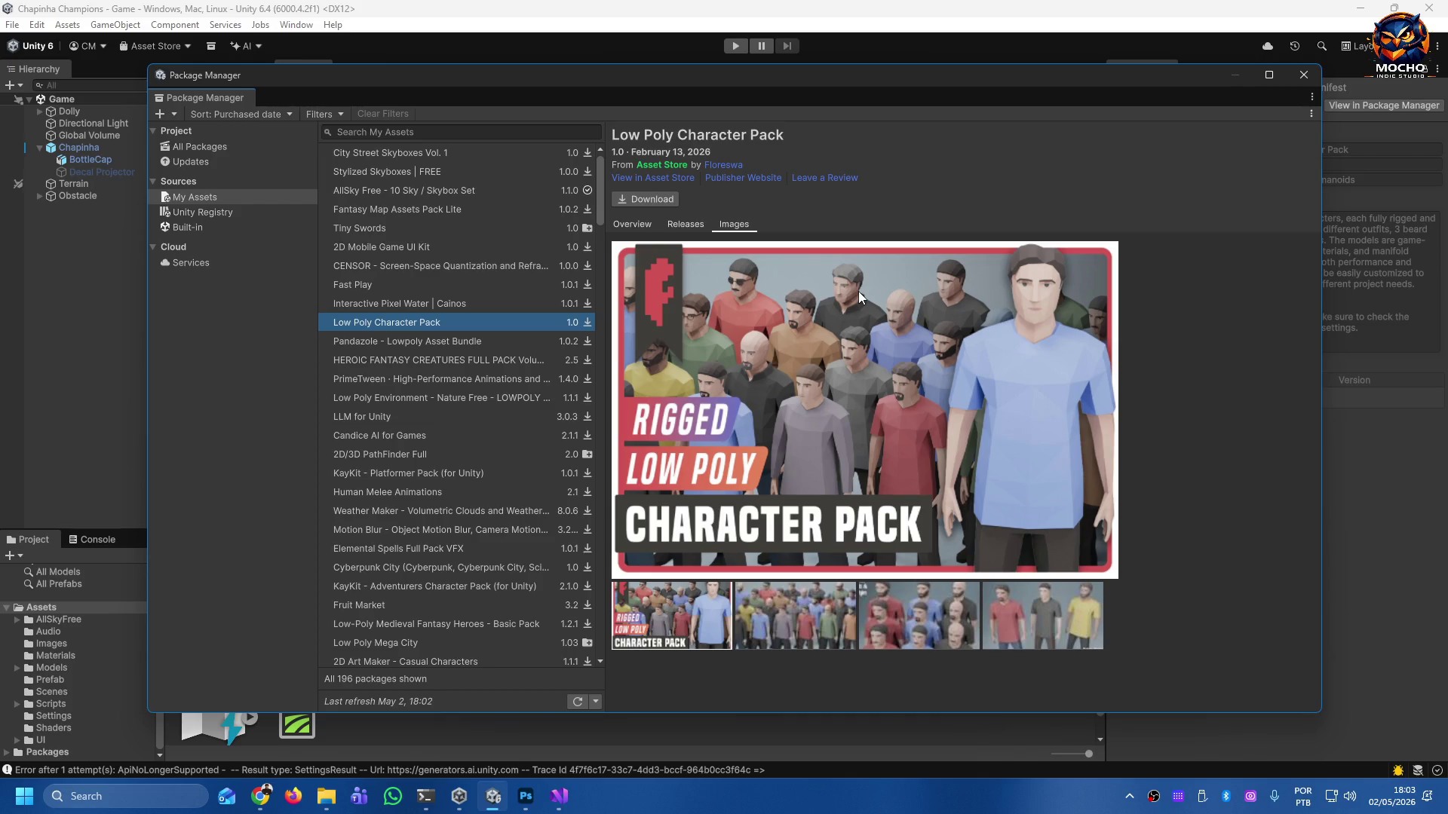
{"action": "key", "text": "Down"}
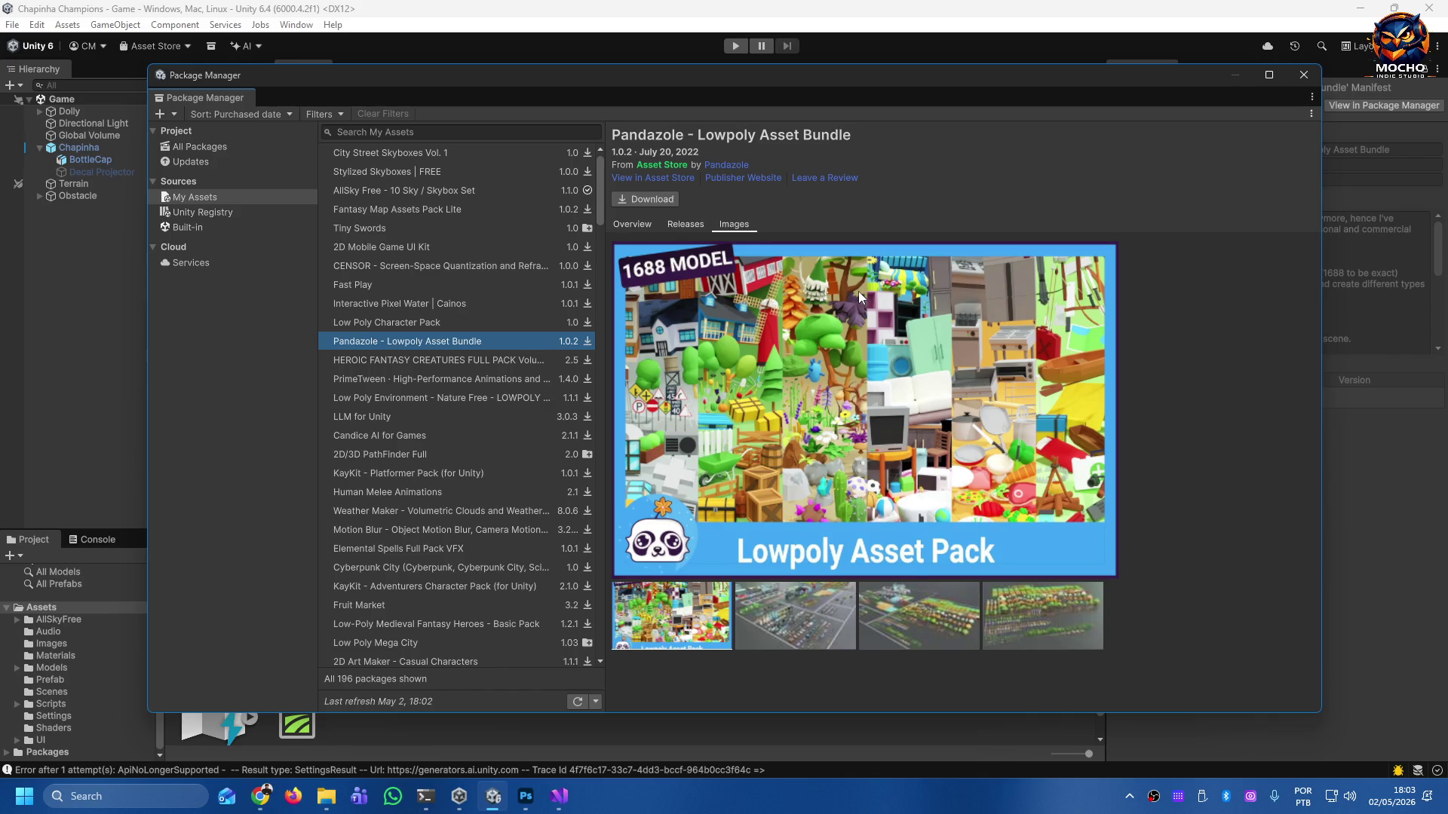
{"action": "key", "text": "Down"}
{"action": "key", "text": "Down"}
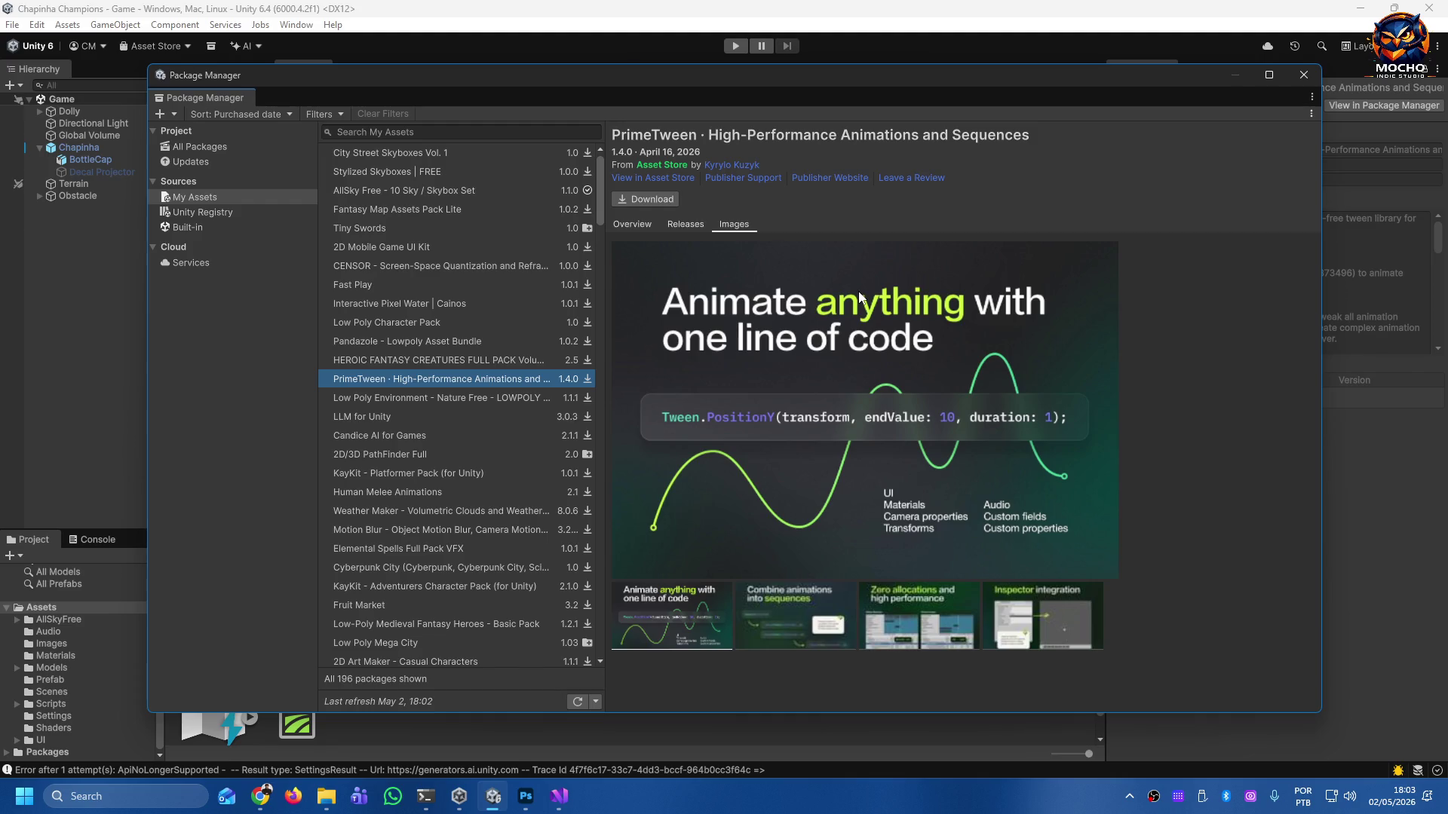
{"action": "key", "text": "Down"}
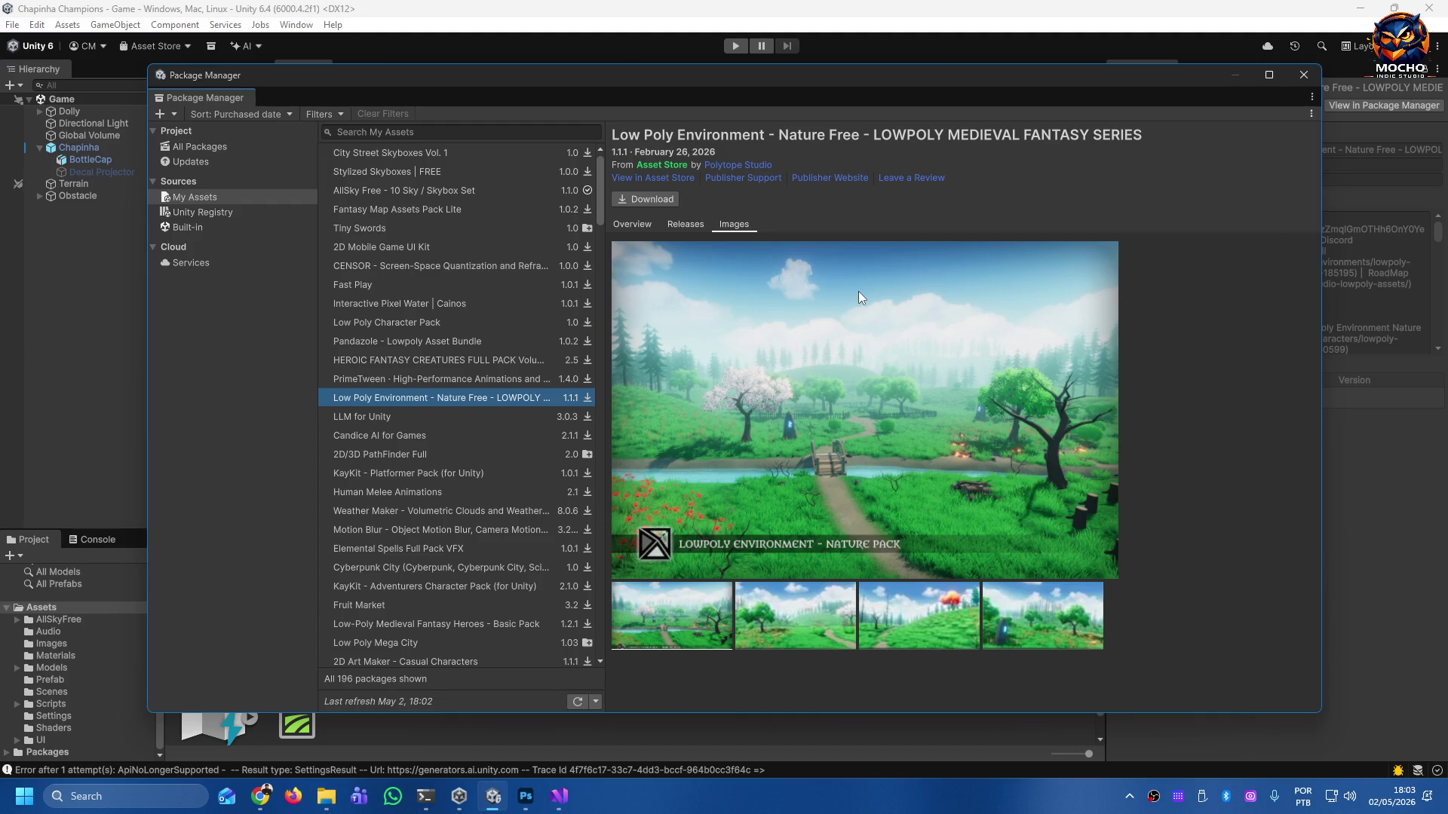
Step through packages from LLM for Unity down to the Fruit Market package.
{"action": "key", "text": "Down"}
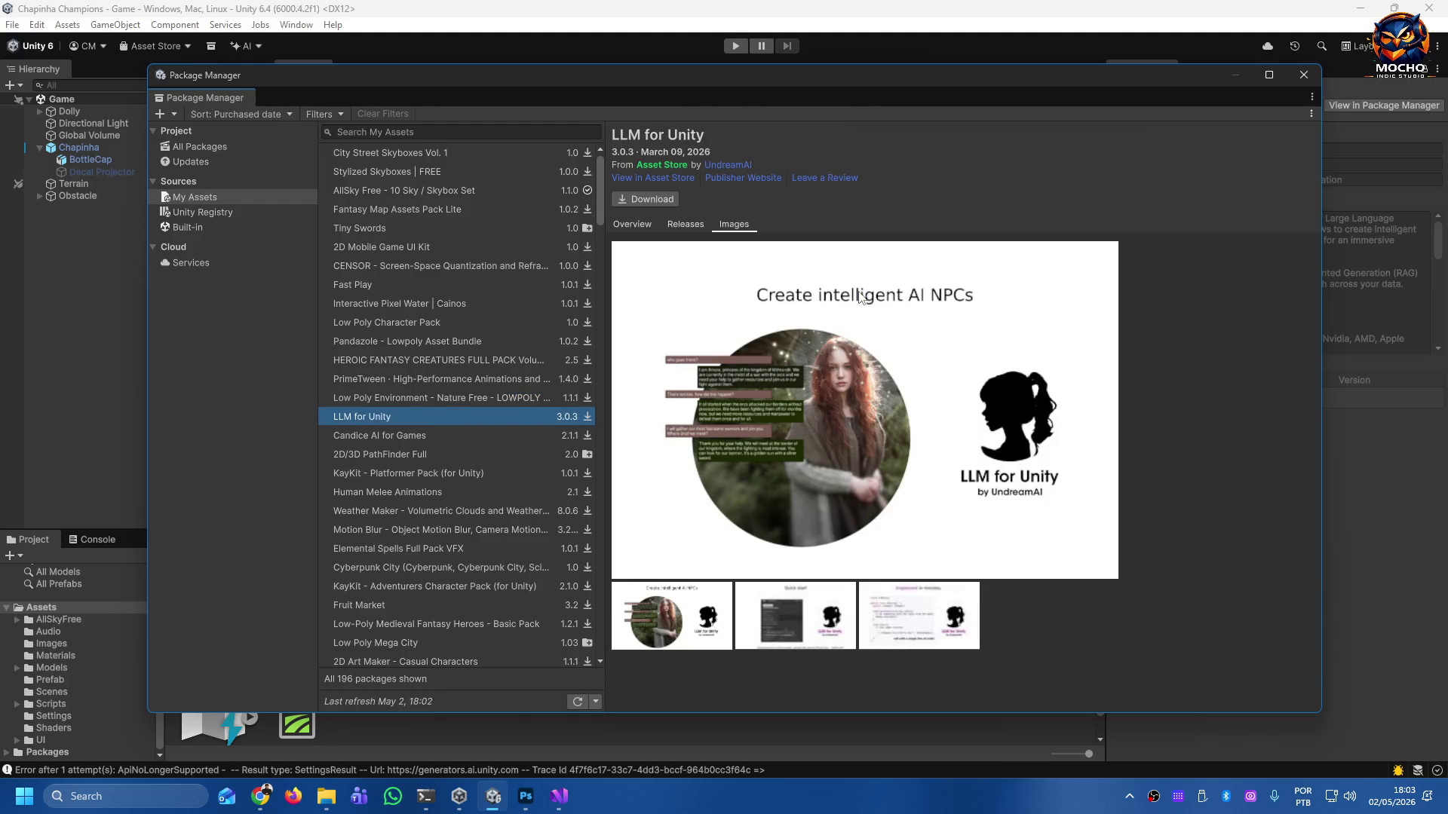
{"action": "key", "text": "Down"}
{"action": "key", "text": "Down"}
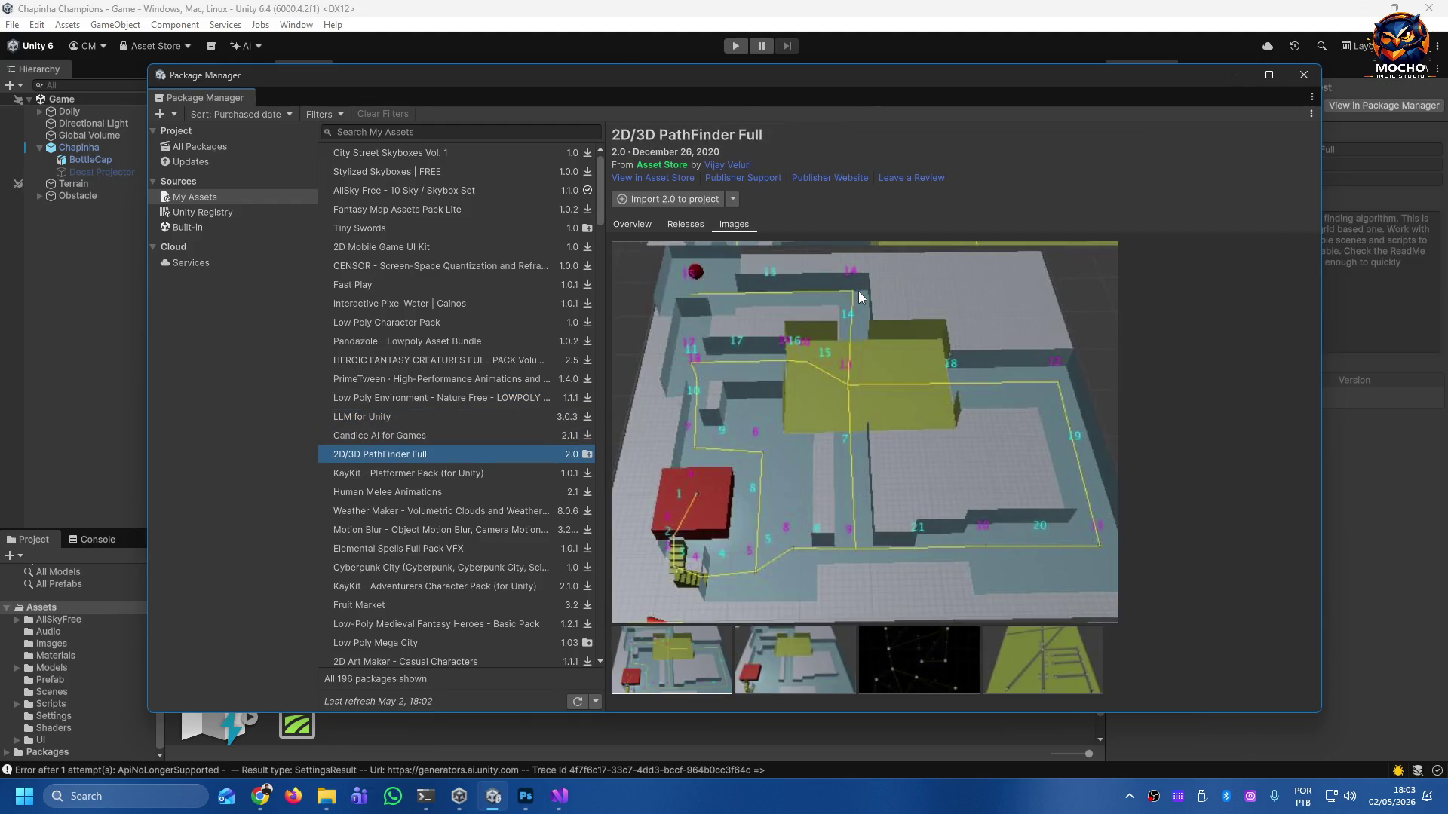
{"action": "key", "text": "Down"}
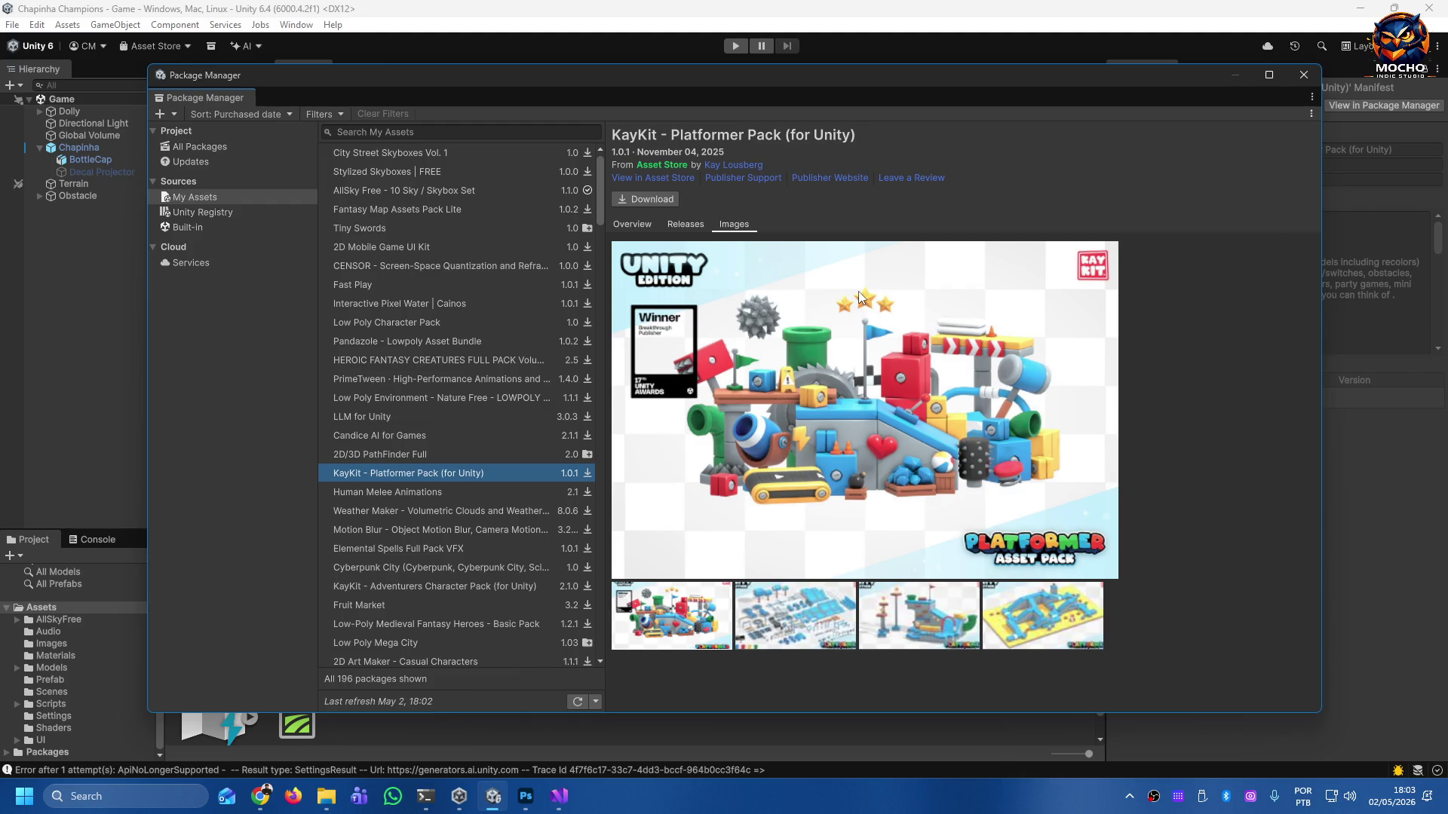
{"action": "key", "text": "Down"}
{"action": "key", "text": "Down"}
{"action": "key", "text": "Down"}
{"action": "key", "text": "Down"}
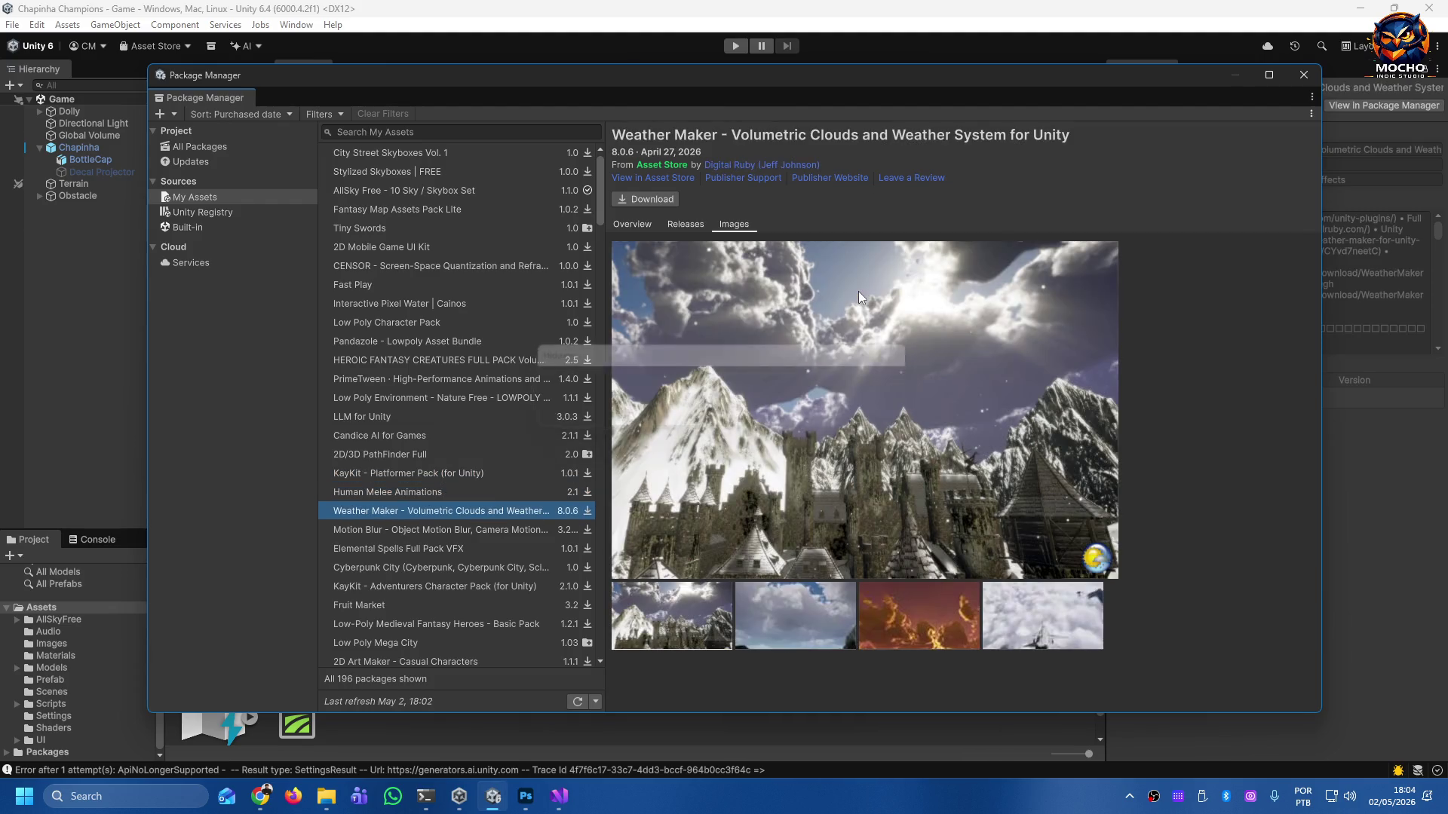
{"action": "key", "text": "Up"}
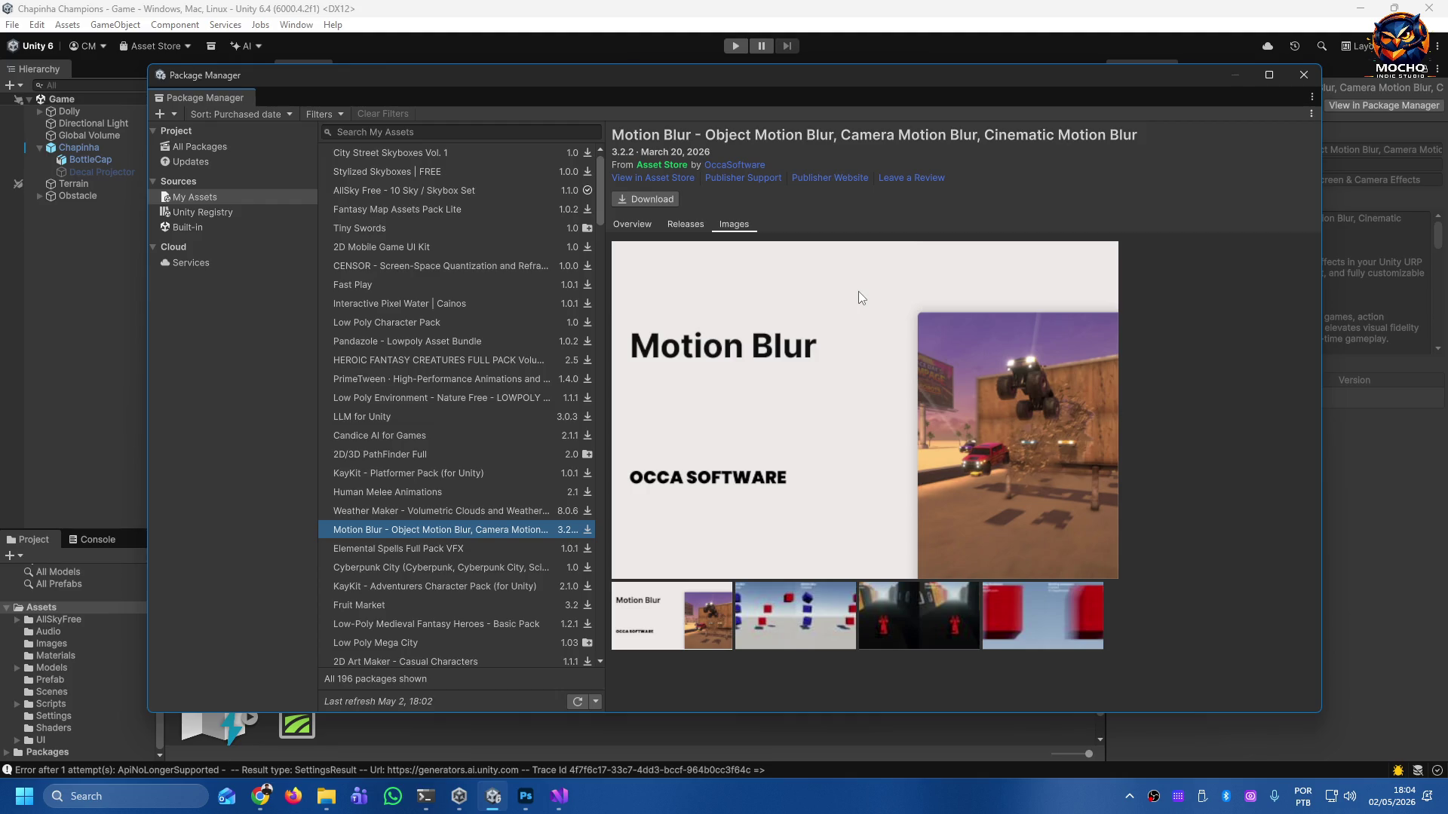
{"action": "key", "text": "Down"}
{"action": "key", "text": "Down"}
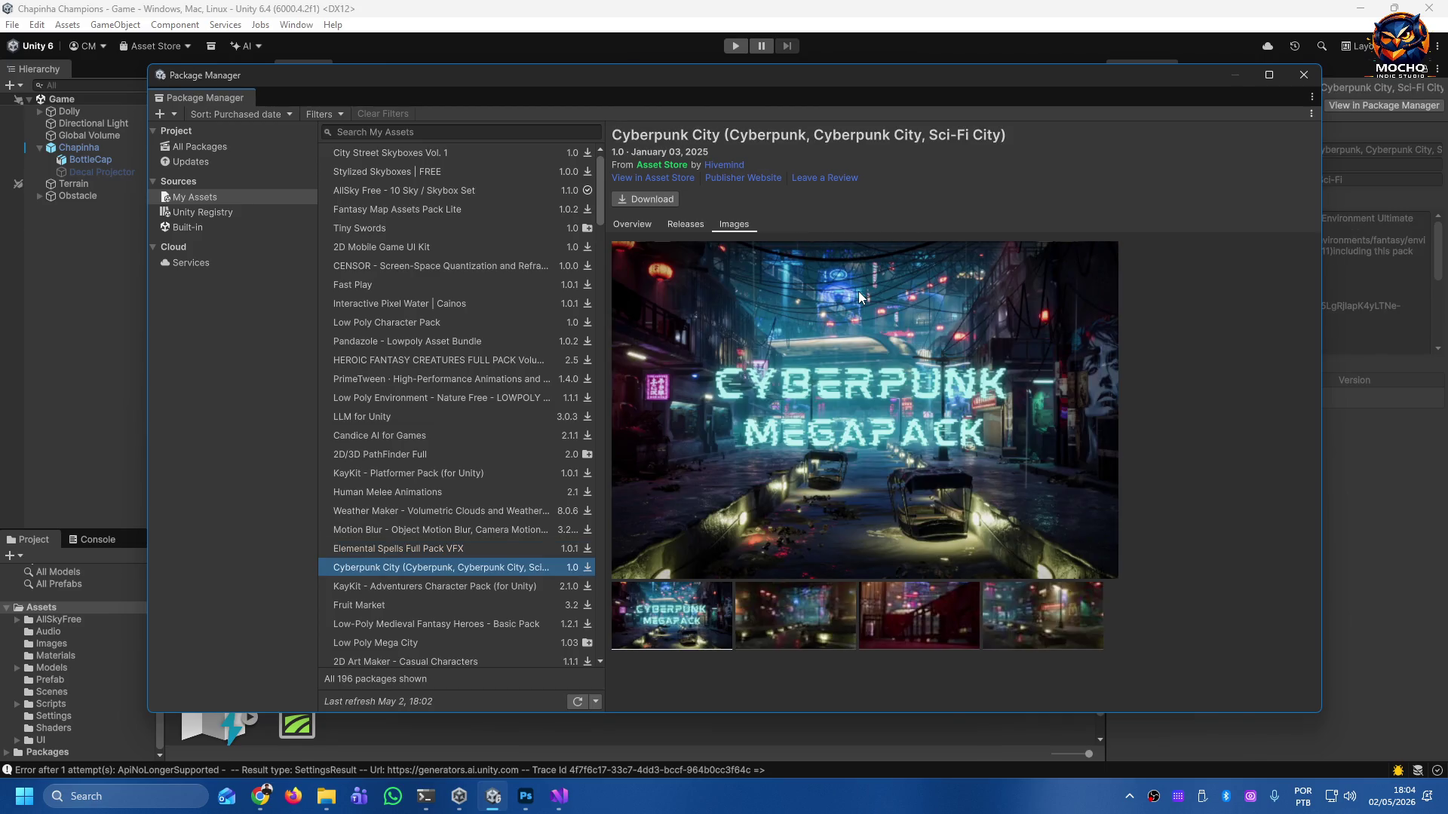
{"action": "key", "text": "Down"}
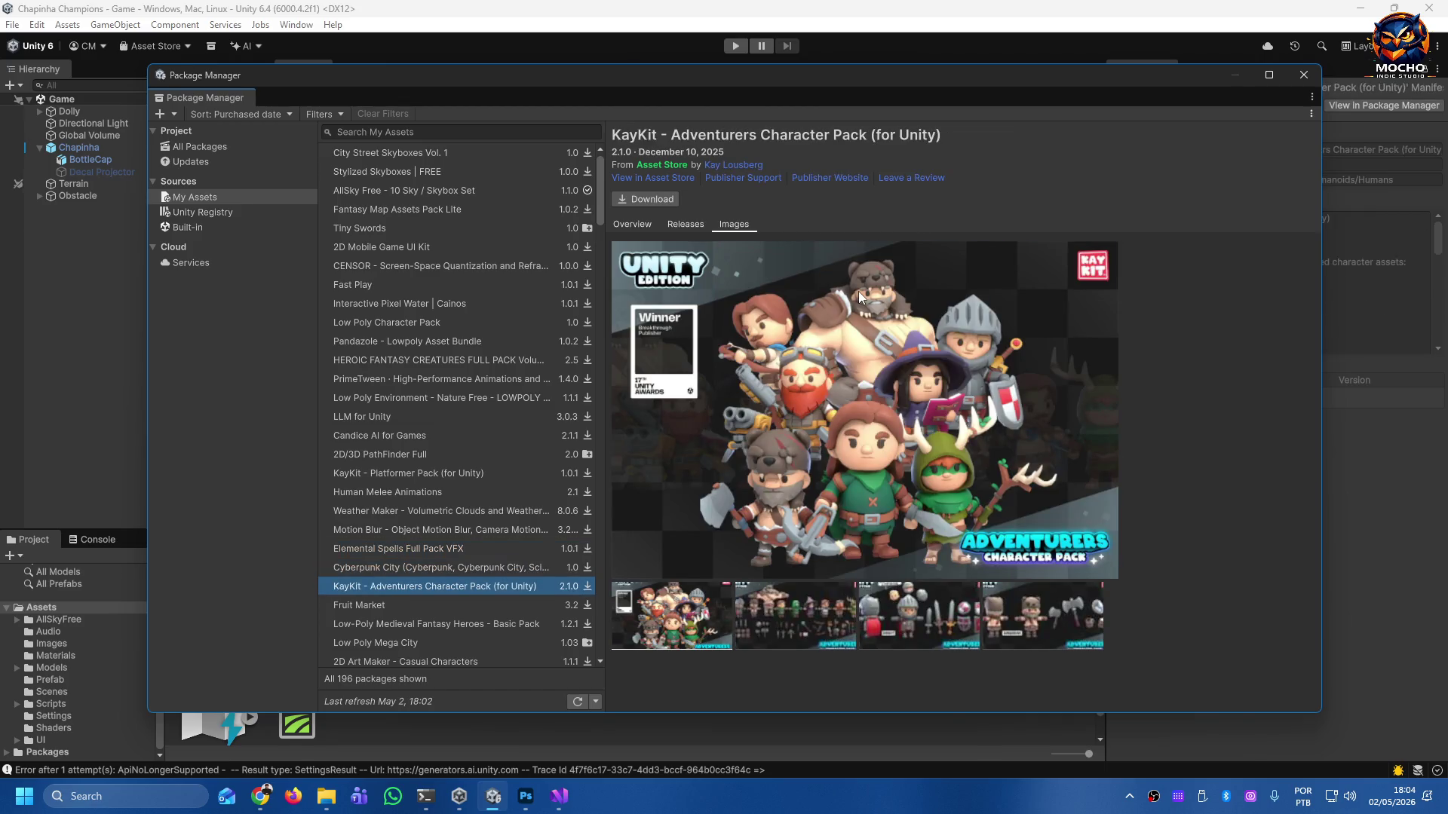
{"action": "key", "text": "Down"}
{"action": "key", "text": "Down"}
{"action": "key", "text": "Down"}
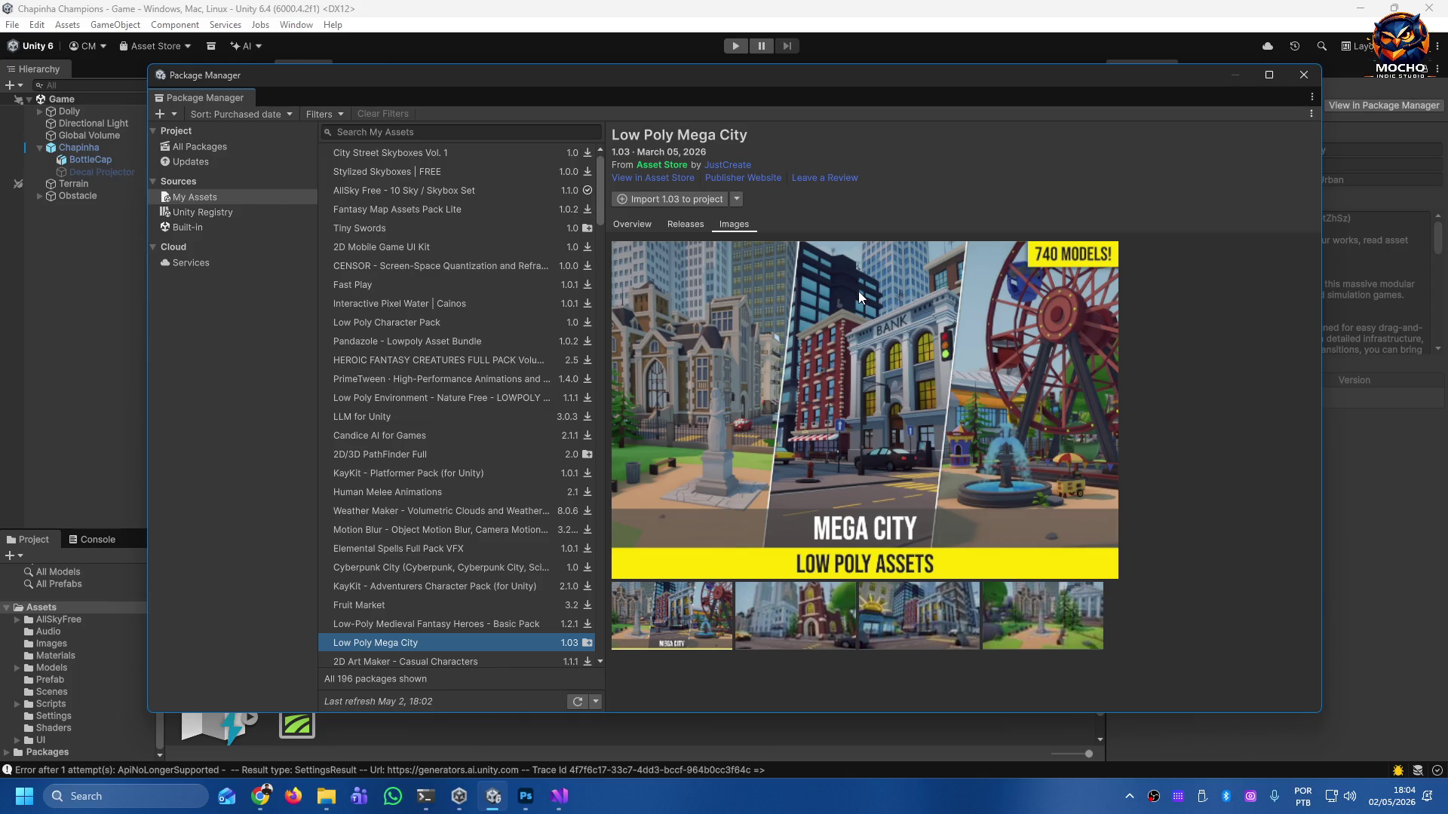
Preview the Mega City church, bank and park images, then return to the MEGA CITY banner.
{"action": "left_click", "coordinate": [772, 612]}
{"action": "left_click", "coordinate": [905, 634]}
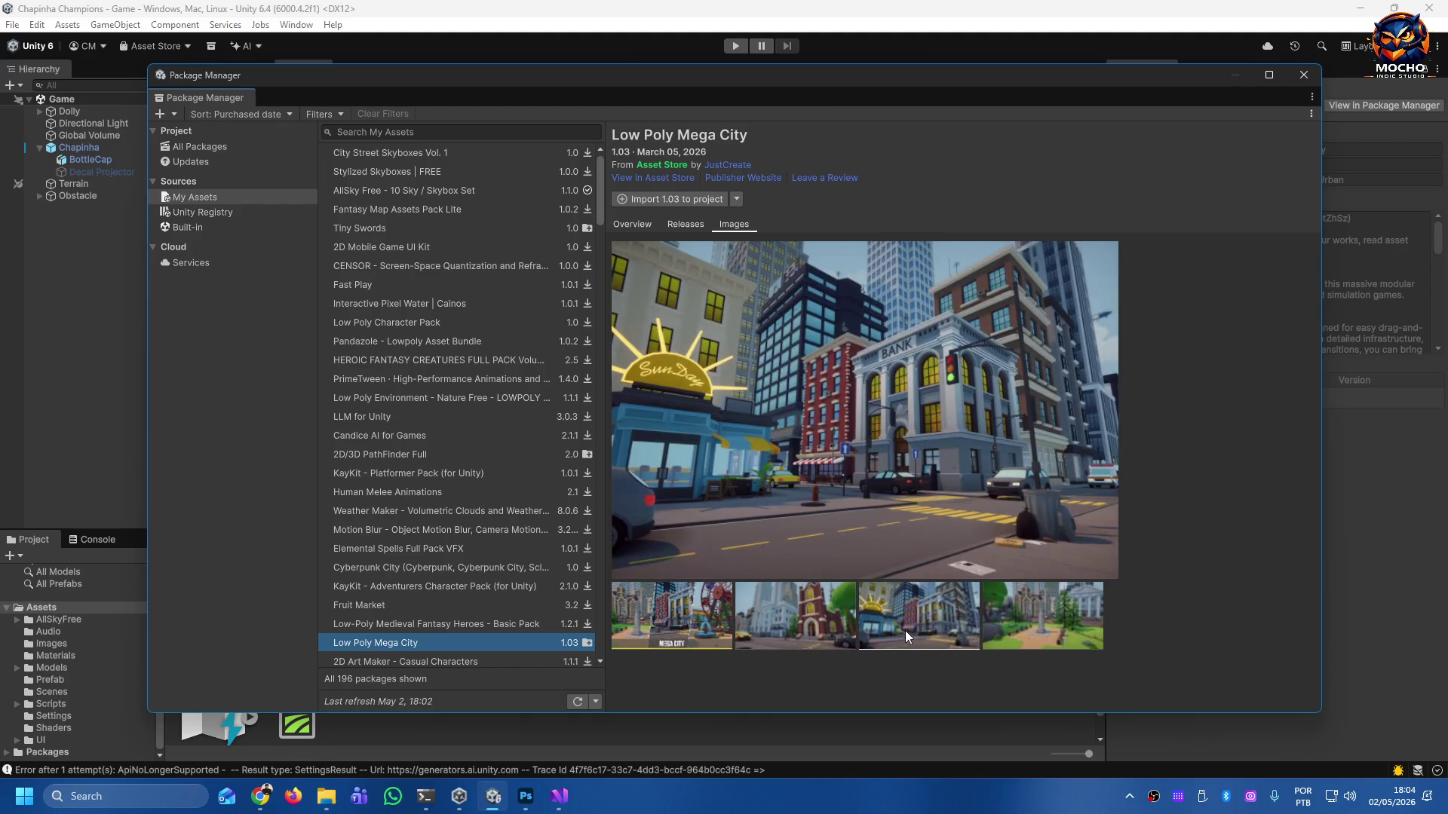
{"action": "left_click", "coordinate": [1037, 633]}
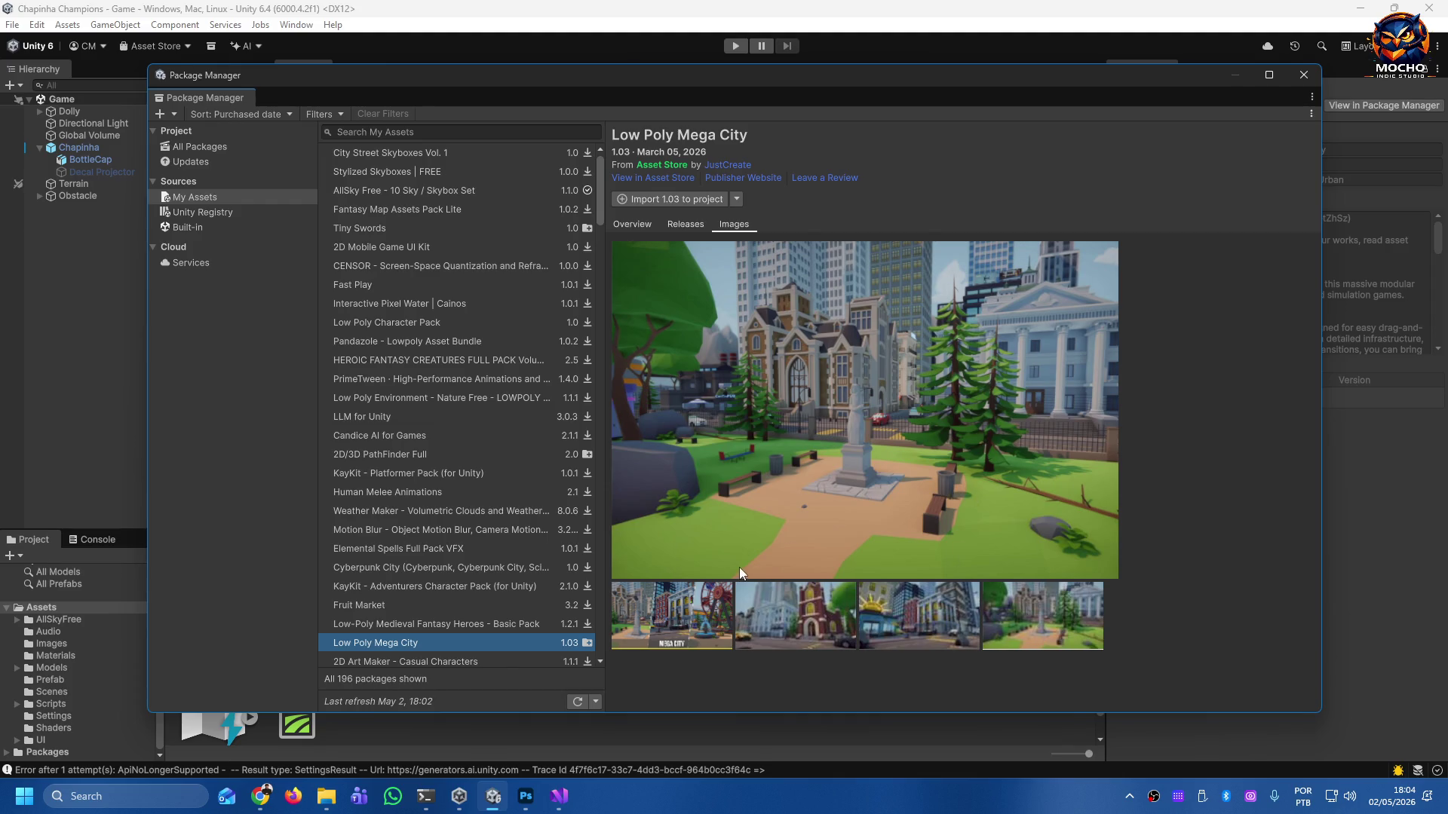
{"action": "left_click", "coordinate": [893, 601]}
{"action": "left_click", "coordinate": [793, 598]}
{"action": "left_click", "coordinate": [701, 605]}
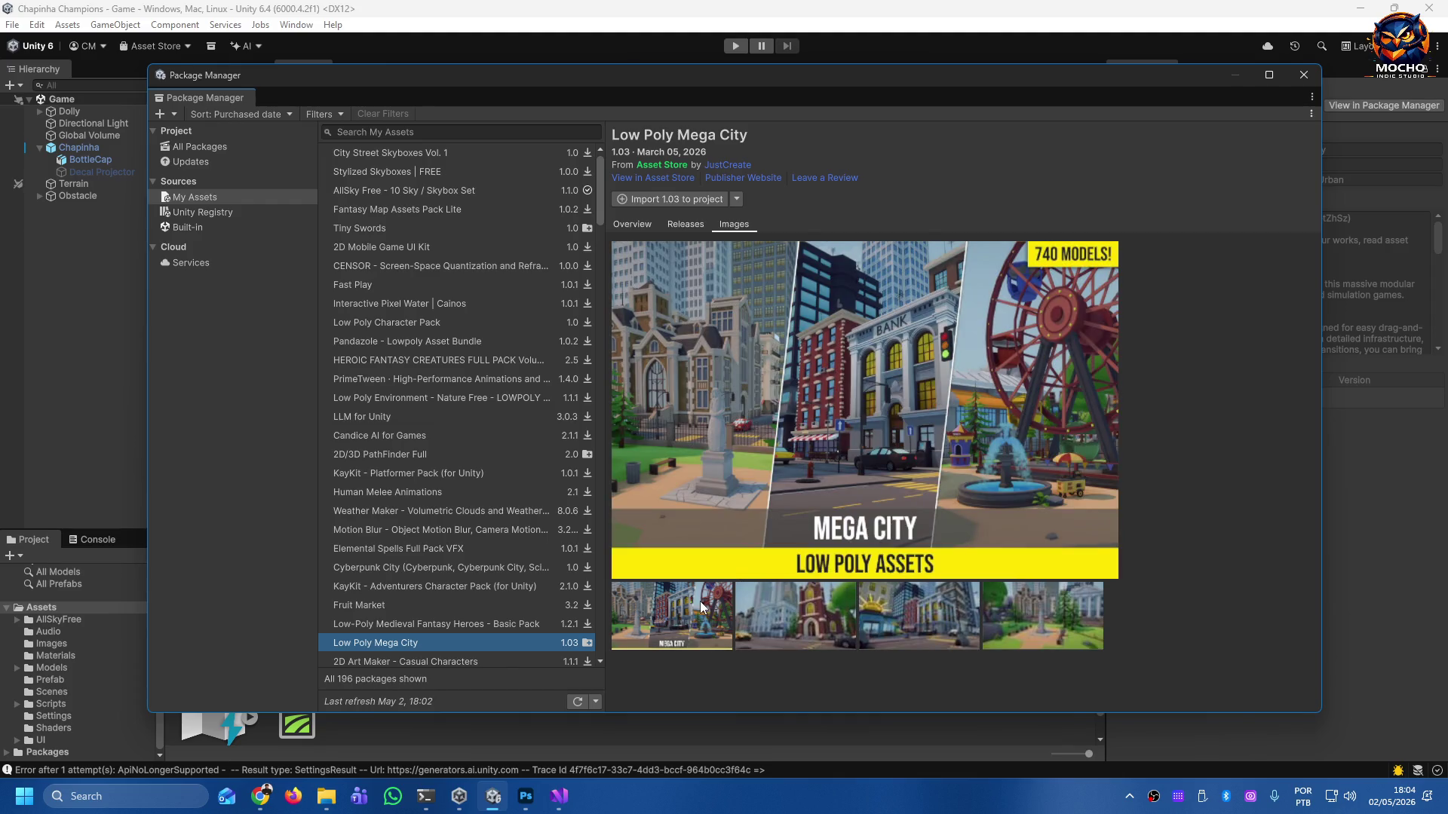
Scroll down and view 2D Art Maker, Footsteps, Cute GUI-Pack-Lite, Free UI Pack and Free Casual GUI.
{"action": "scroll", "coordinate": [468, 539], "scroll_direction": "down", "scroll_amount": 4}
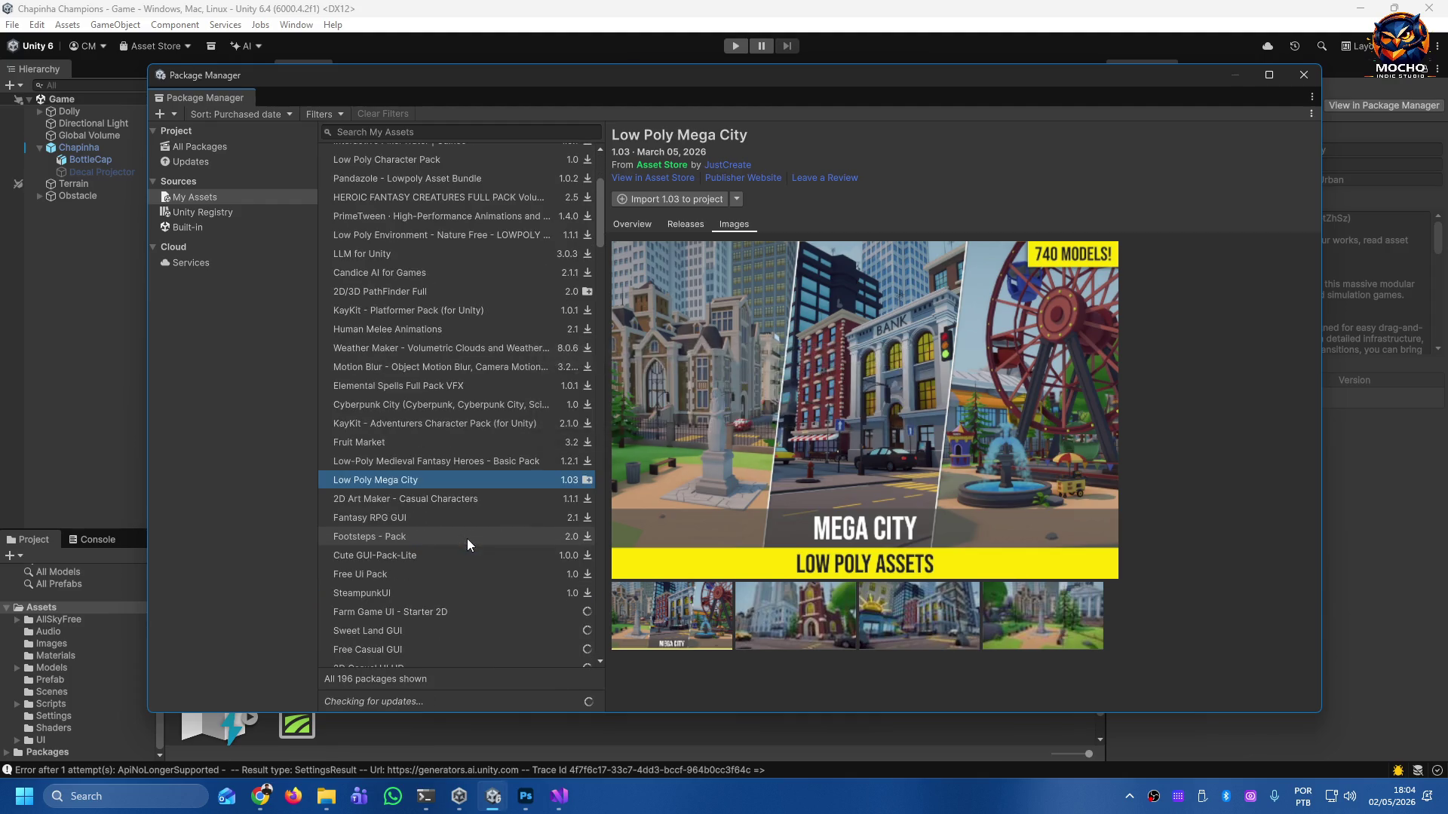
{"action": "scroll", "coordinate": [467, 538], "scroll_direction": "down", "scroll_amount": 1}
{"action": "scroll", "coordinate": [467, 528], "scroll_direction": "down", "scroll_amount": 1}
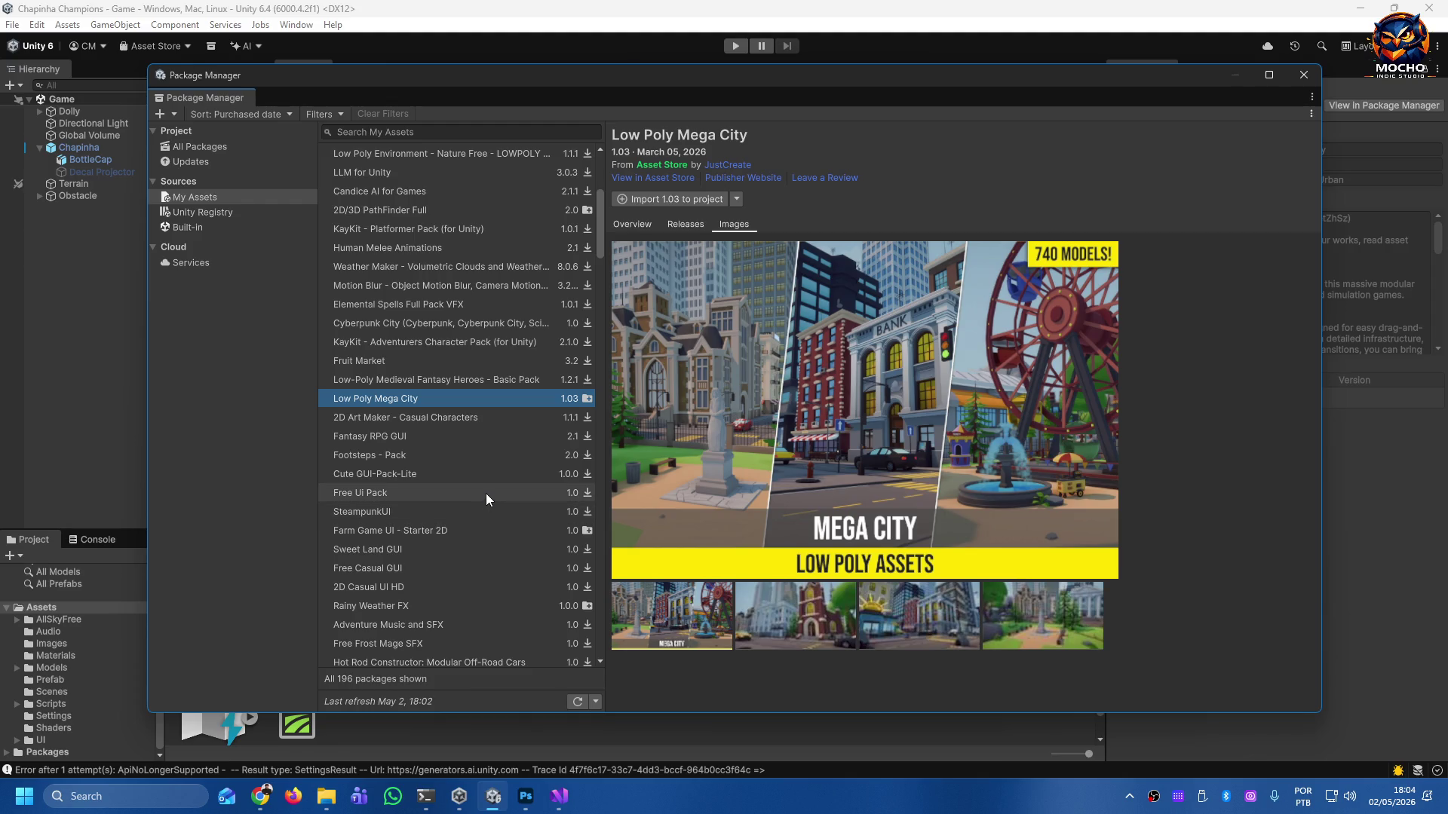
{"action": "left_click", "coordinate": [508, 416]}
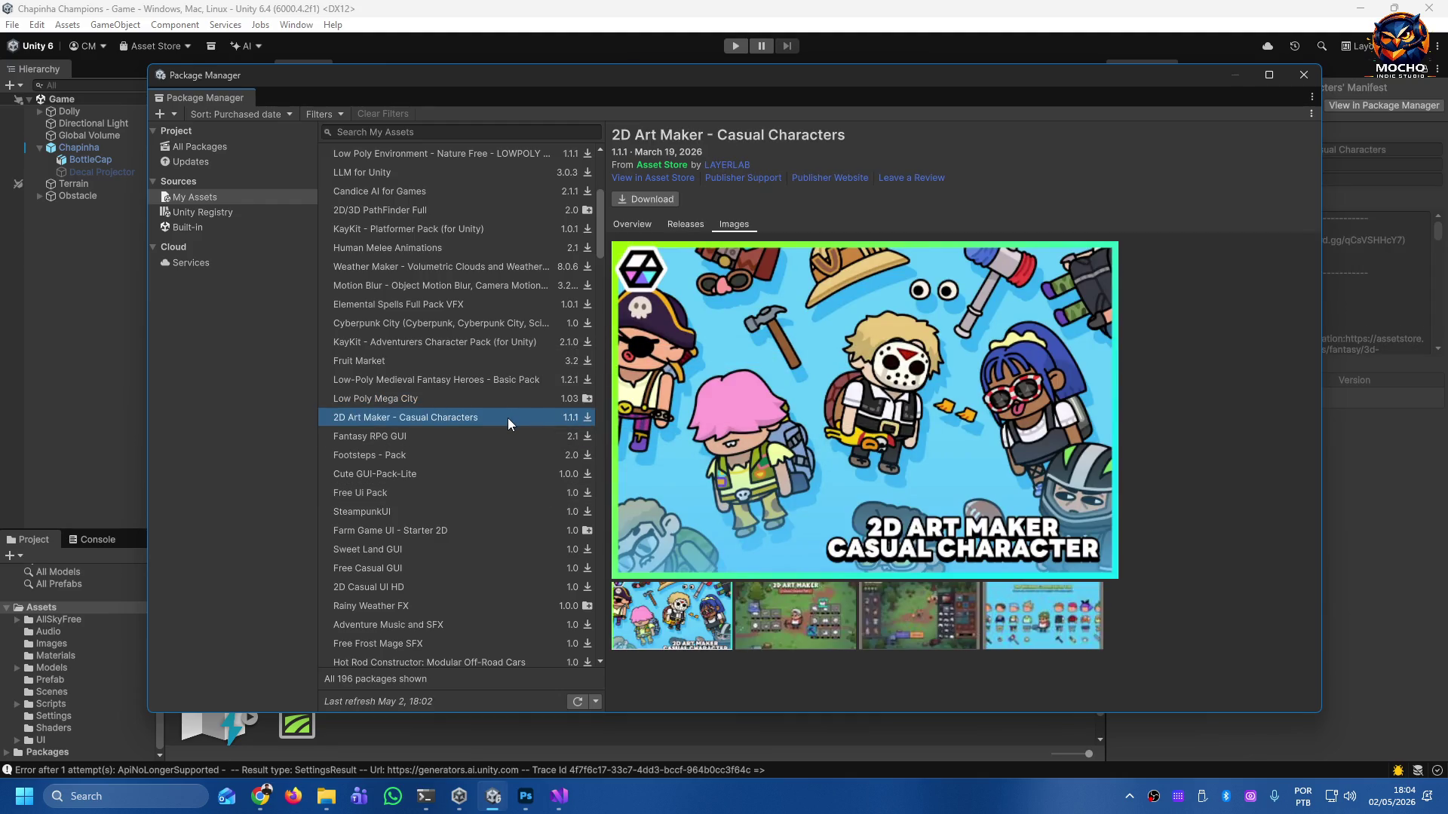
{"action": "key", "text": "Down"}
{"action": "key", "text": "Down"}
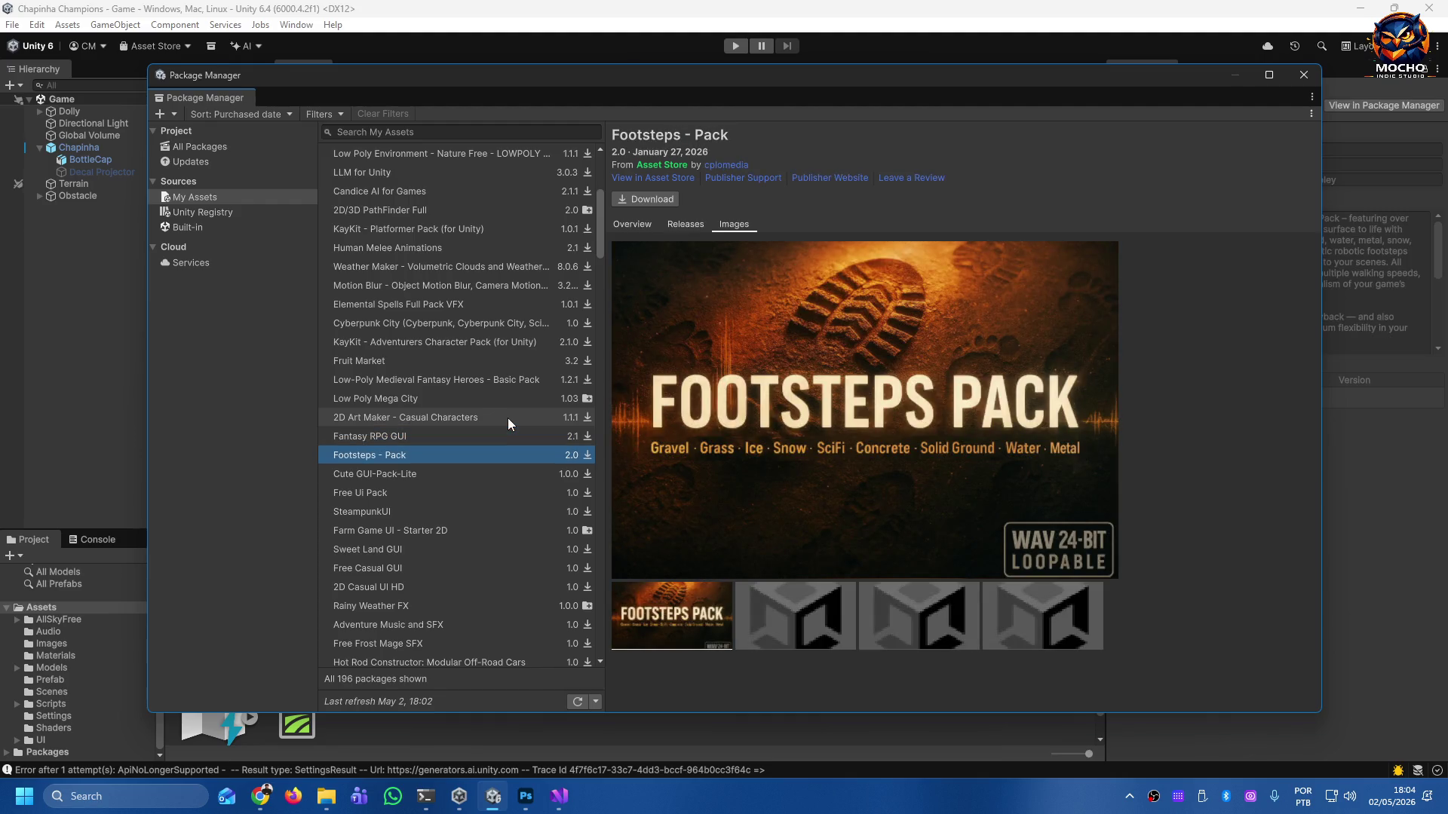
{"action": "key", "text": "Down"}
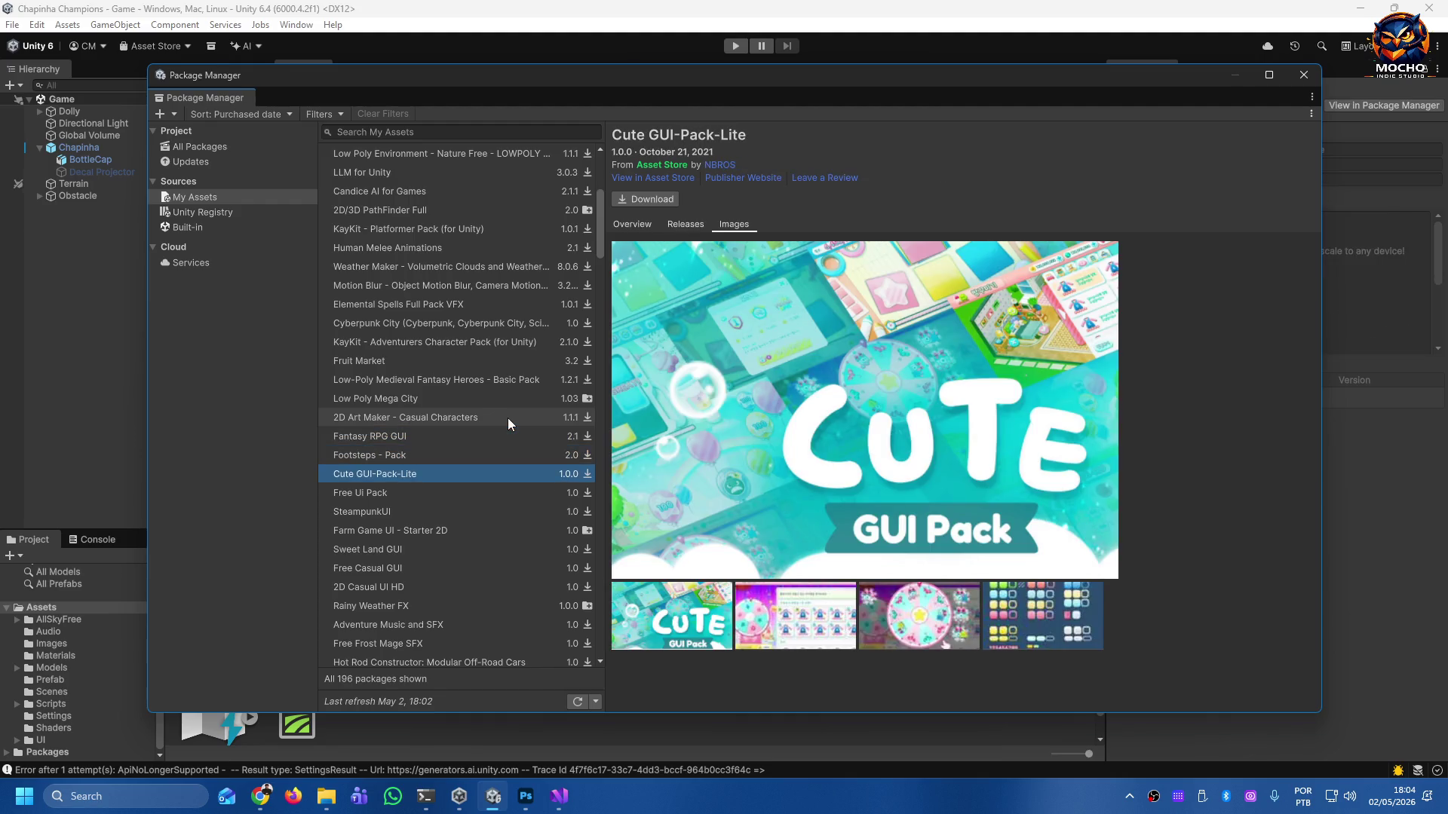
{"action": "key", "text": "Down"}
{"action": "key", "text": "Down"}
{"action": "key", "text": "Down"}
{"action": "key", "text": "Down"}
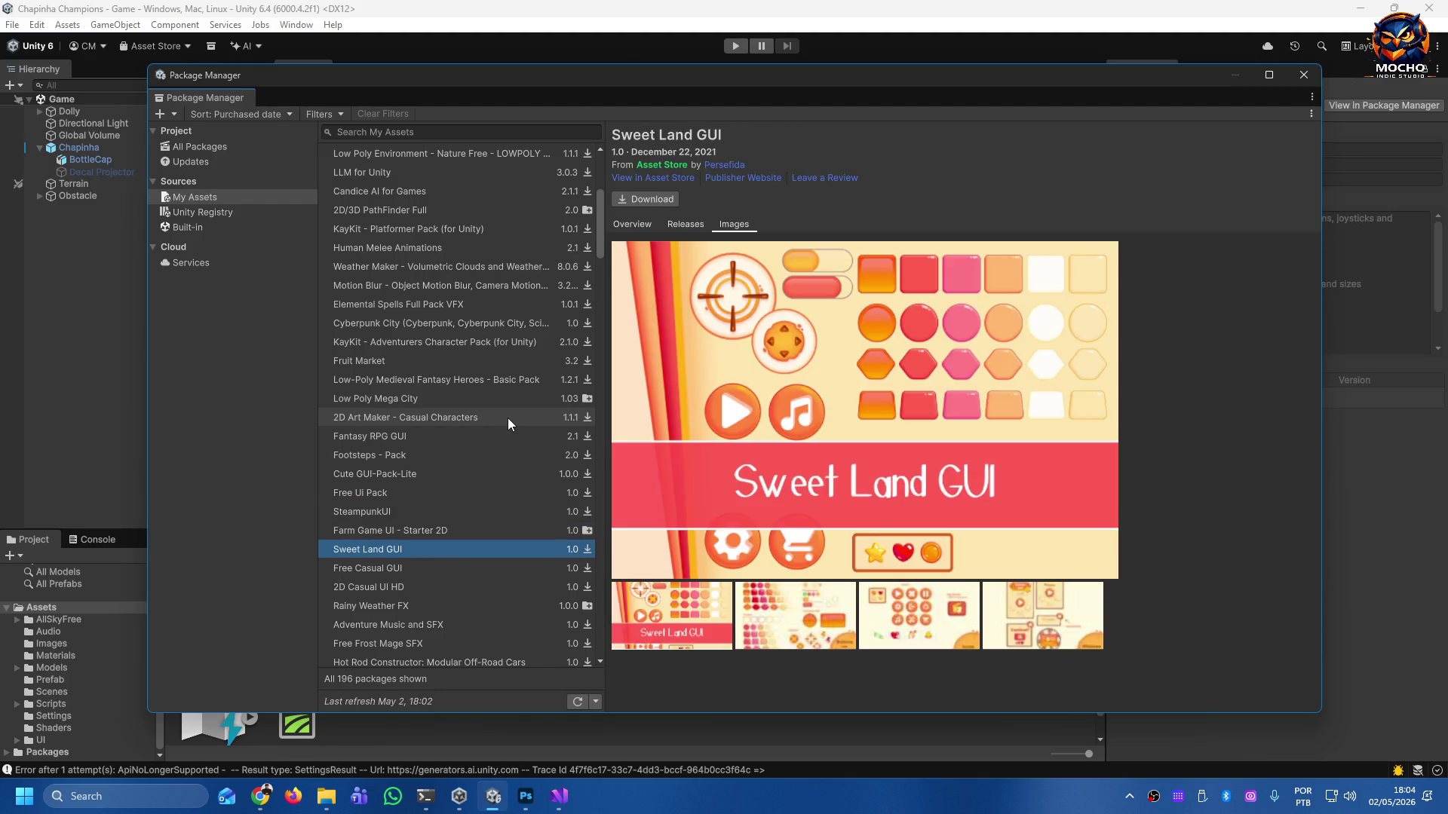
{"action": "key", "text": "Down"}
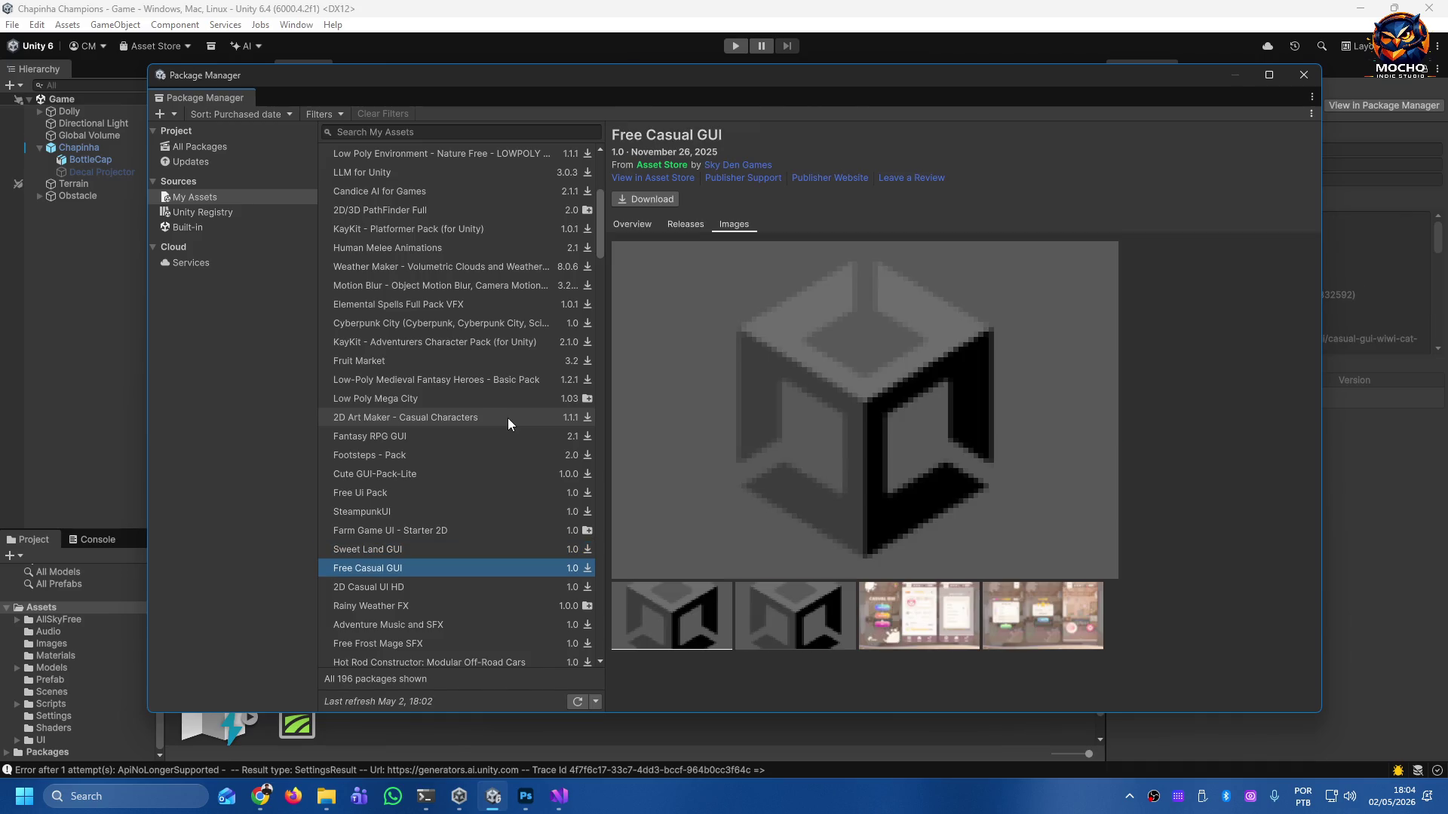
Continue through Rainy Weather FX, Hot Rod Constructor and soldier packs to Low Poly Soldiers Demo.
{"action": "key", "text": "Down"}
{"action": "key", "text": "Down"}
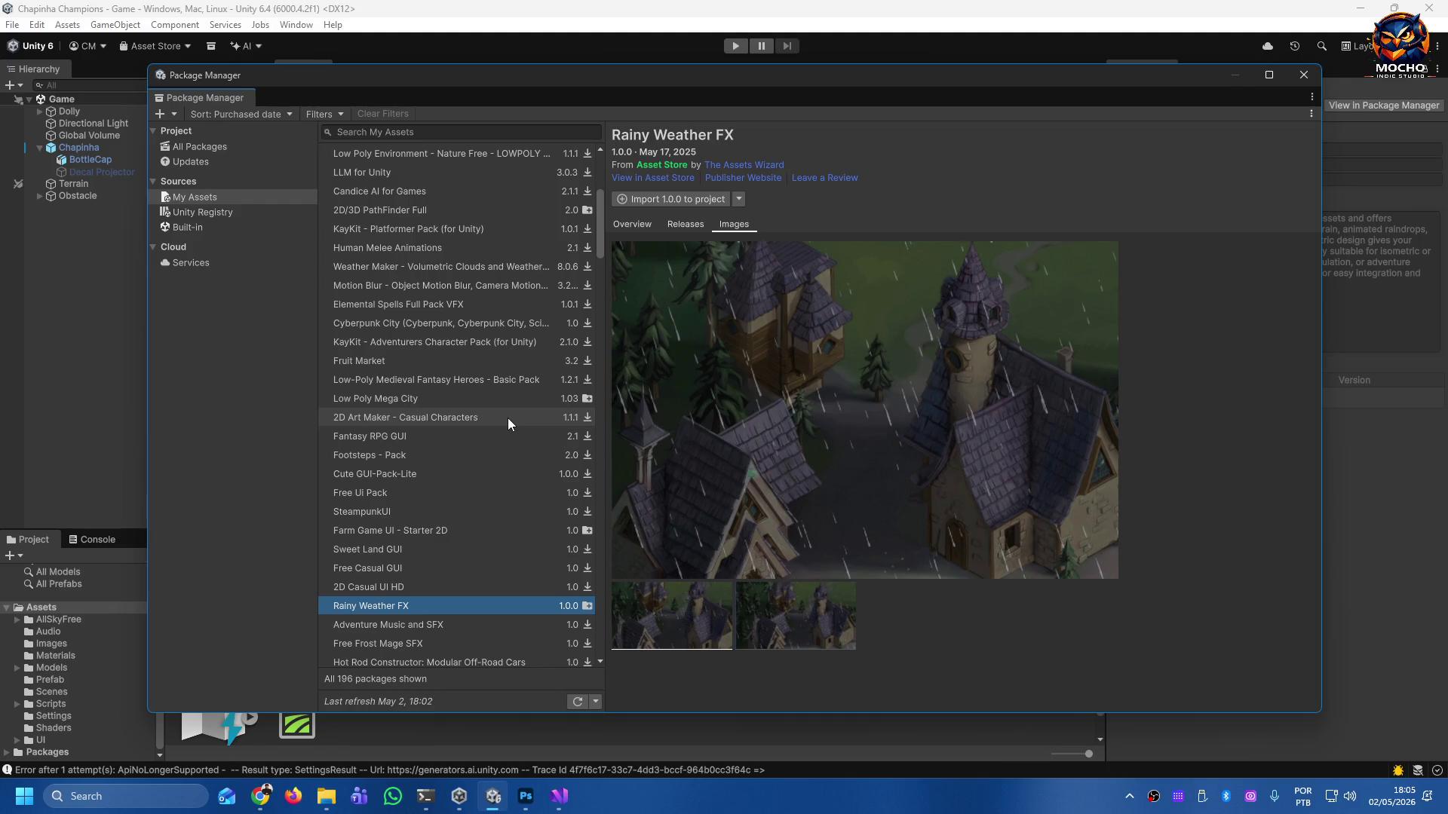
{"action": "key", "text": "Down"}
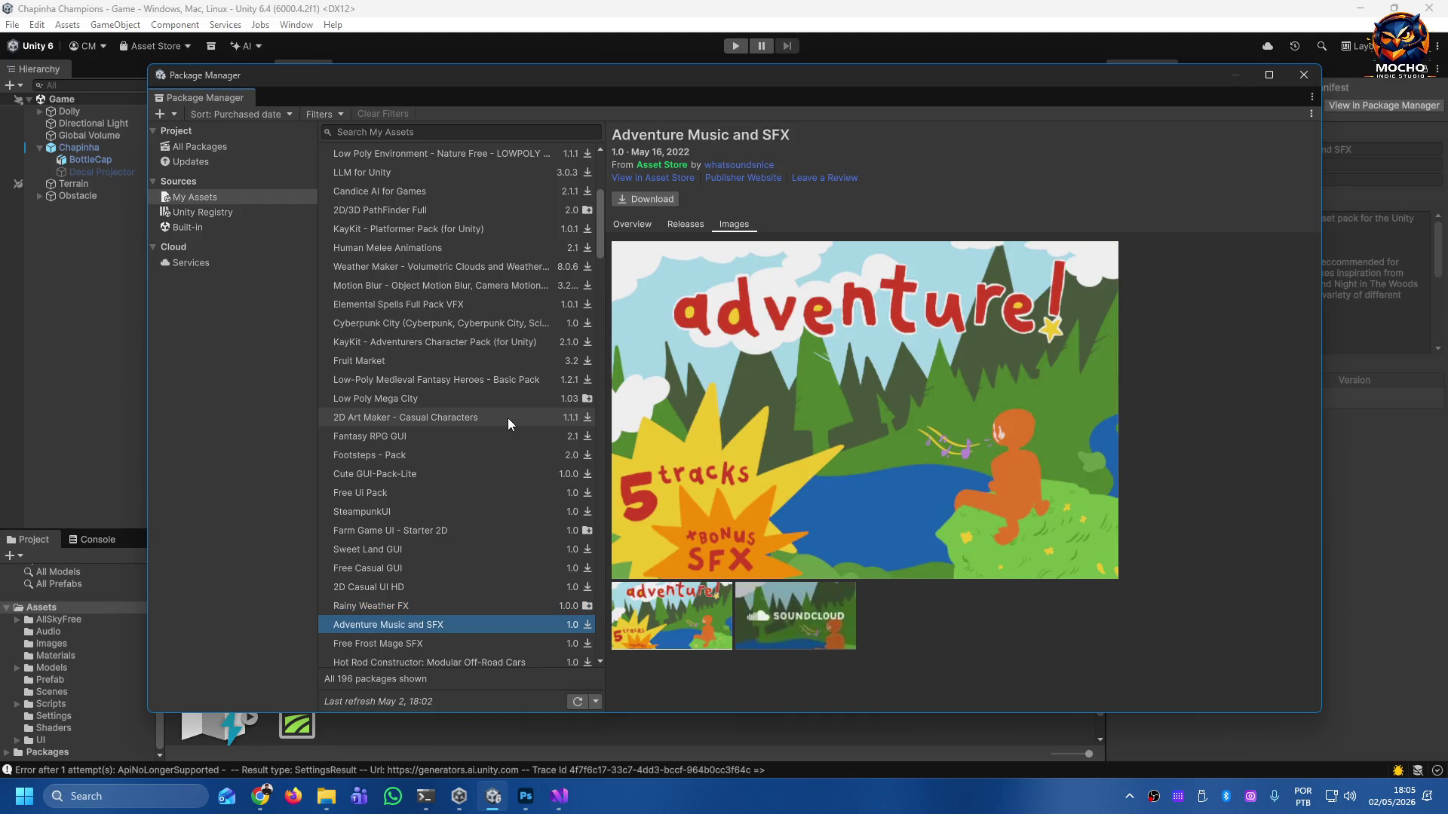
{"action": "key", "text": "Down"}
{"action": "key", "text": "Down"}
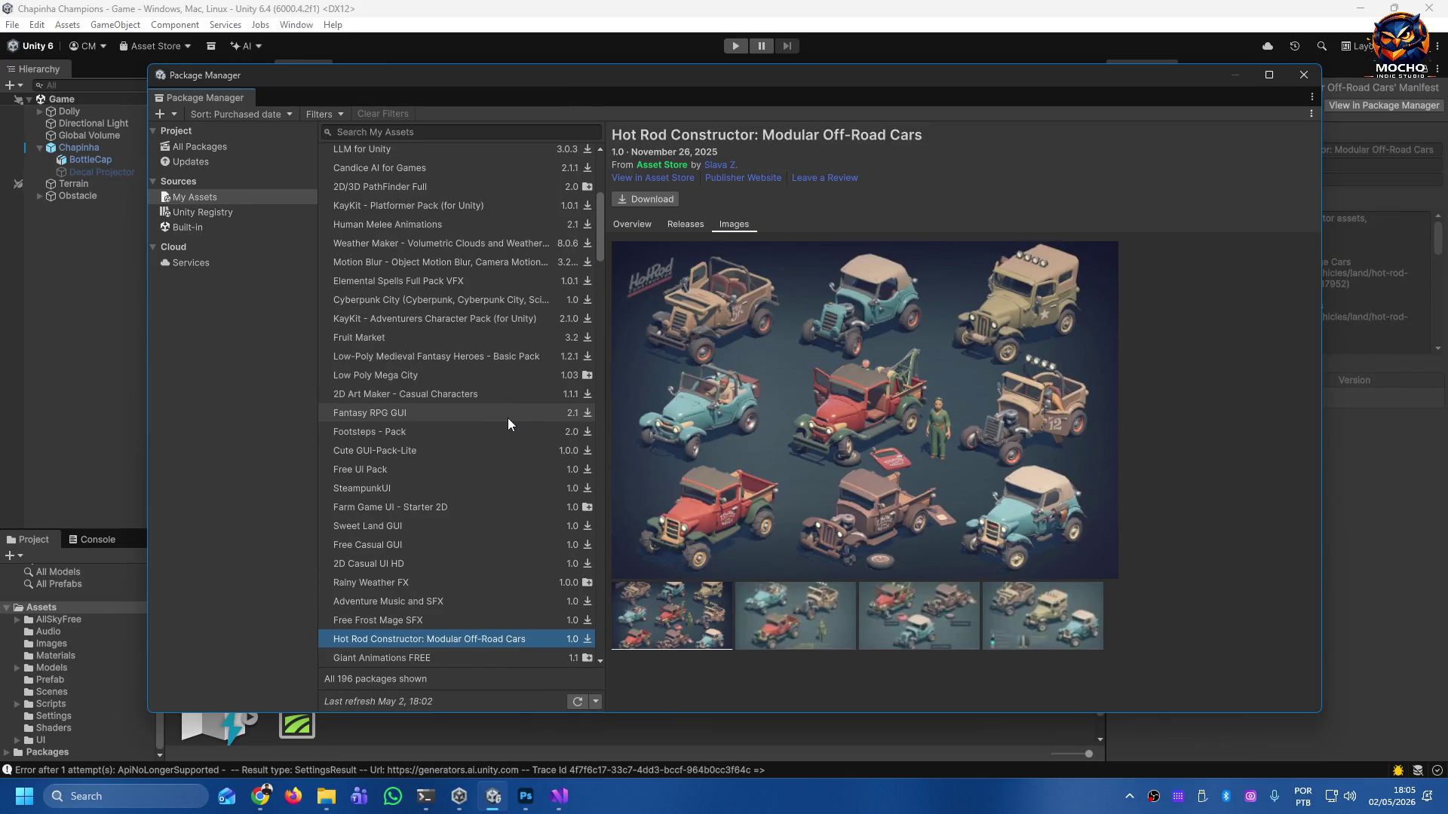
{"action": "key", "text": "Down"}
{"action": "key", "text": "Down"}
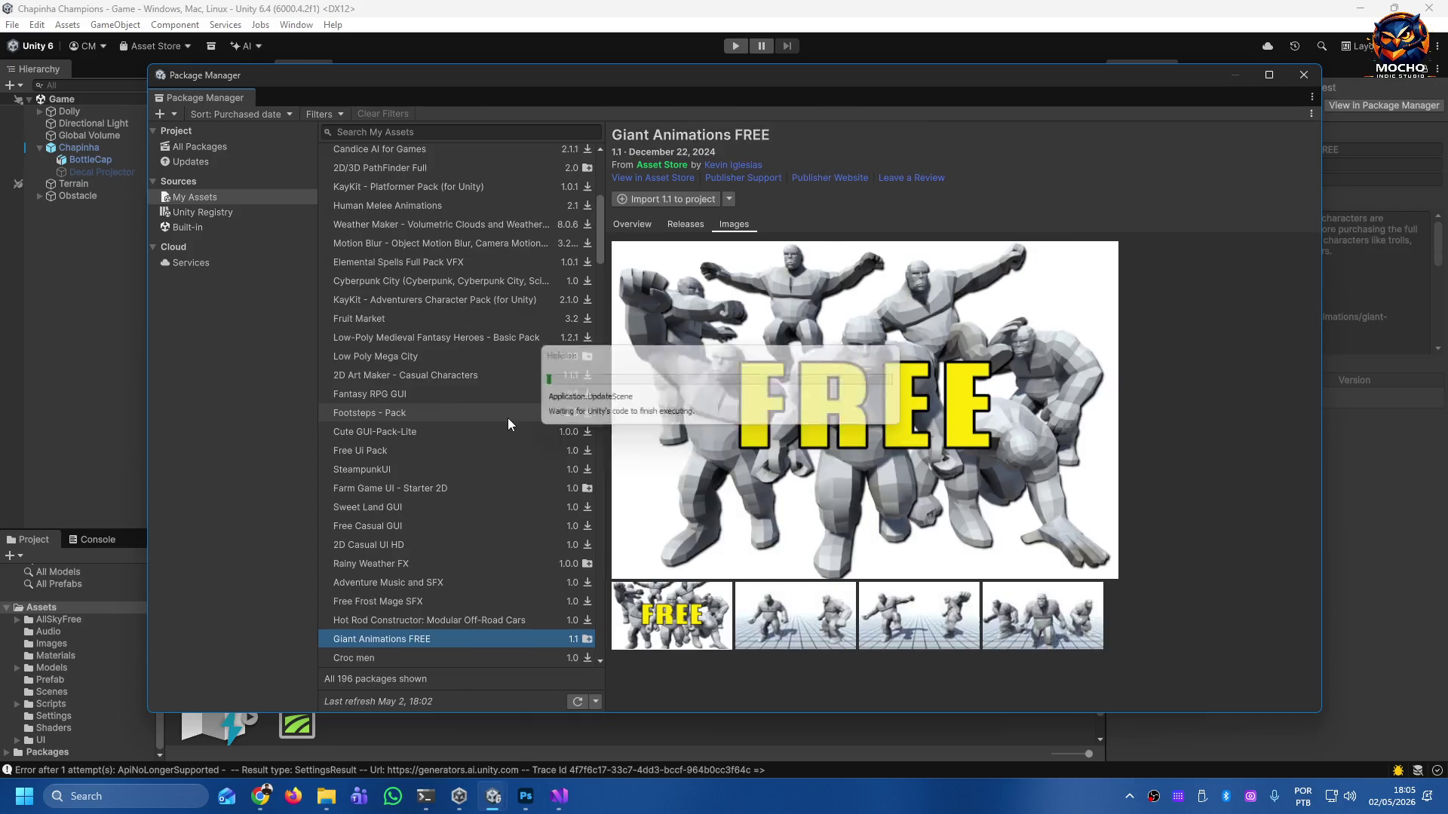
{"action": "key", "text": "Down"}
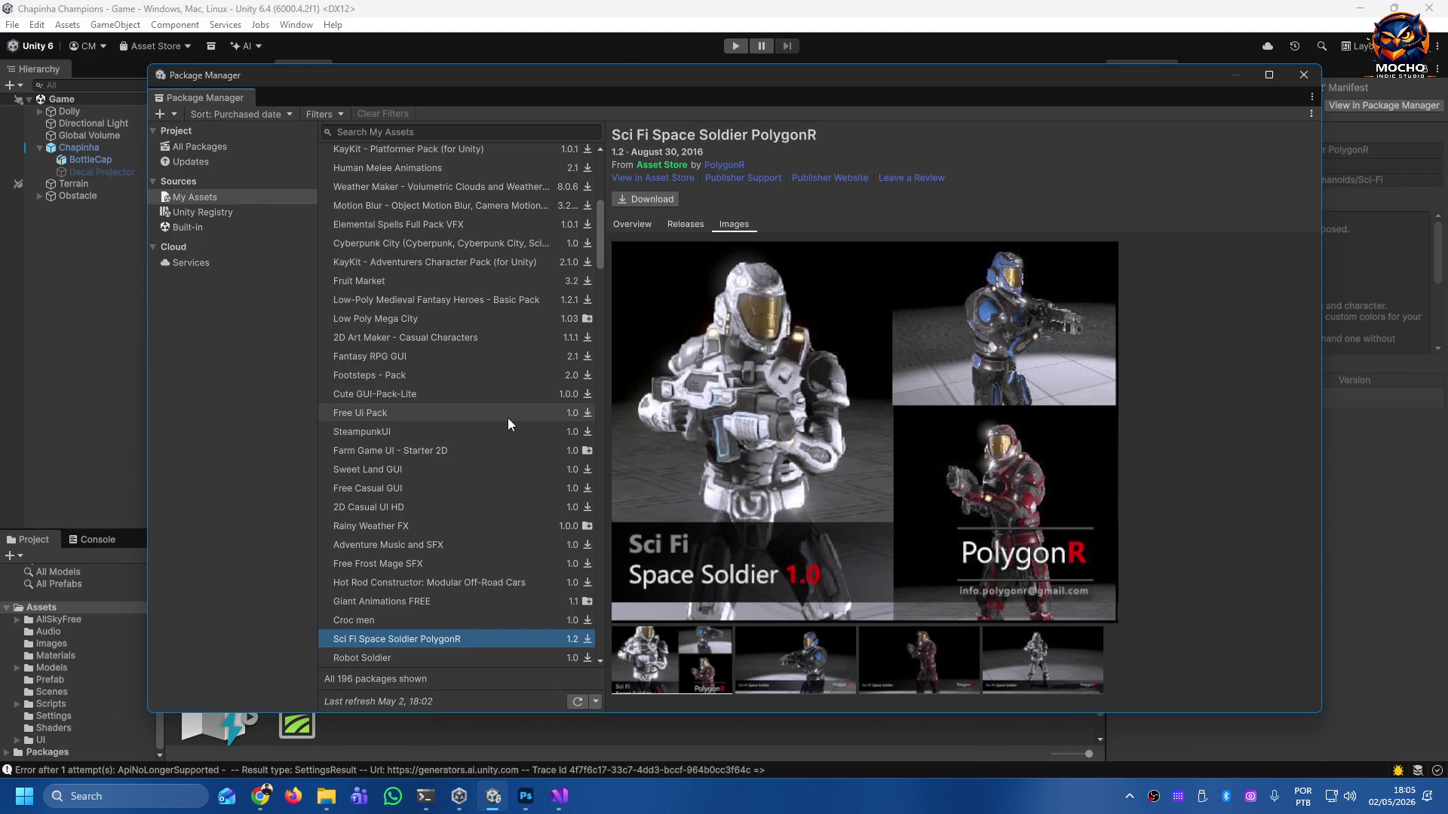
{"action": "key", "text": "Down"}
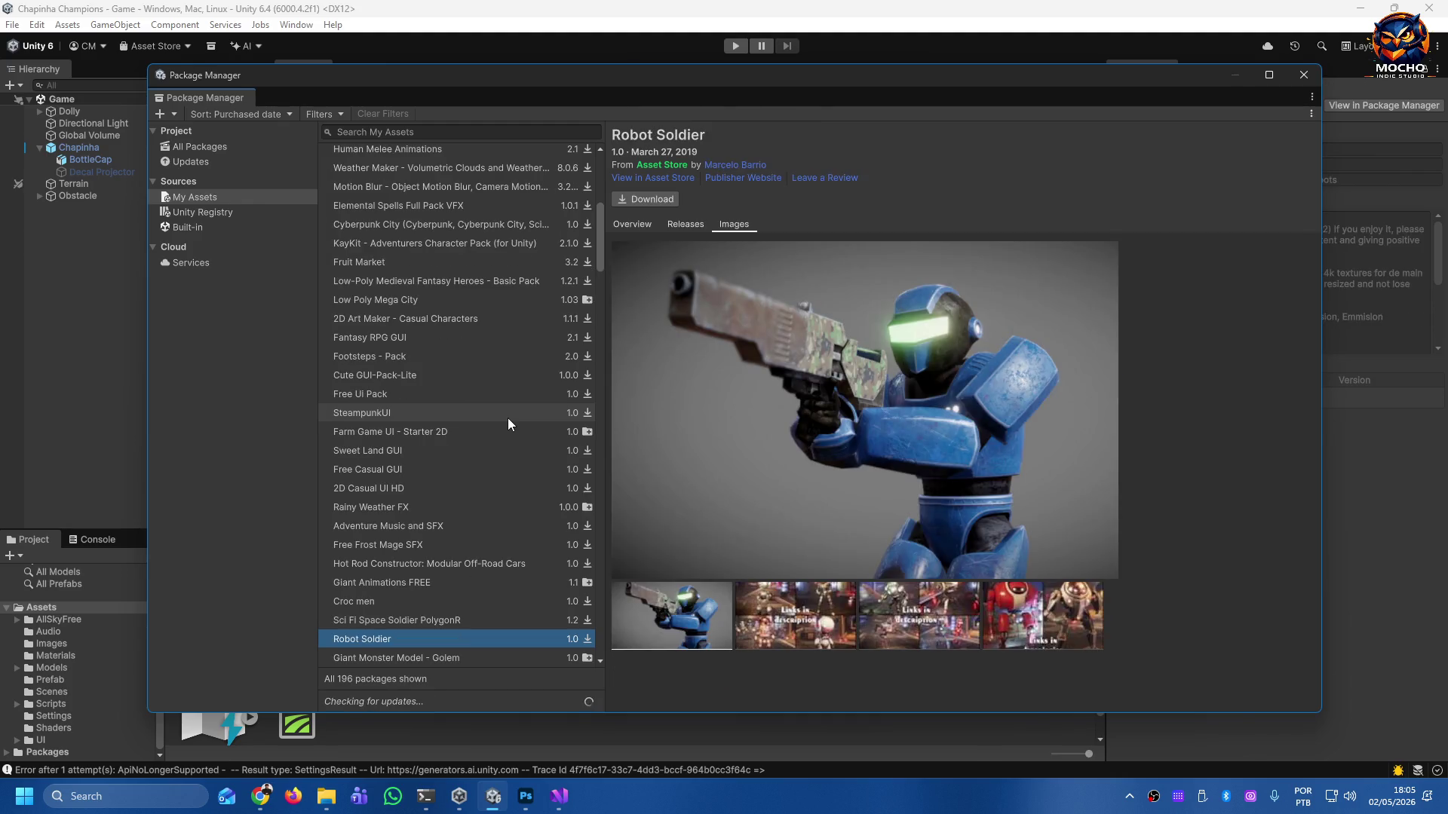
{"action": "key", "text": "Down"}
{"action": "key", "text": "Down"}
{"action": "key", "text": "Down"}
{"action": "key", "text": "Down"}
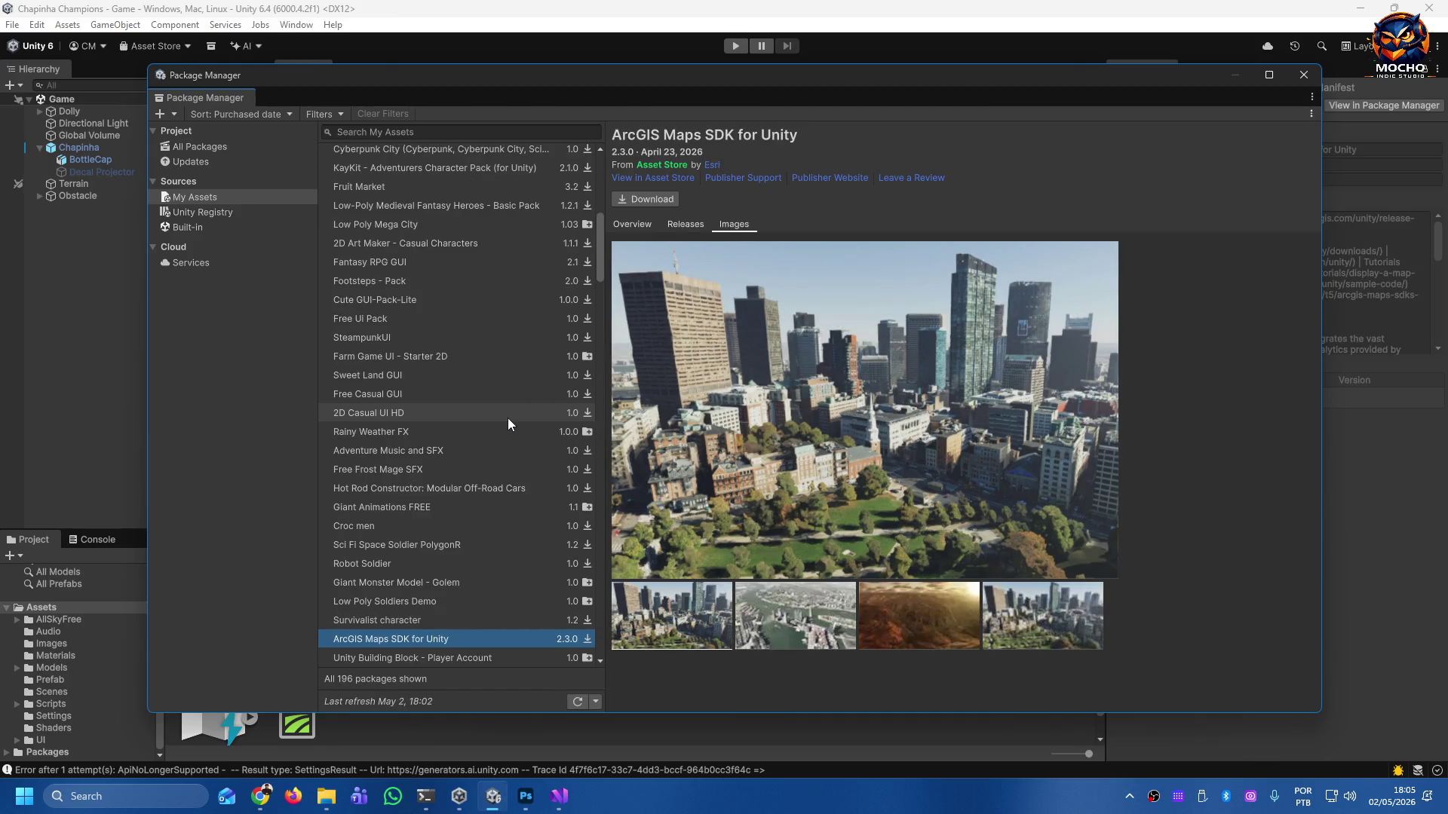
{"action": "left_click", "coordinate": [798, 620]}
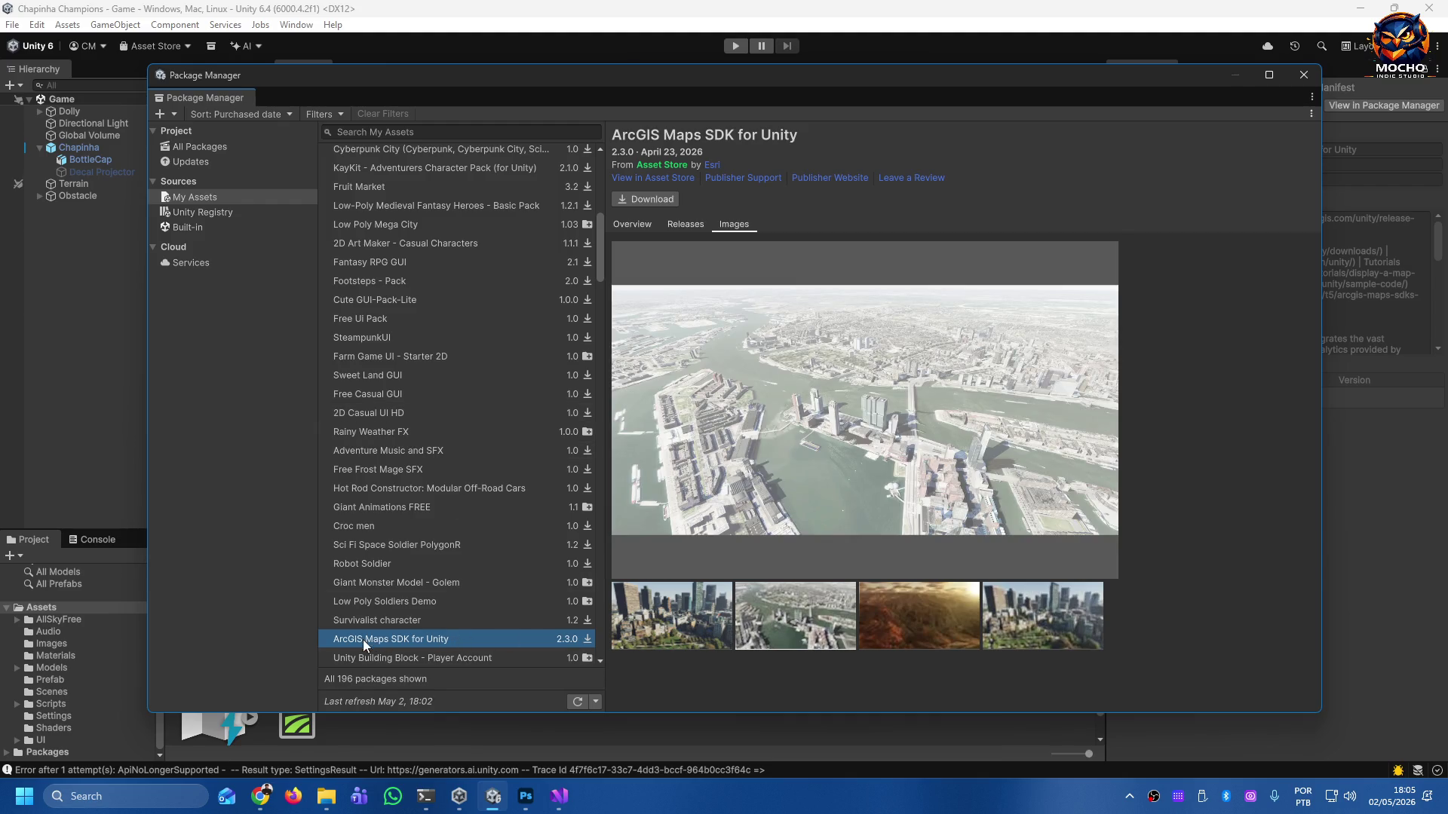
{"action": "left_click", "coordinate": [663, 623]}
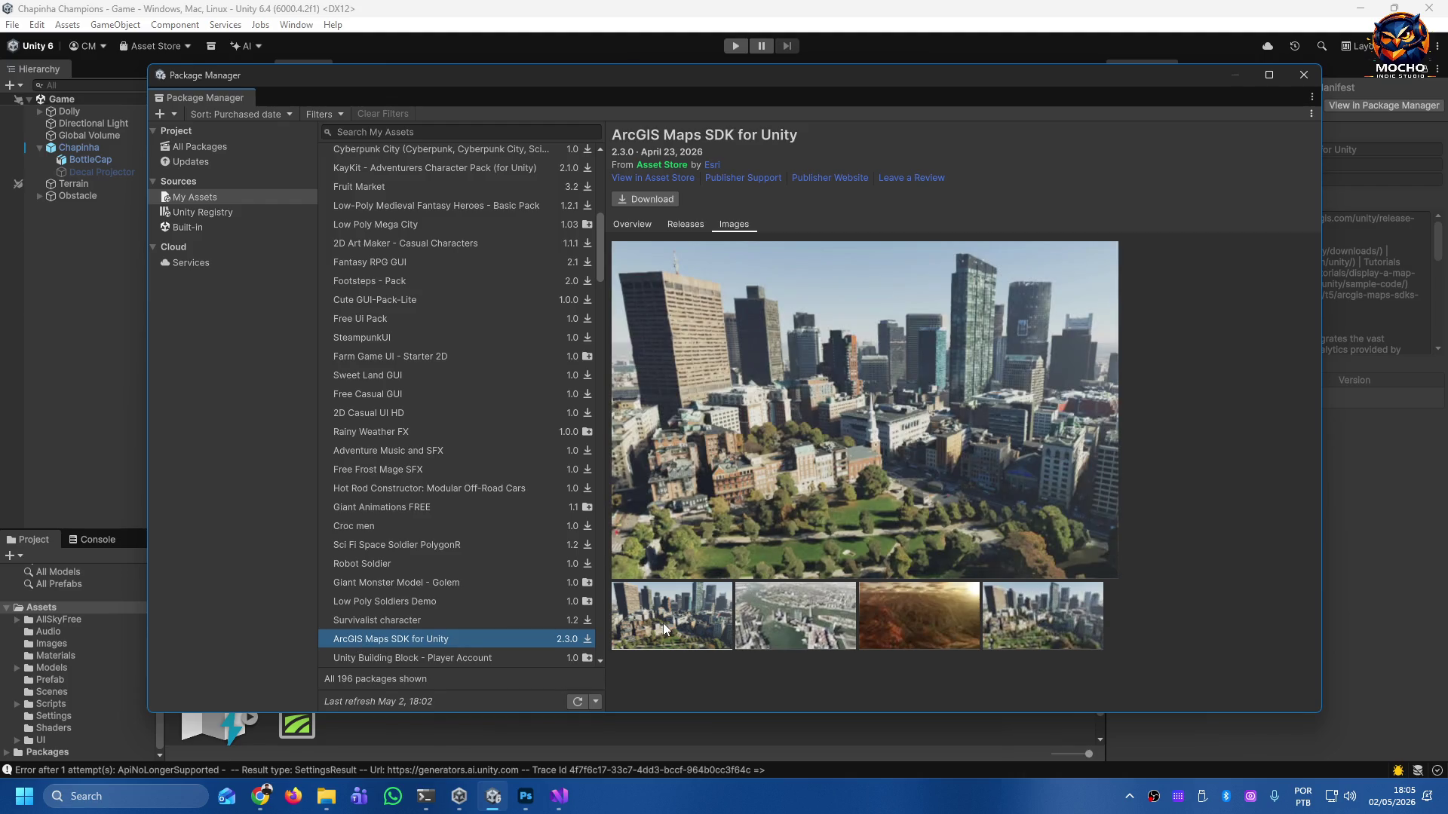
{"action": "left_click", "coordinate": [825, 613]}
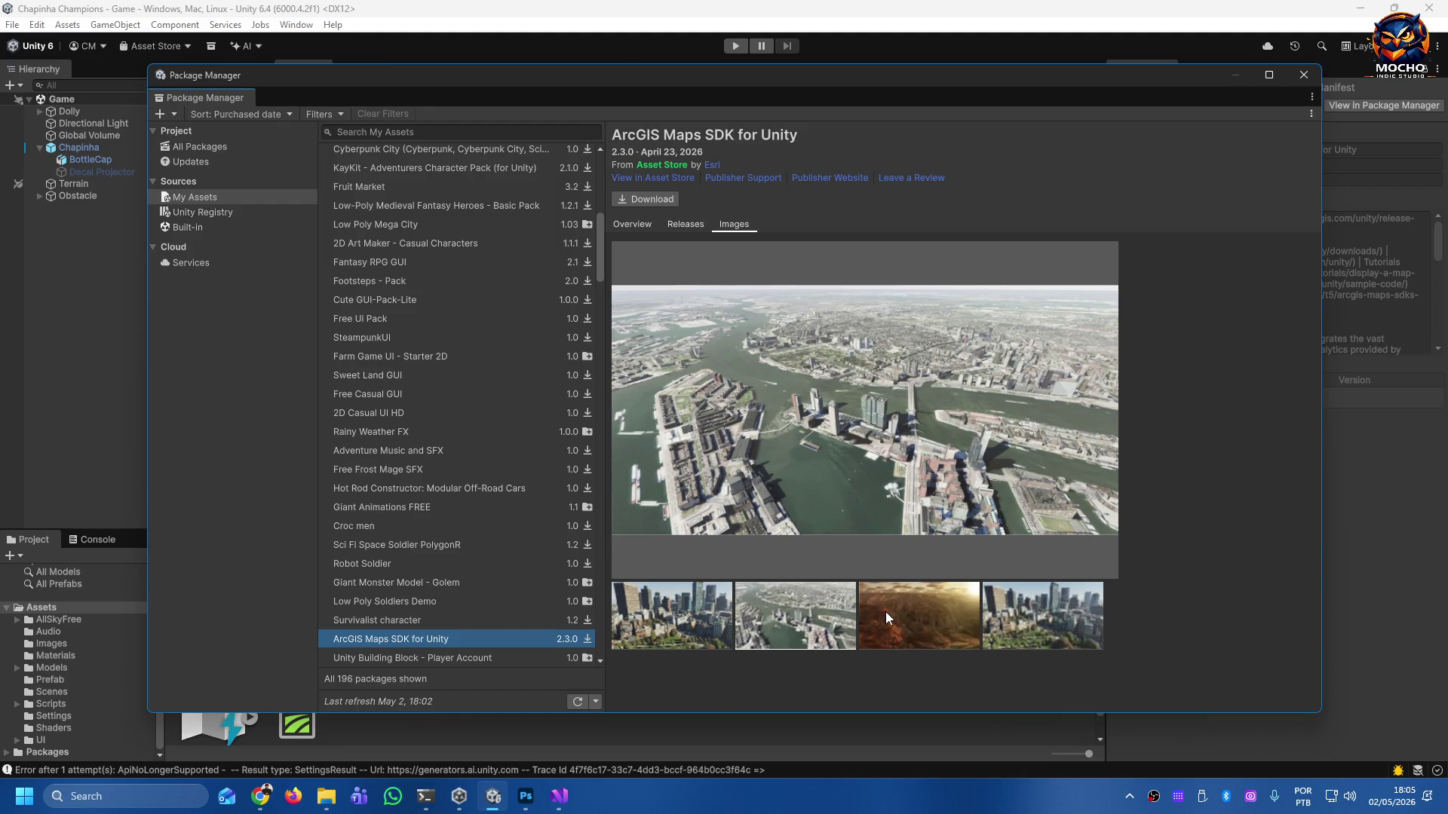
{"action": "left_click", "coordinate": [925, 615]}
{"action": "left_click", "coordinate": [1012, 607]}
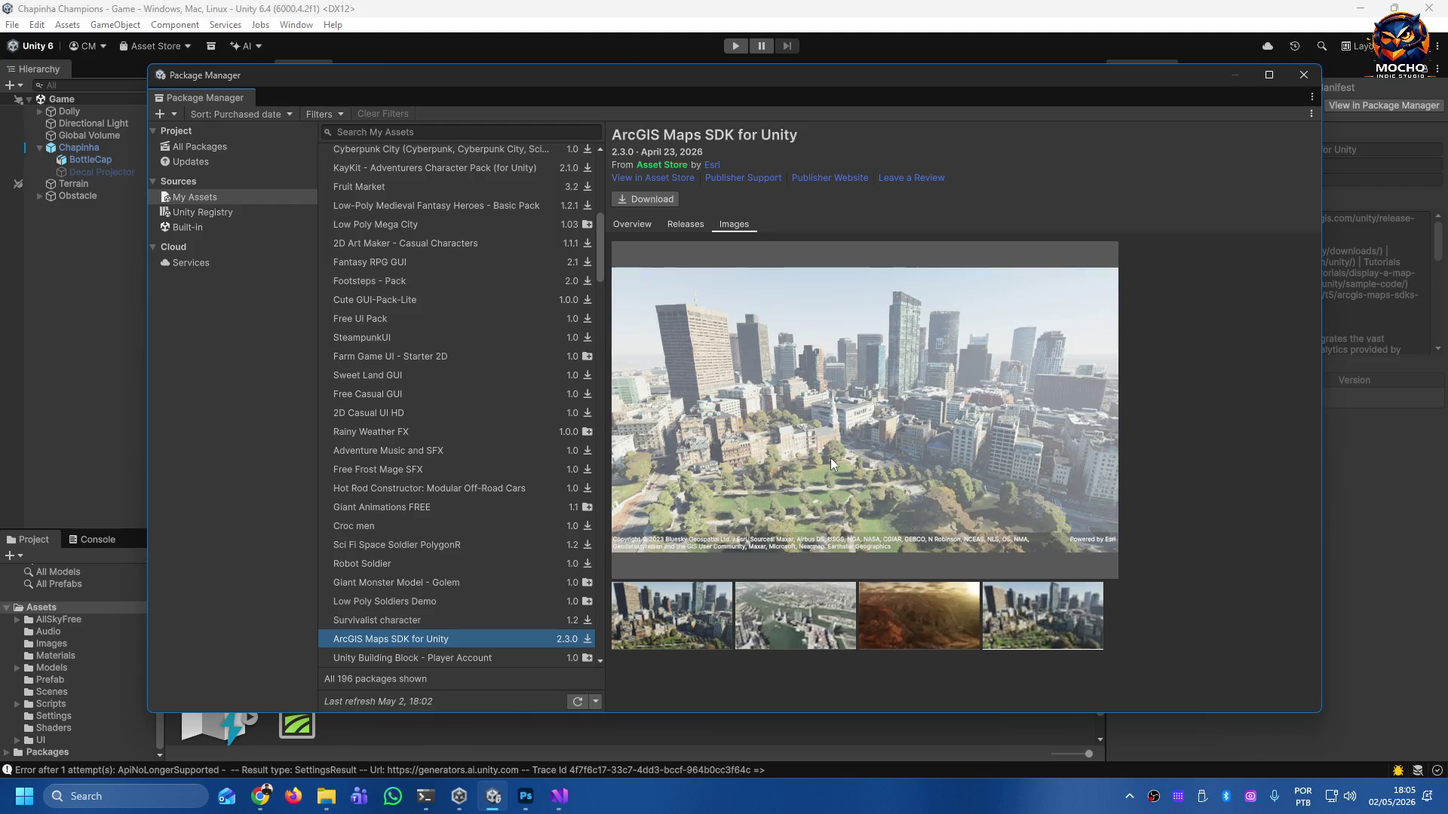
{"action": "left_click", "coordinate": [657, 610]}
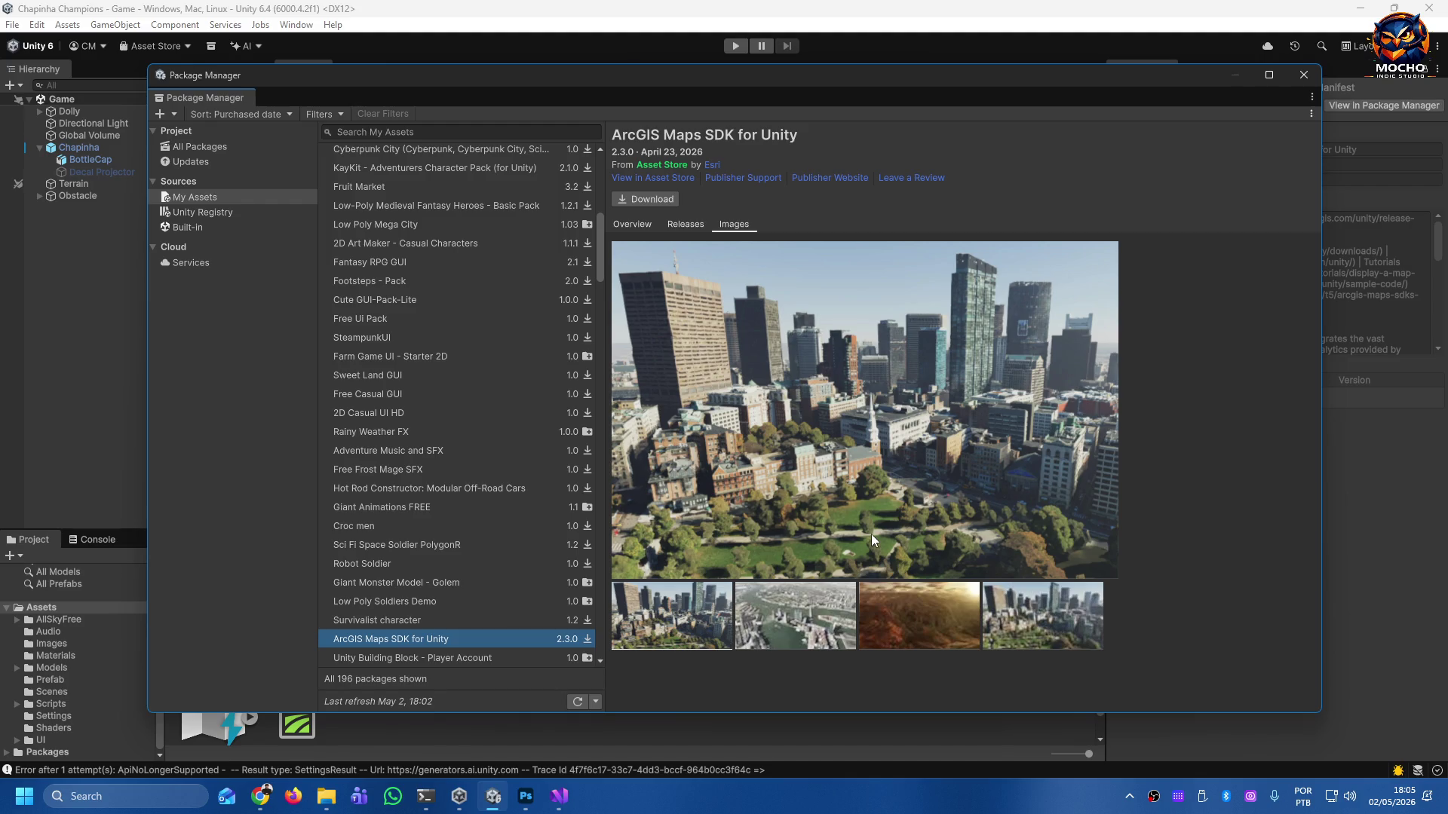
{"action": "scroll", "coordinate": [472, 570], "scroll_direction": "down", "scroll_amount": 2}
{"action": "scroll", "coordinate": [460, 578], "scroll_direction": "down", "scroll_amount": 2}
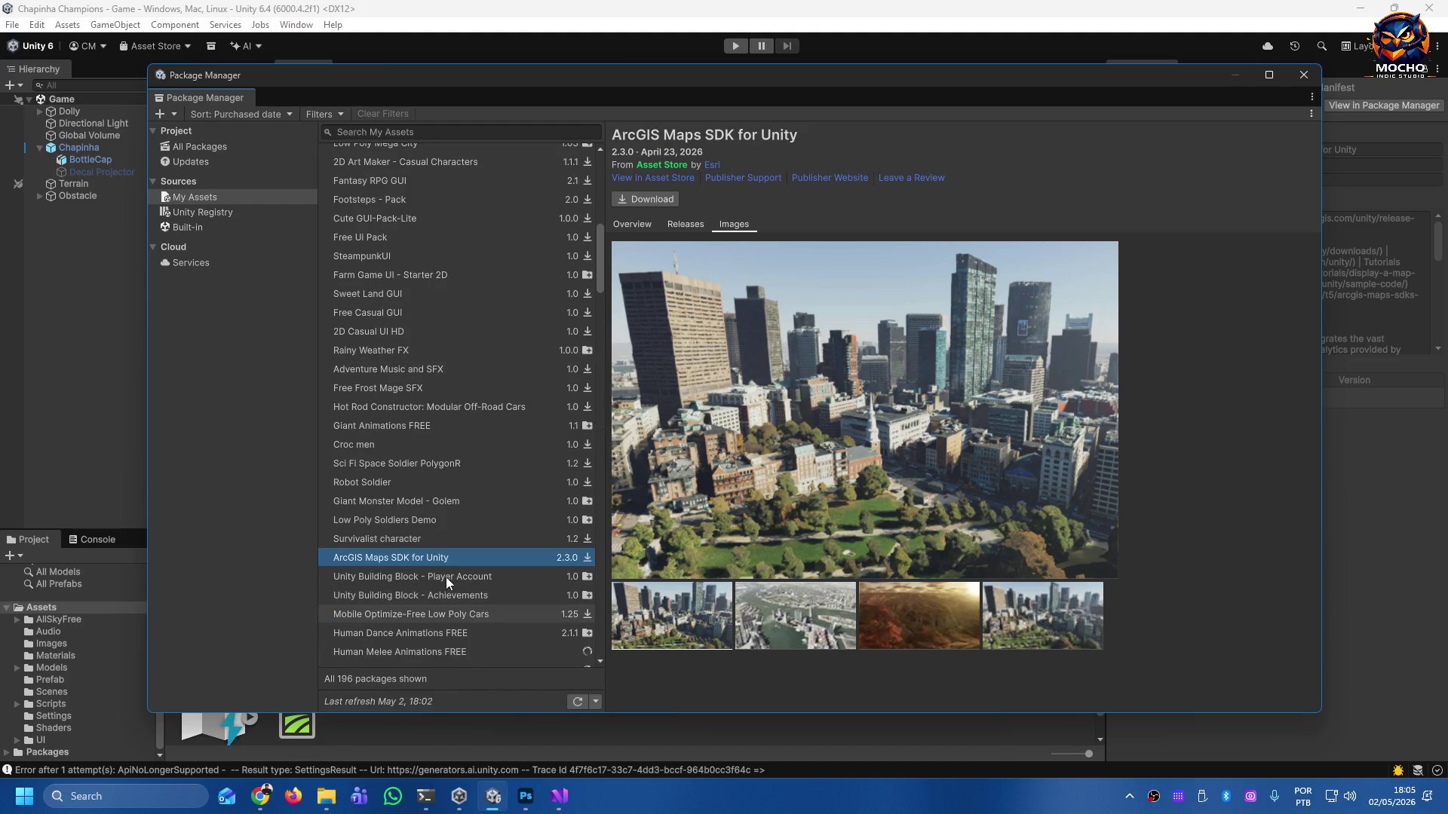
Click through purchased packages from Unity Building Block - Player Account to 61 Full Opaque Spells Pack.
{"action": "left_click", "coordinate": [445, 577]}
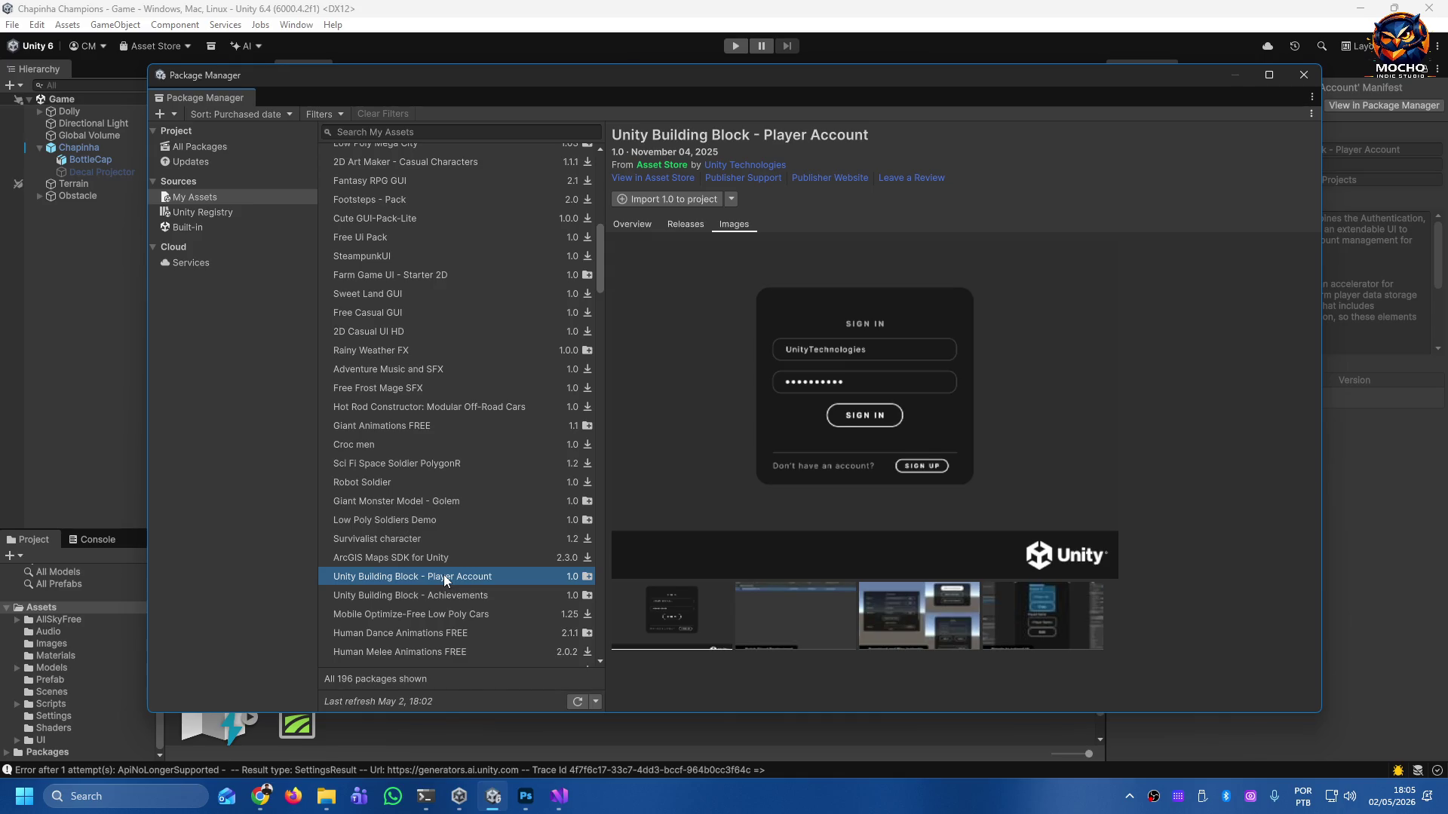
{"action": "key", "text": "Down"}
{"action": "key", "text": "Down"}
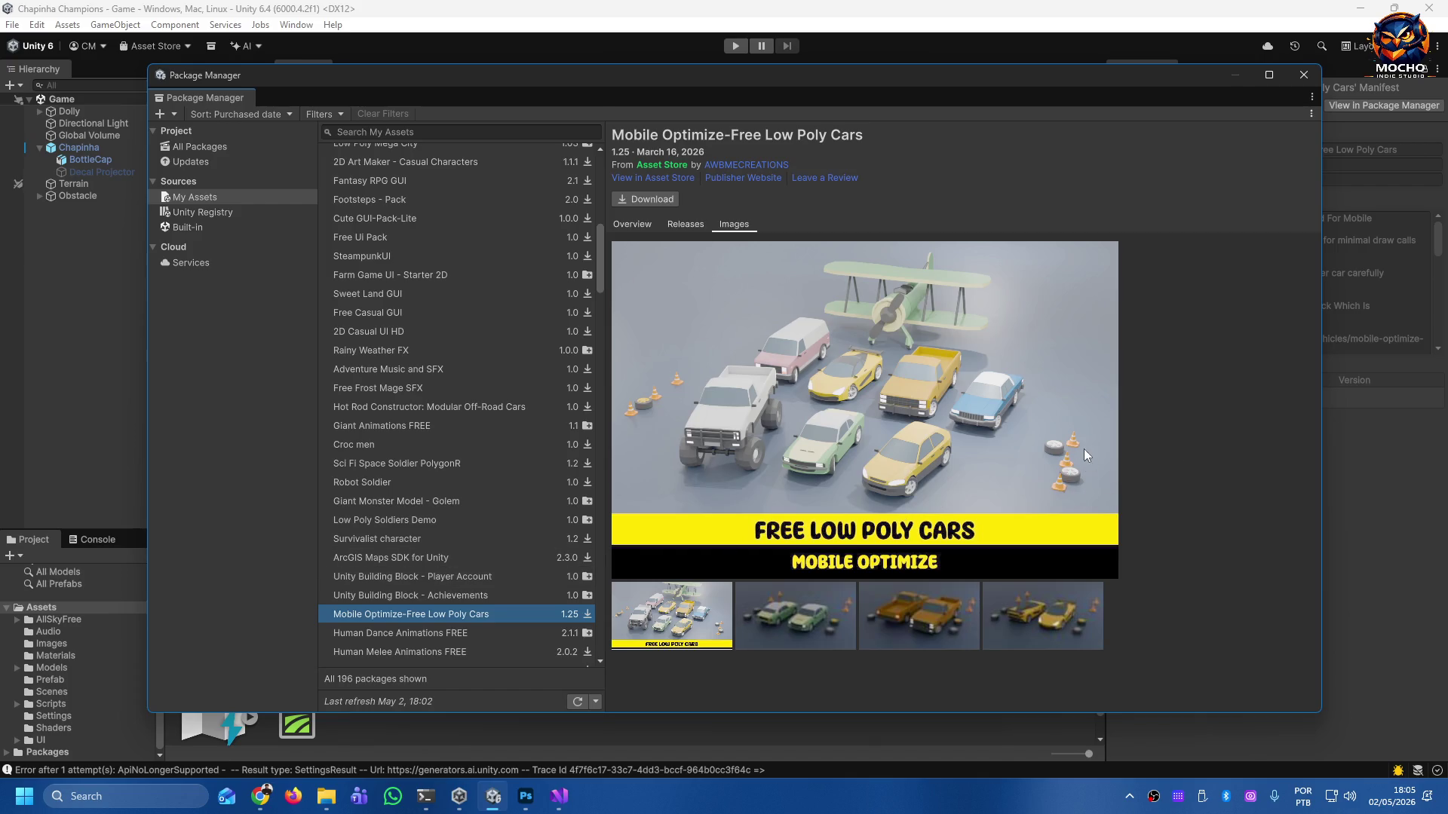
{"action": "left_click", "coordinate": [422, 635]}
{"action": "scroll", "coordinate": [469, 486], "scroll_direction": "down", "scroll_amount": 1}
{"action": "scroll", "coordinate": [469, 485], "scroll_direction": "down", "scroll_amount": 4}
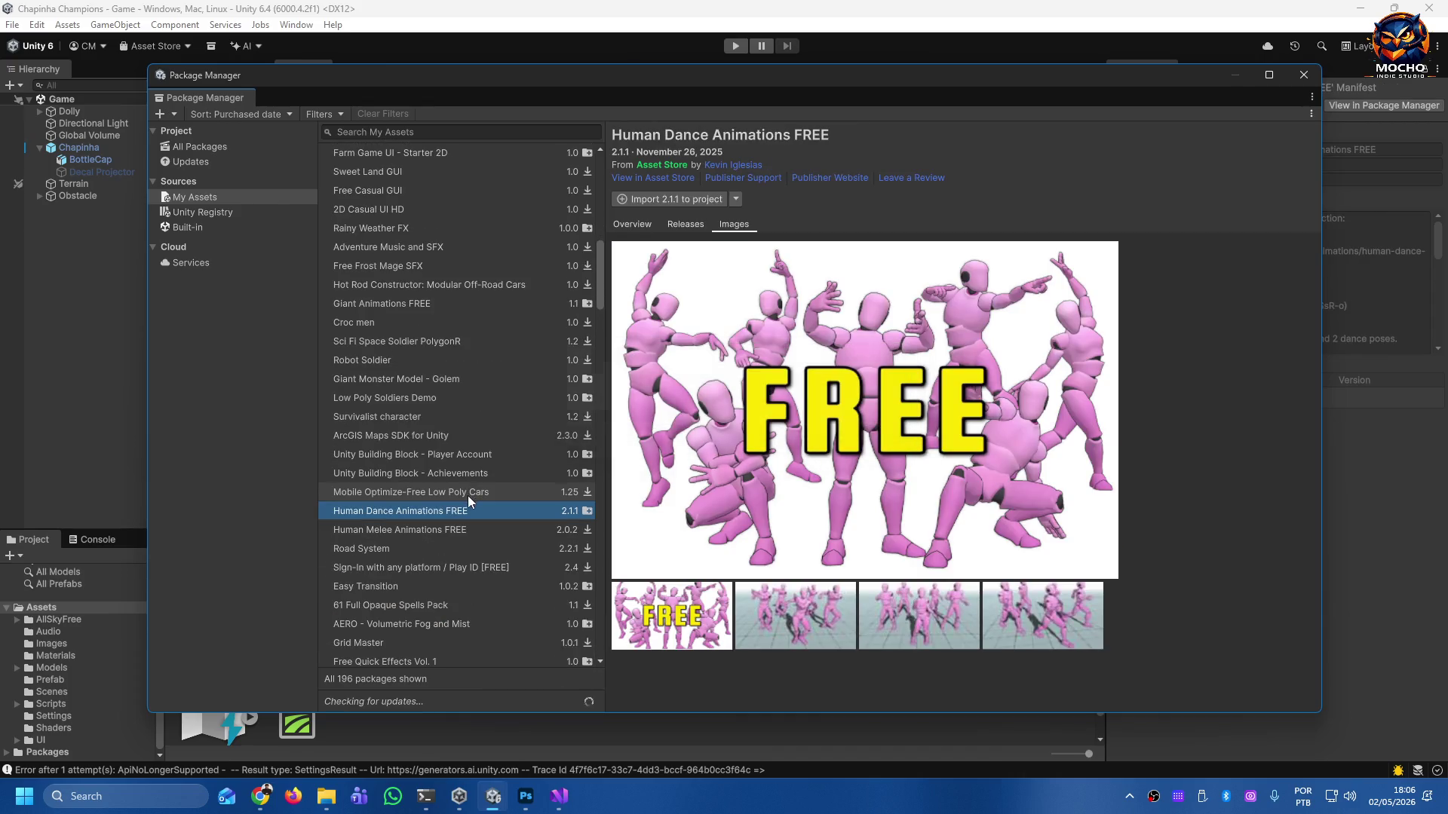
{"action": "left_click", "coordinate": [435, 466]}
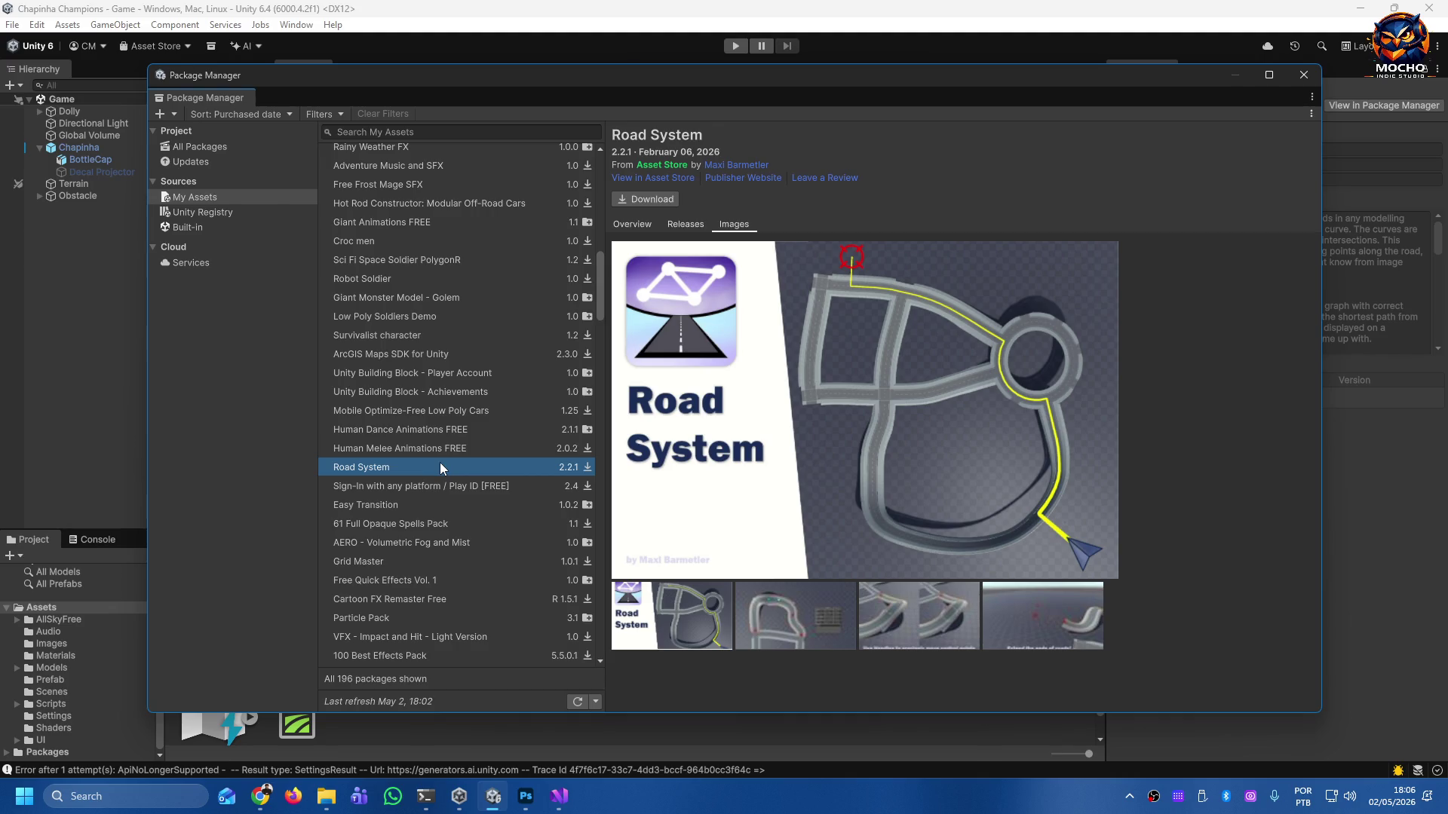
{"action": "left_click", "coordinate": [431, 487]}
{"action": "left_click", "coordinate": [427, 503]}
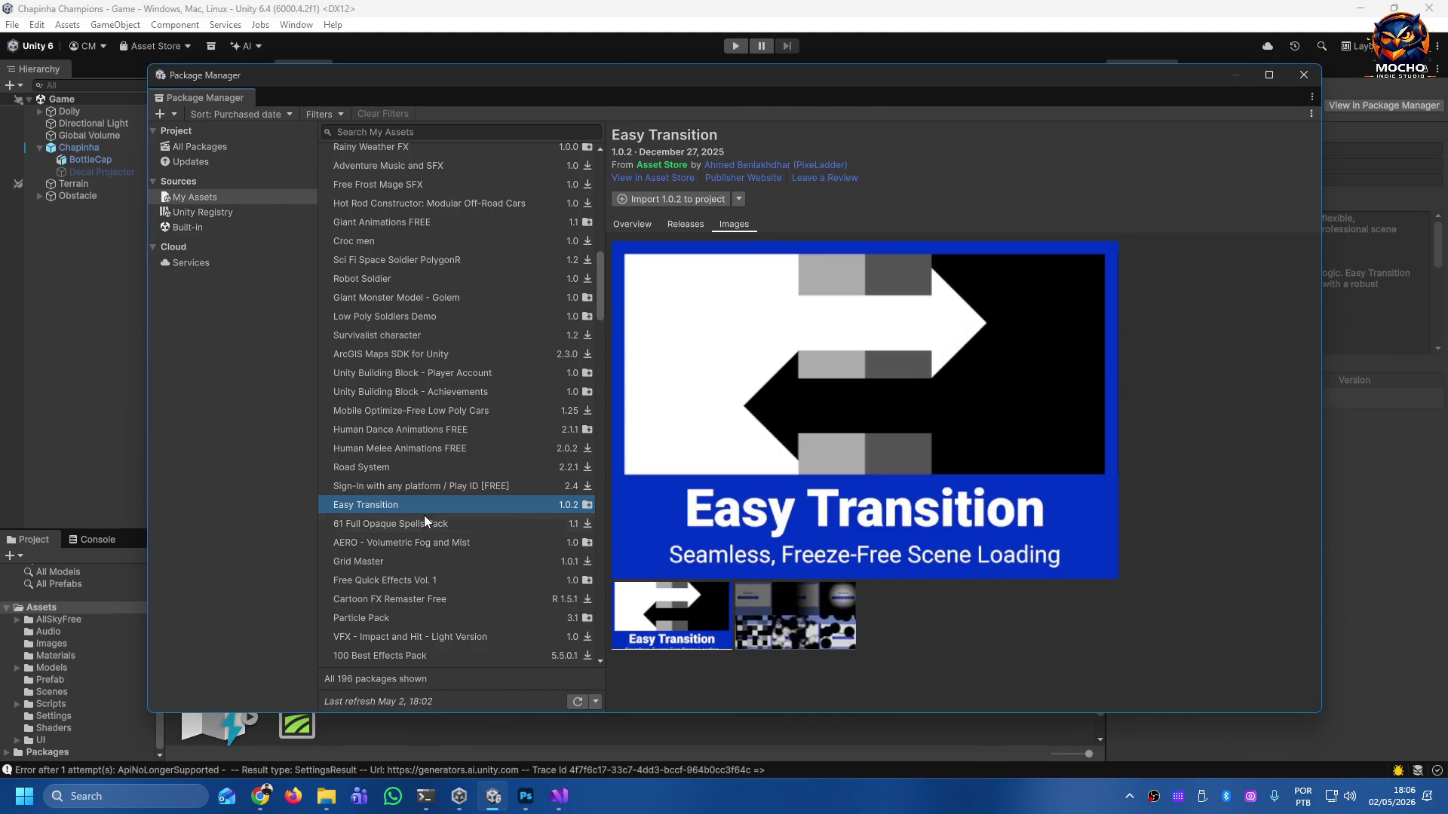
{"action": "left_click", "coordinate": [425, 523]}
Arrow down through Grid Master and the effects packages to Unique Projectiles Vol. 3.
{"action": "key", "text": "Down"}
{"action": "key", "text": "Down"}
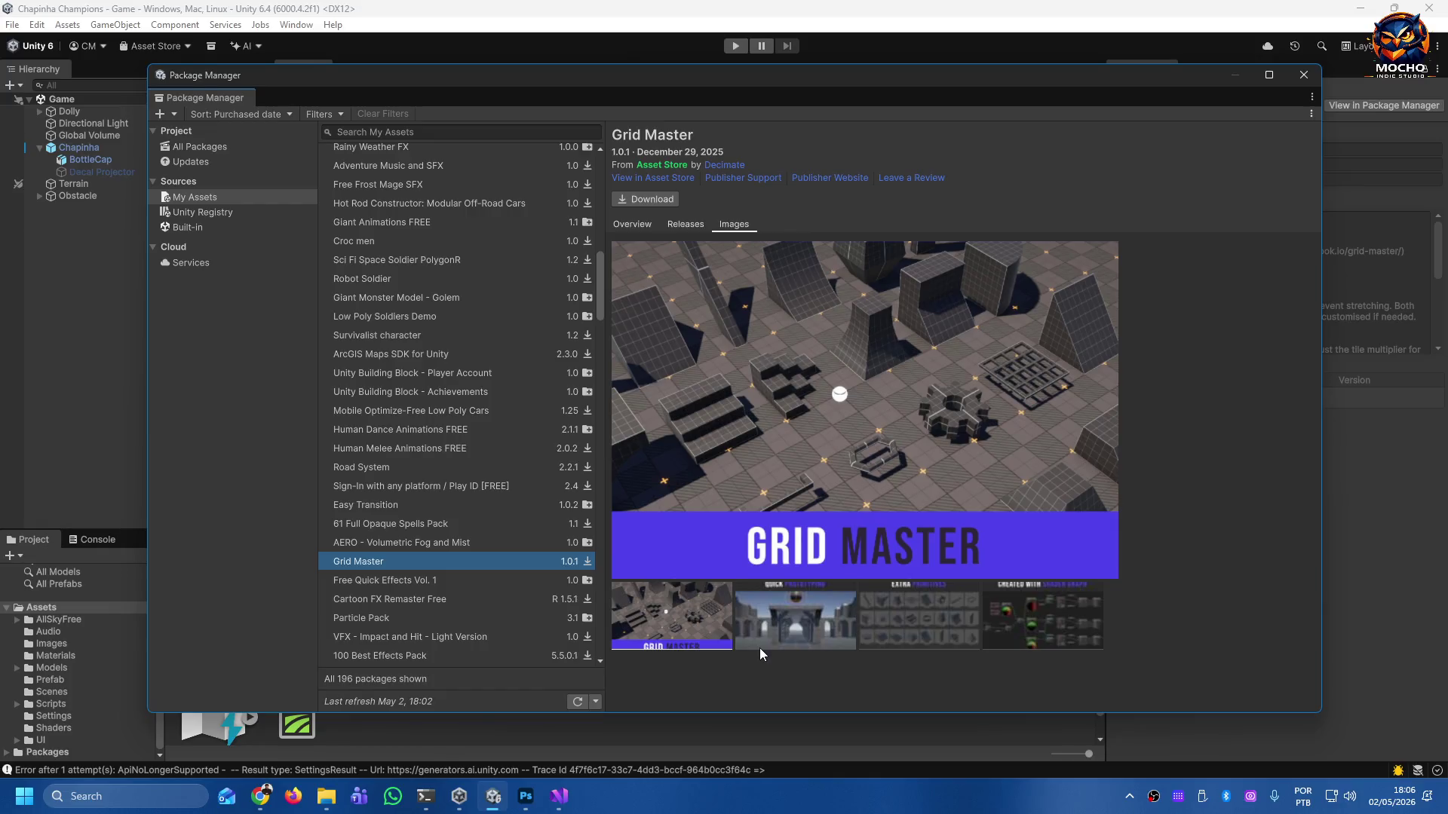
{"action": "key", "text": "Down"}
{"action": "key", "text": "Down"}
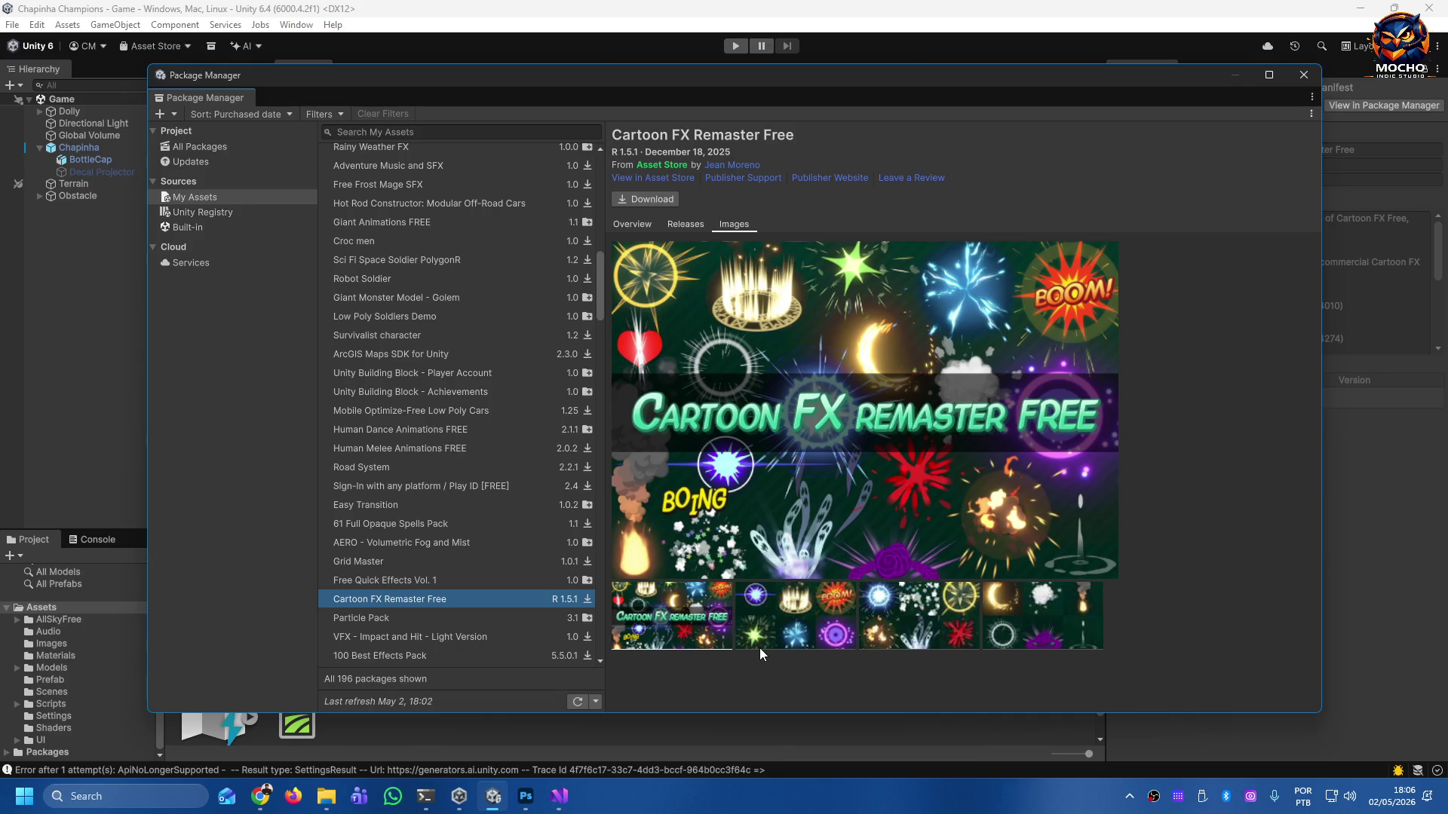
{"action": "key", "text": "Down"}
{"action": "key", "text": "Down"}
{"action": "key", "text": "Down"}
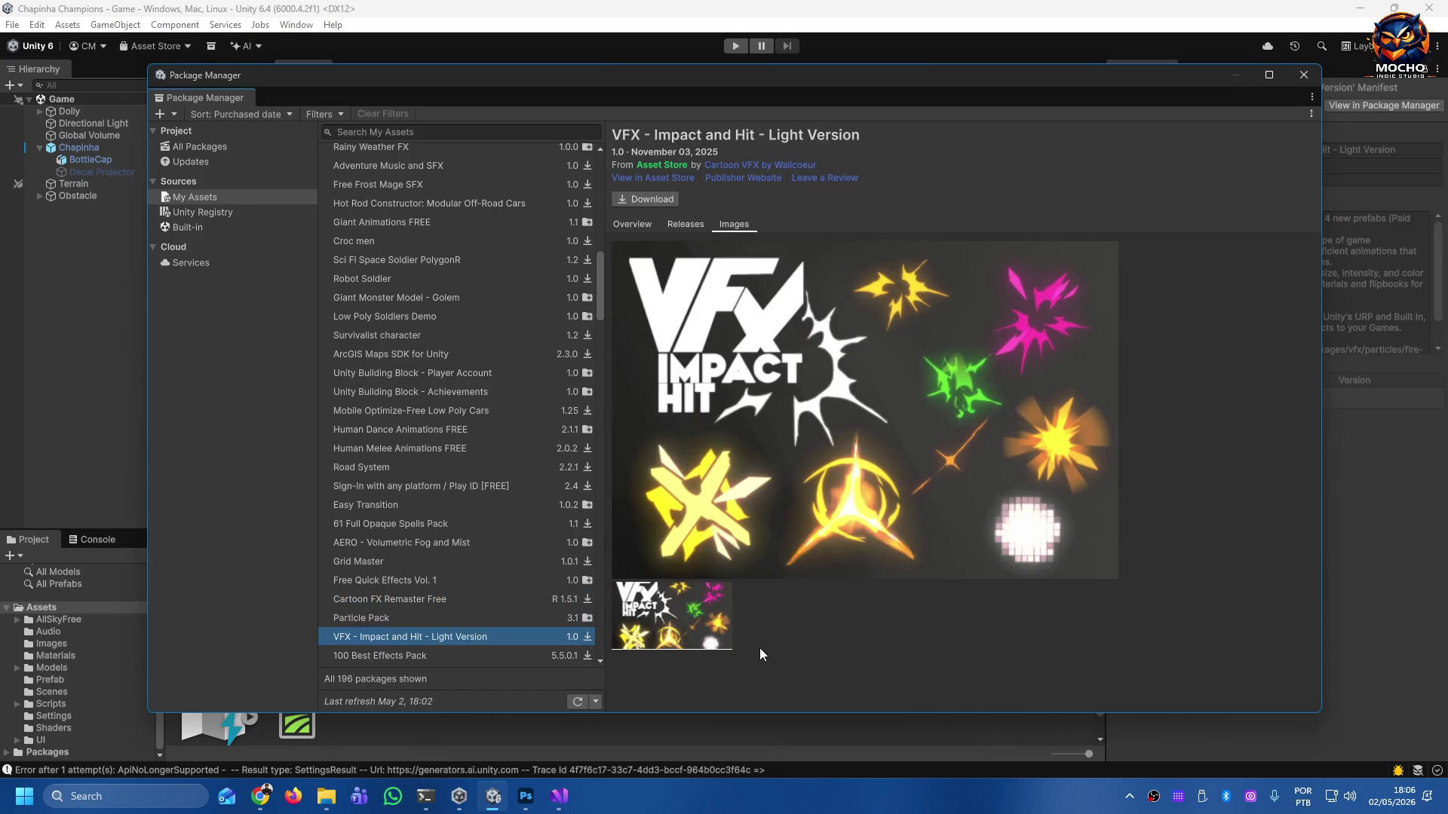
{"action": "key", "text": "Down"}
{"action": "key", "text": "Down"}
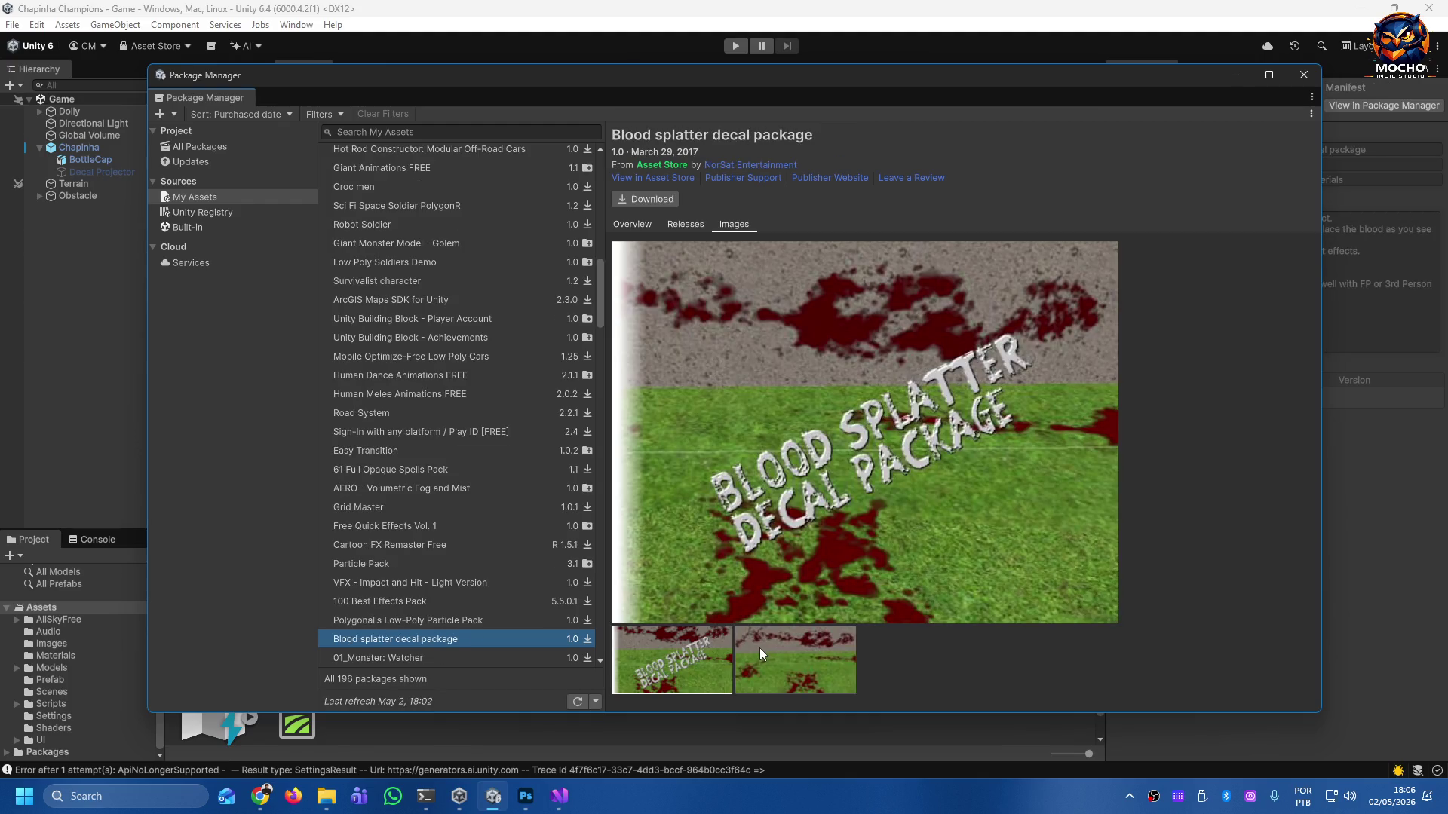
{"action": "key", "text": "Down"}
{"action": "key", "text": "Down"}
{"action": "key", "text": "Down"}
{"action": "key", "text": "Down"}
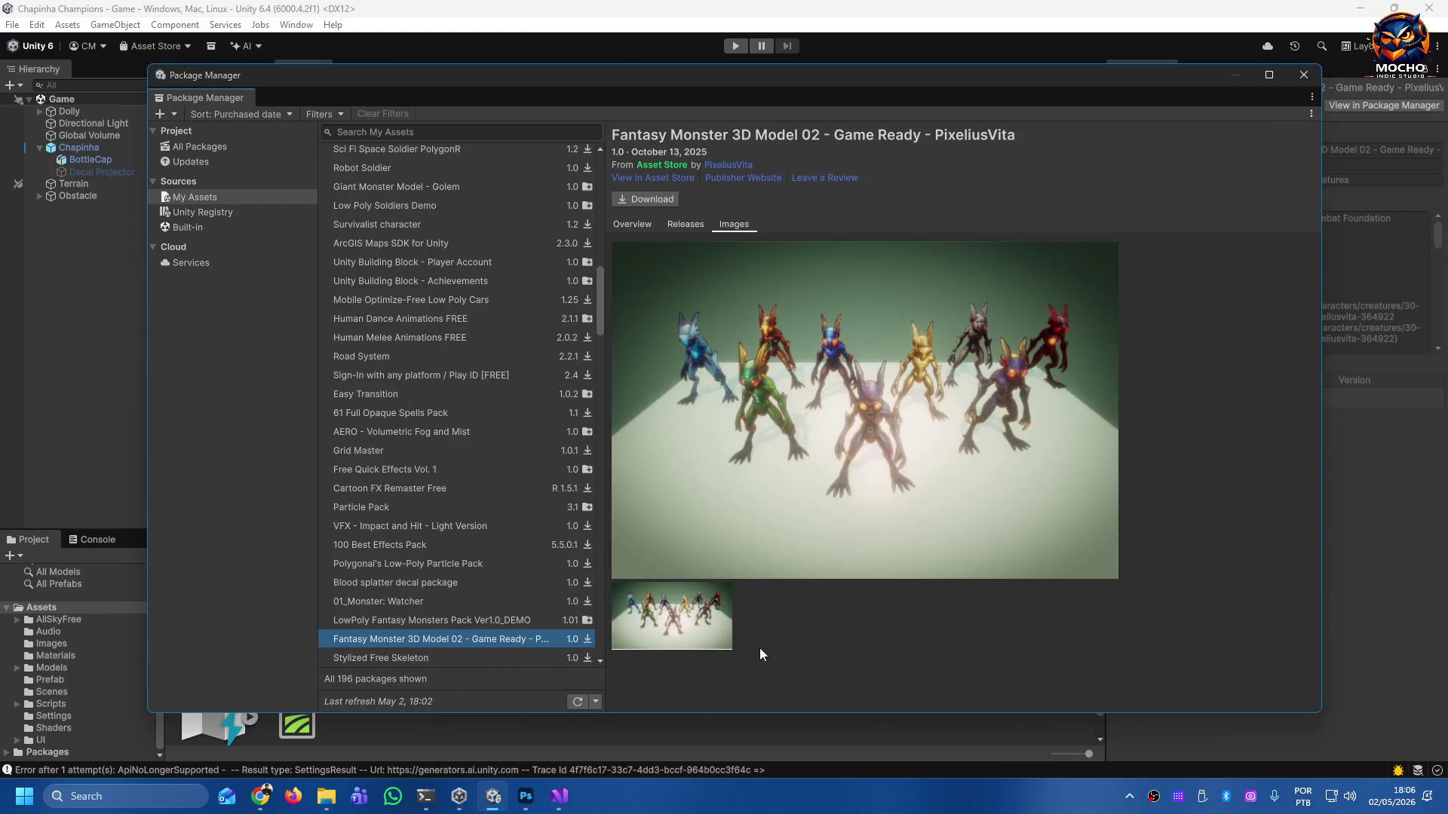
{"action": "key", "text": "Down"}
{"action": "key", "text": "Down"}
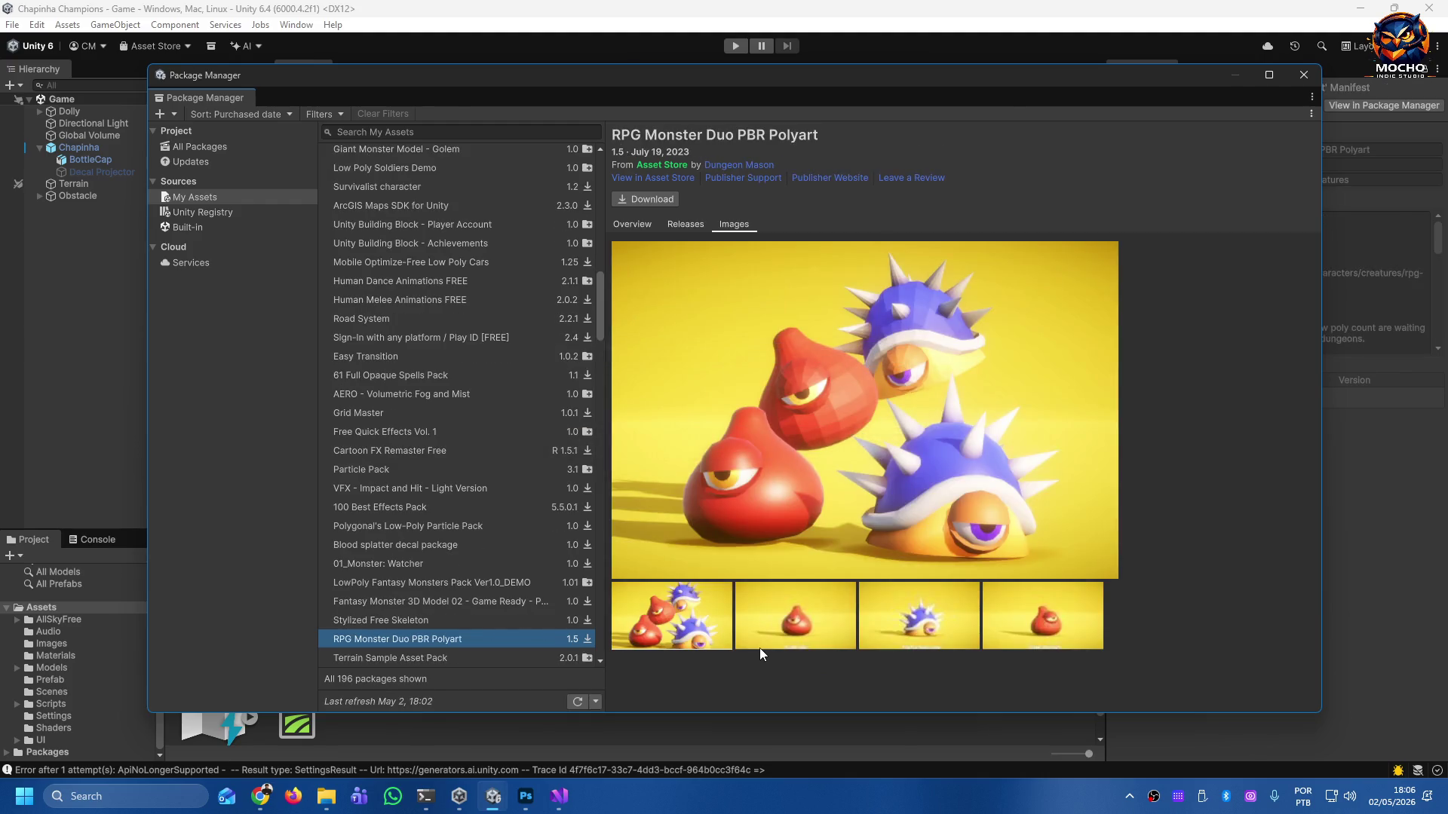
{"action": "key", "text": "Down"}
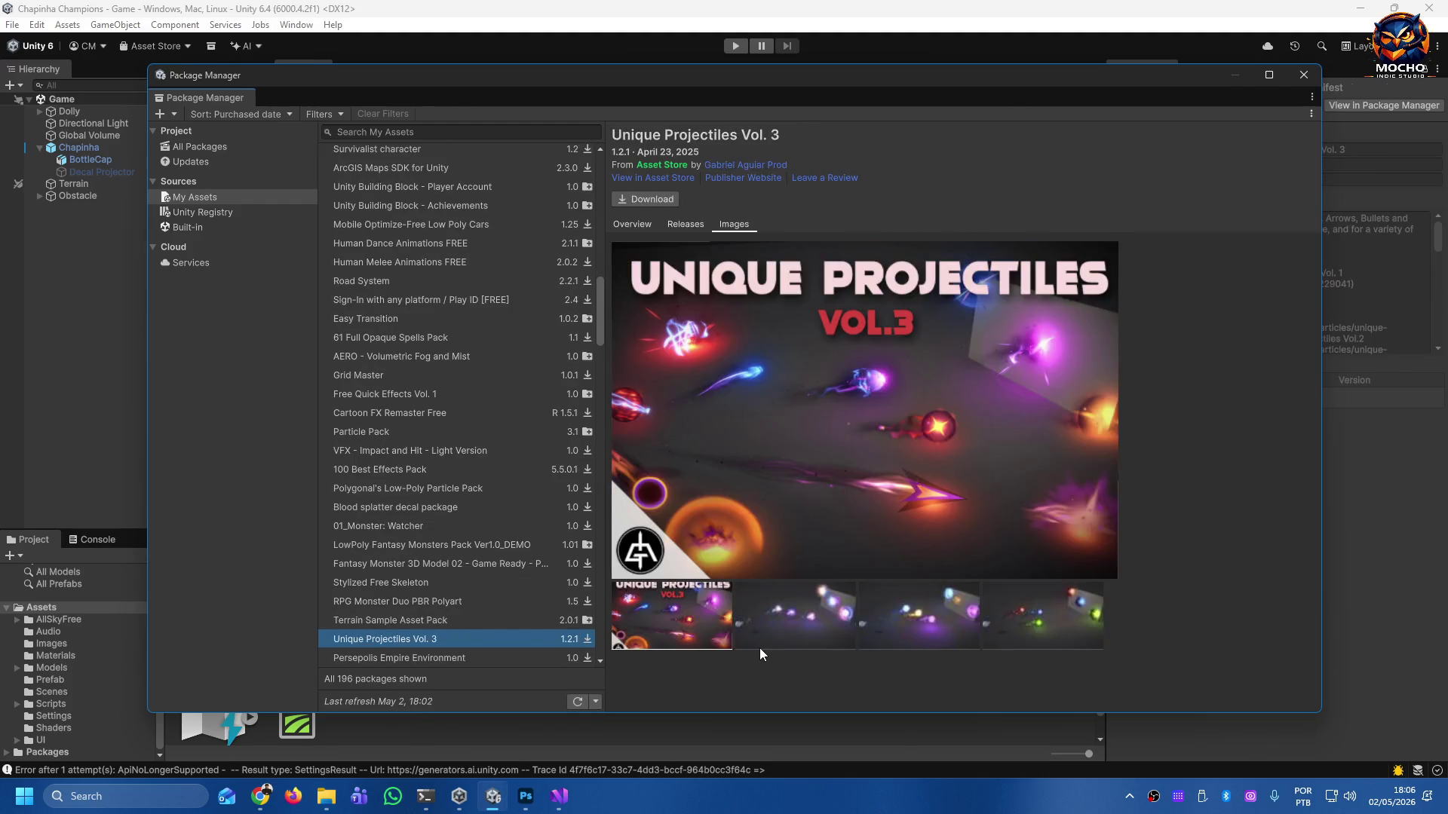
{"action": "key", "text": "Down"}
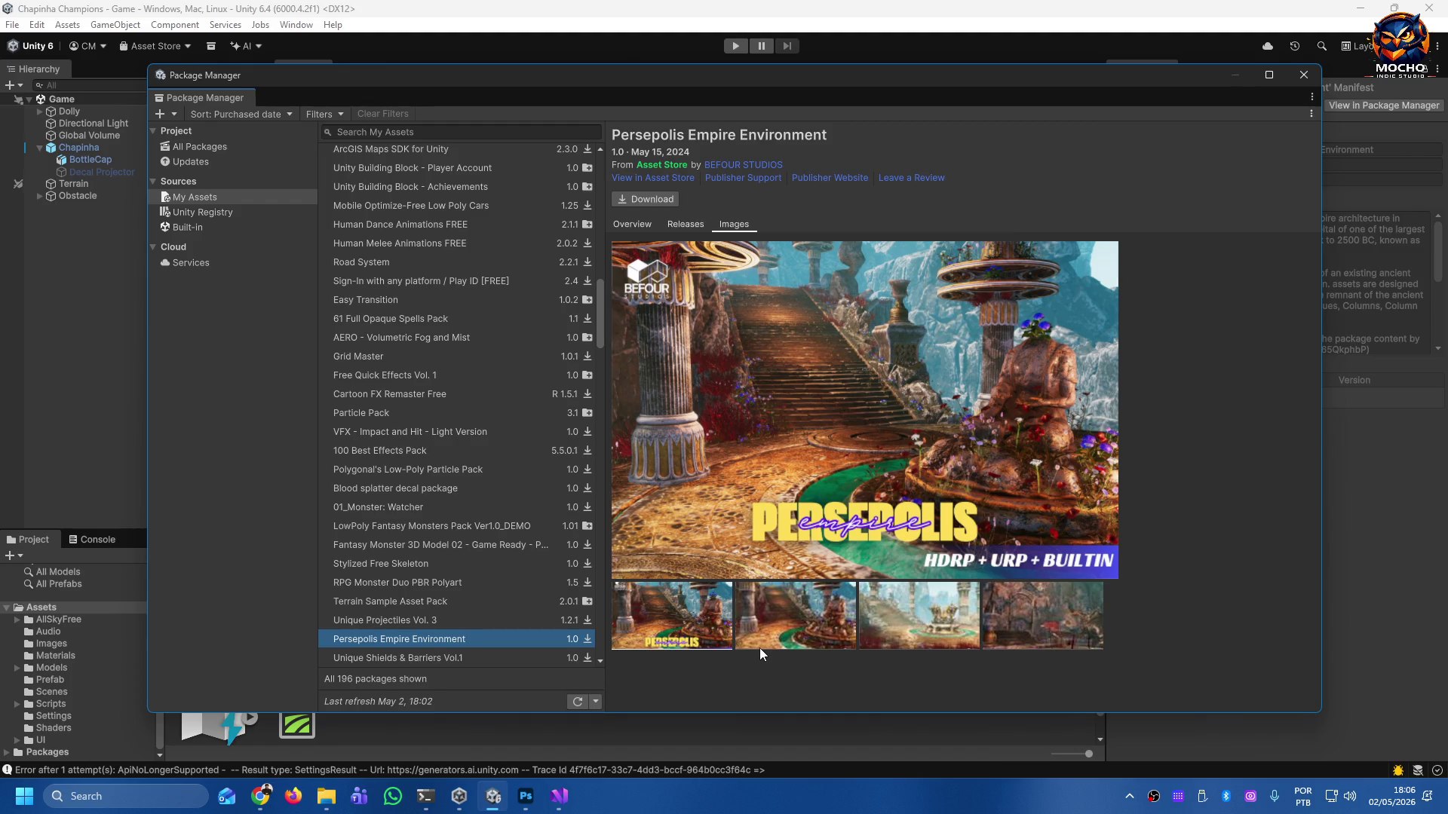
Continue past Unique Shields & Barriers Vol.1 and the environment packs down to Inferno World Free.
{"action": "key", "text": "Down"}
{"action": "key", "text": "Down"}
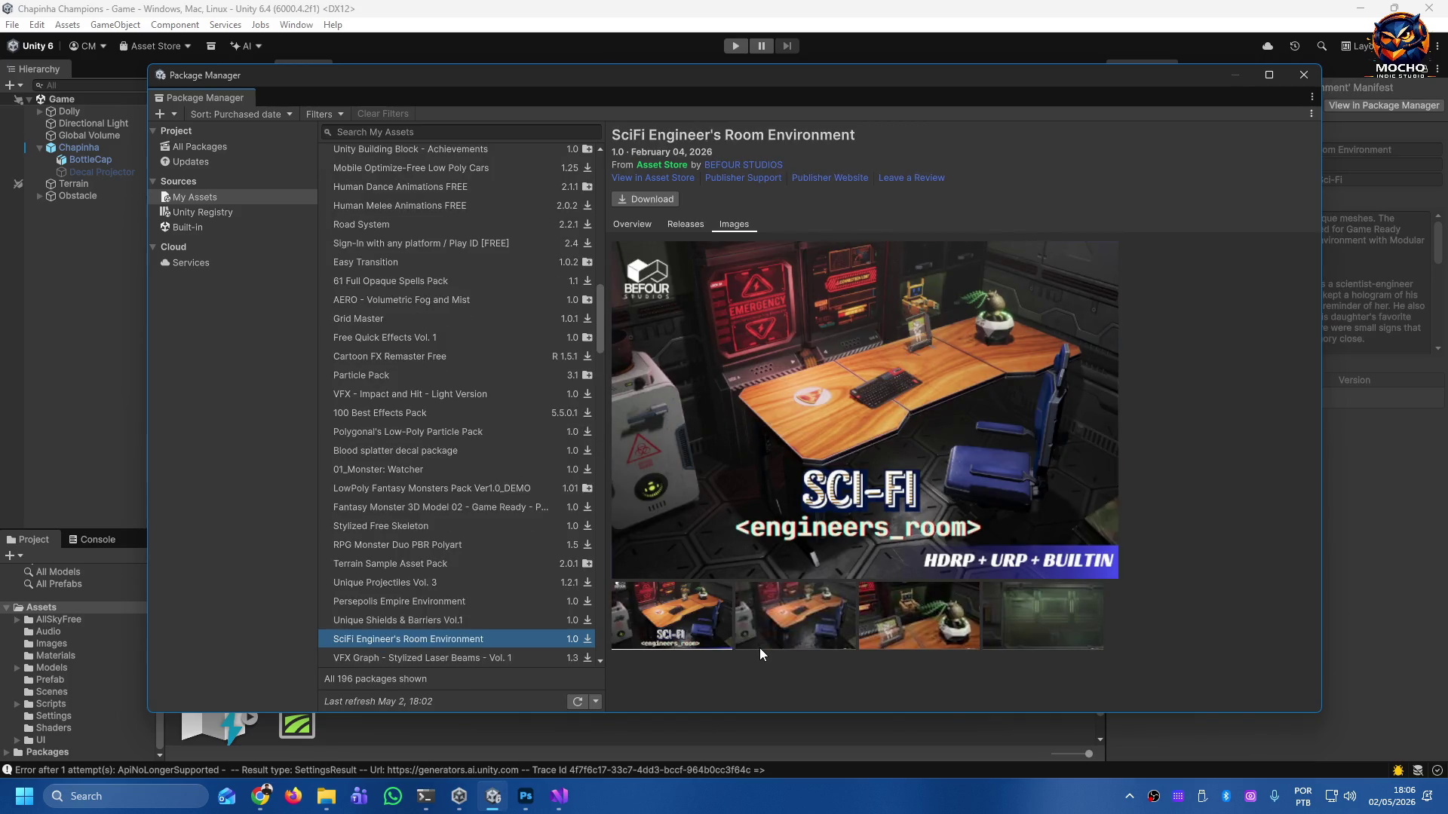
{"action": "key", "text": "Down"}
{"action": "key", "text": "Down"}
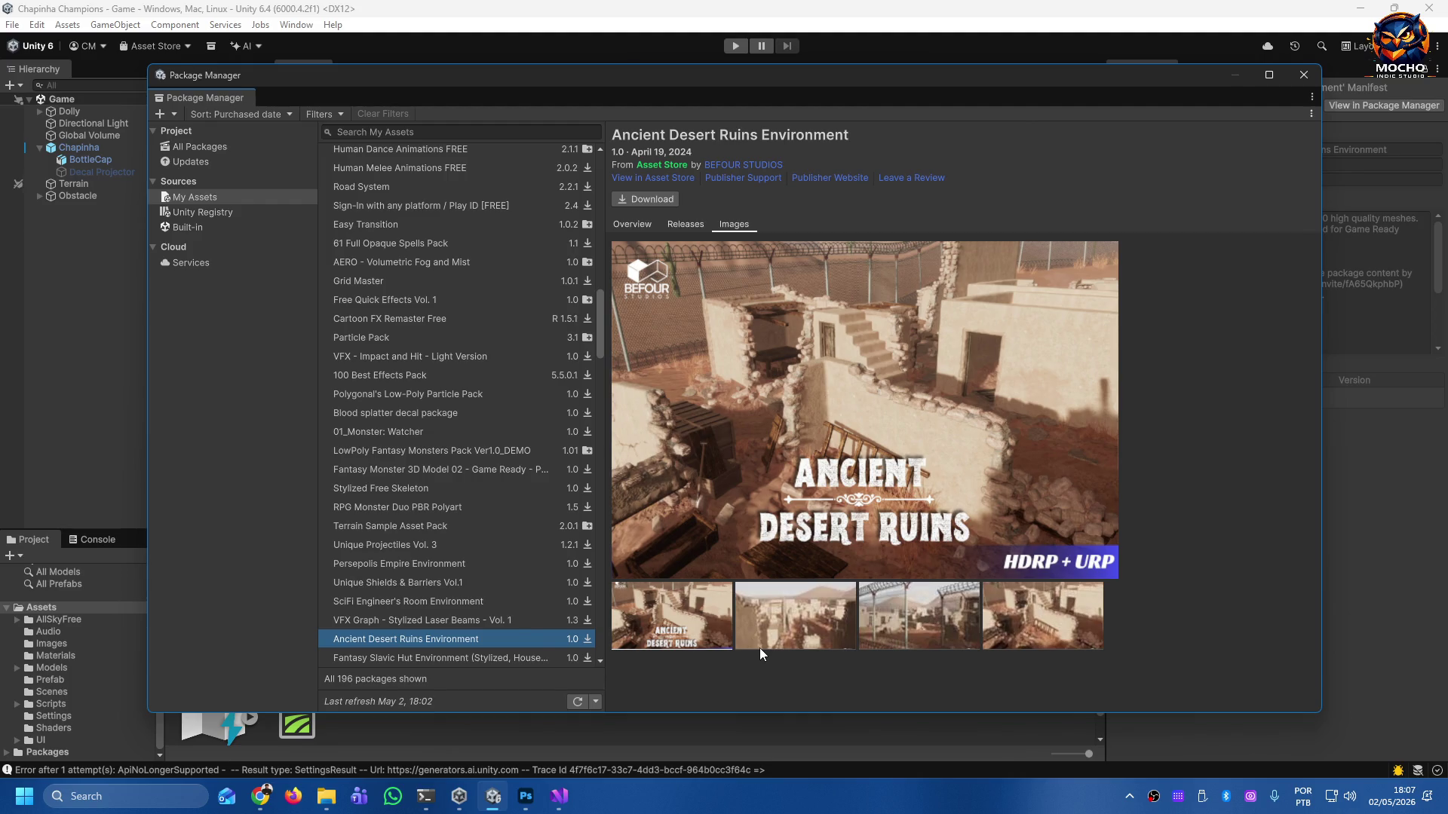
{"action": "key", "text": "Down"}
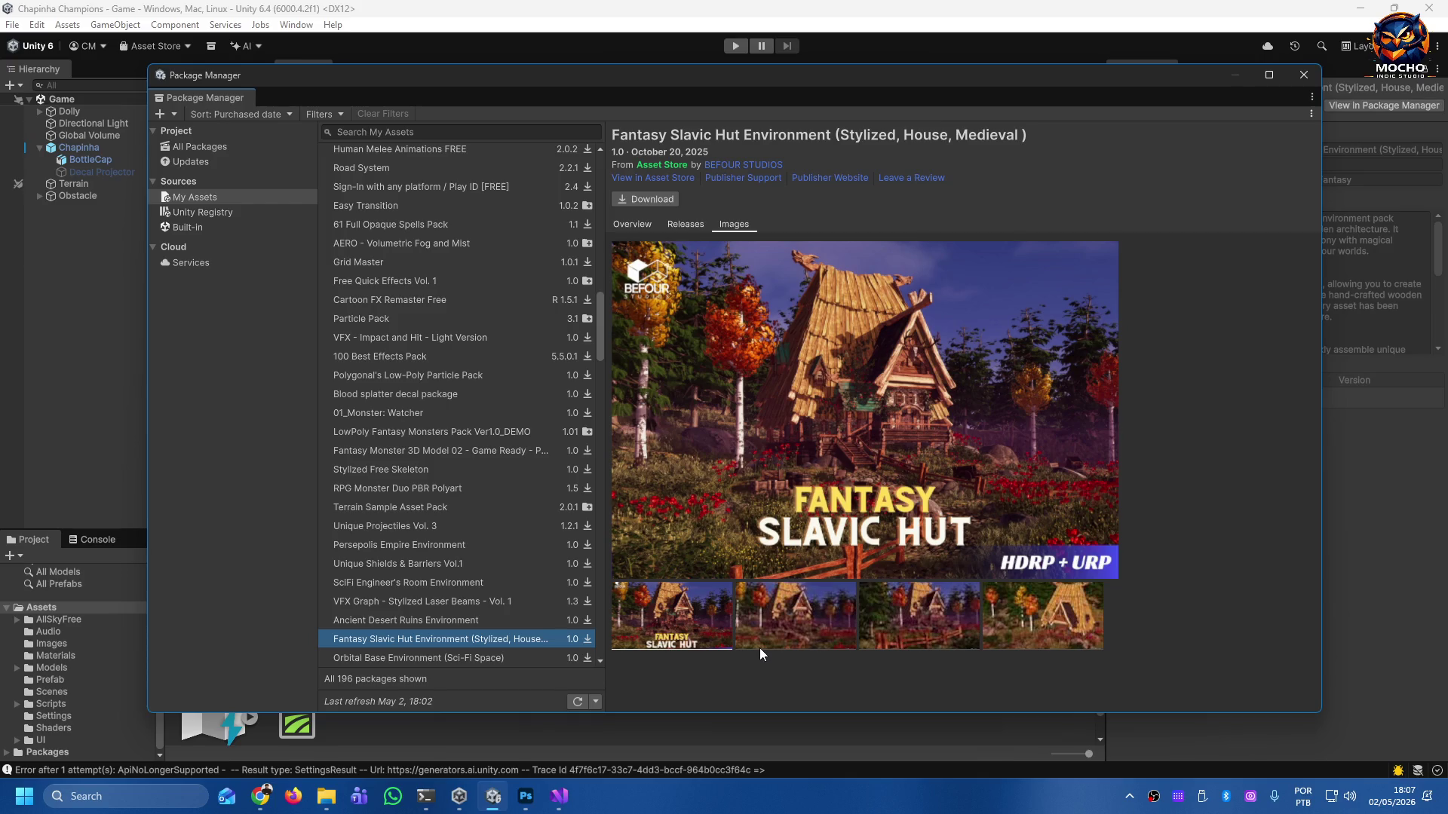
{"action": "key", "text": "Down"}
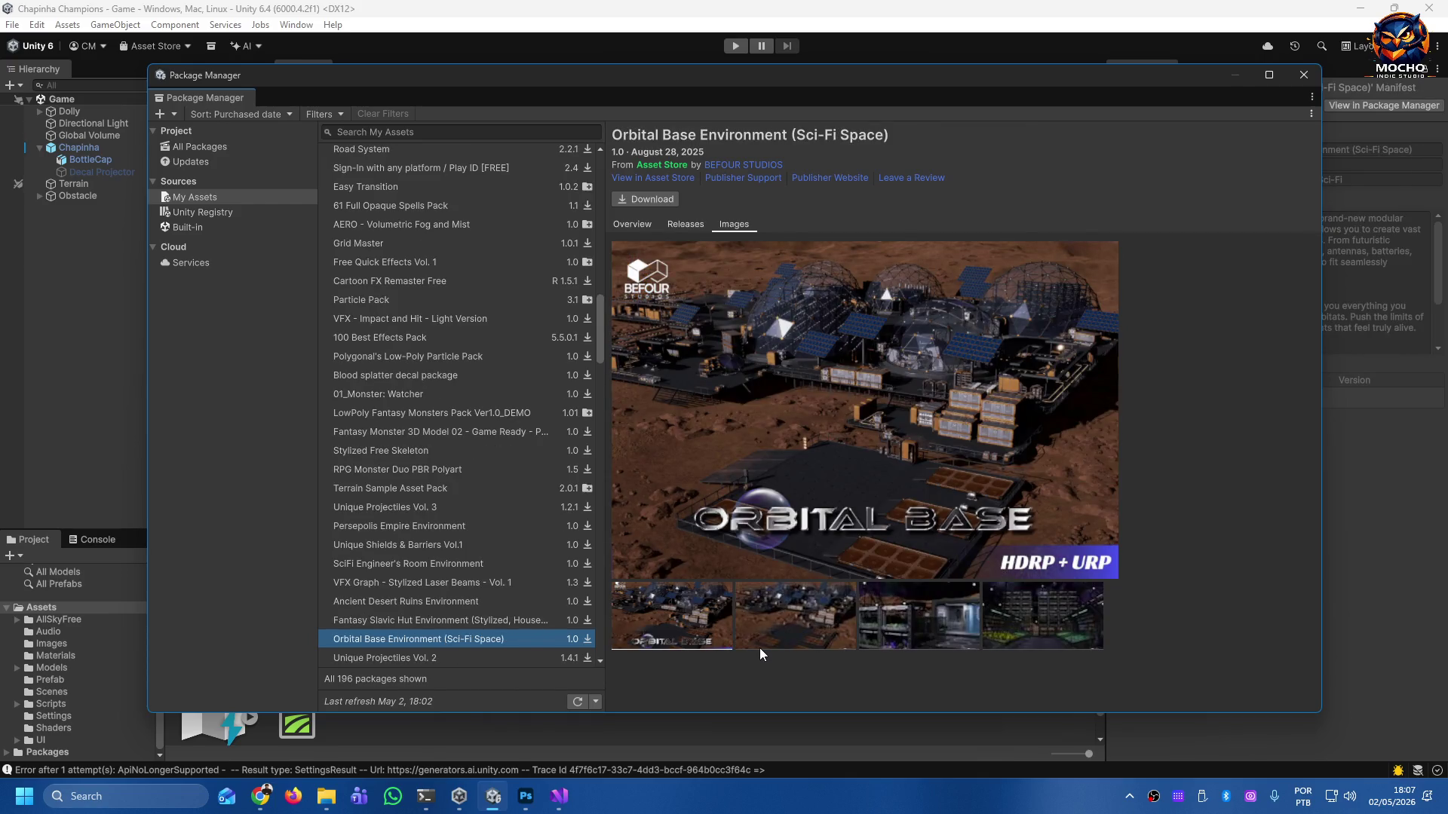
{"action": "key", "text": "Down"}
{"action": "key", "text": "Down"}
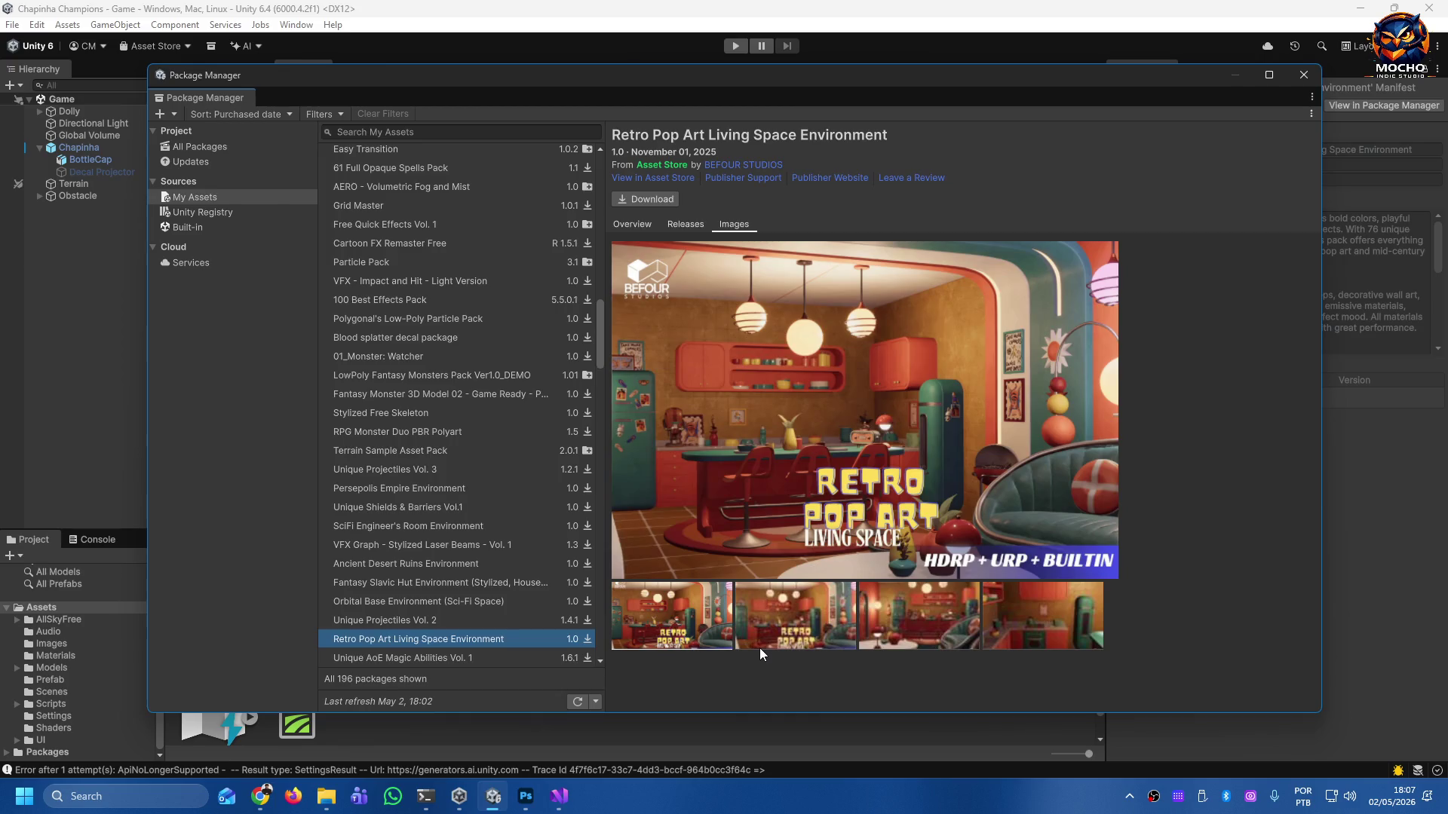
{"action": "key", "text": "Down"}
{"action": "key", "text": "Down"}
{"action": "key", "text": "Down"}
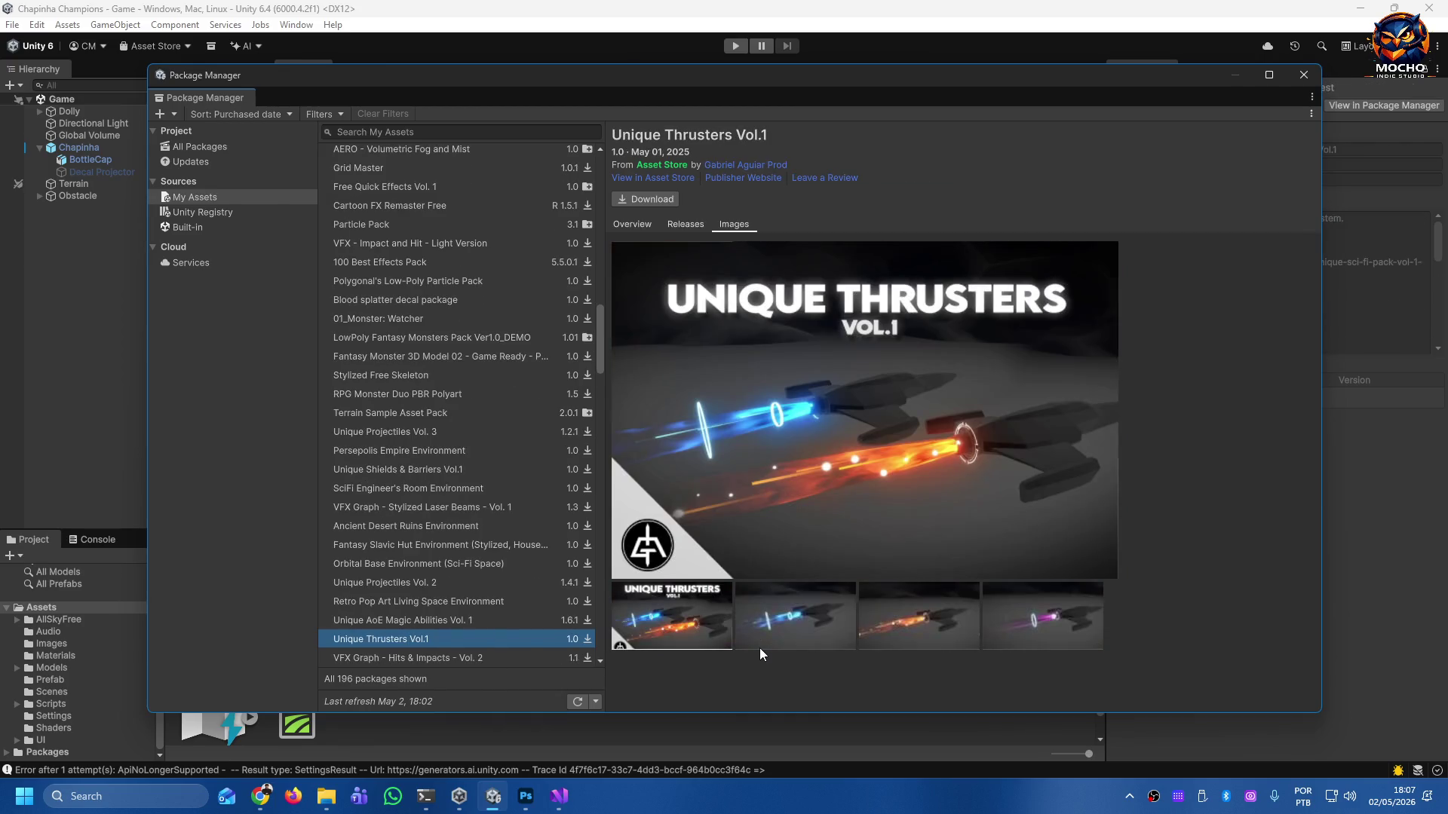
{"action": "key", "text": "Down"}
{"action": "key", "text": "Down"}
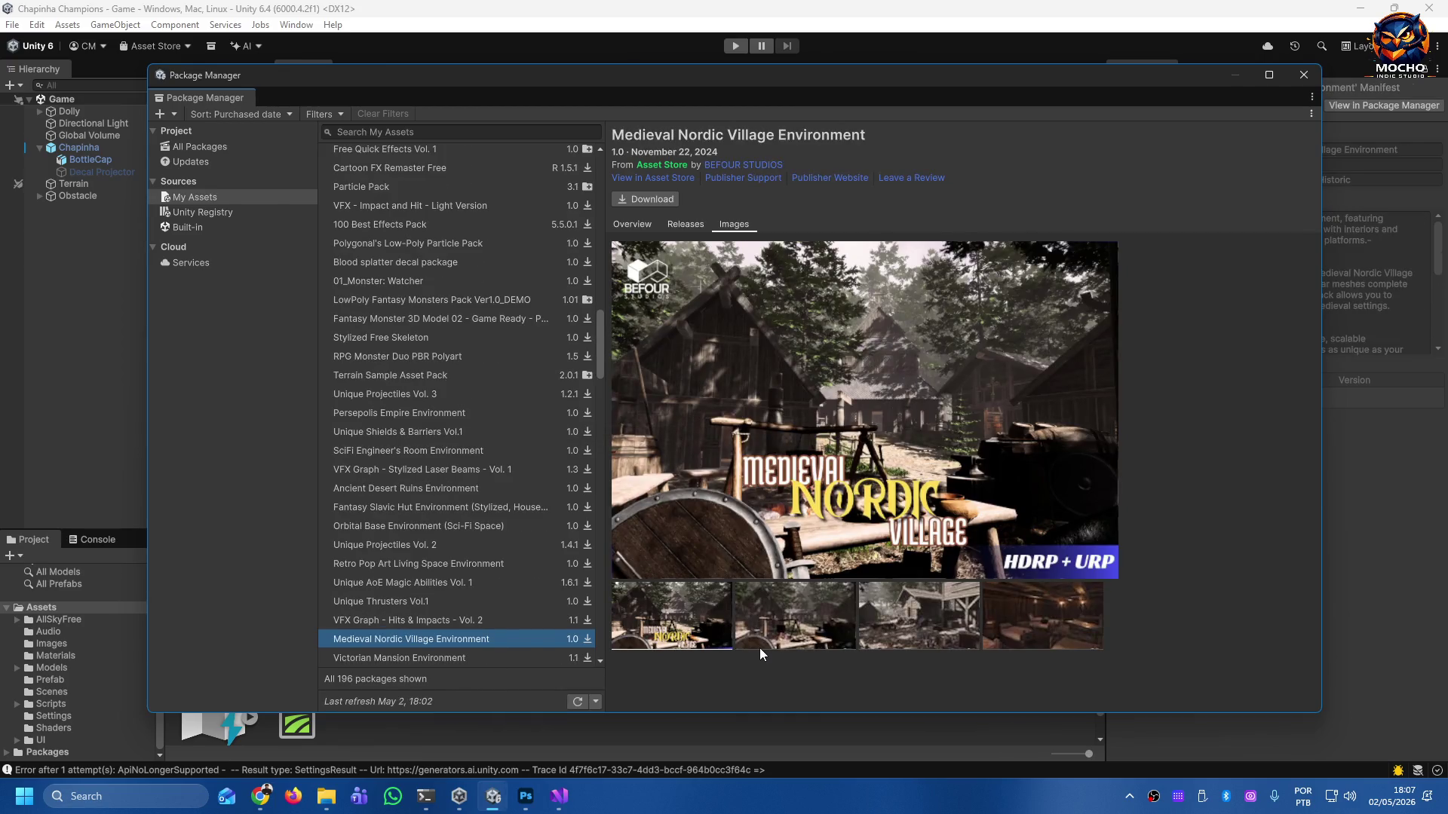
{"action": "key", "text": "Down"}
{"action": "key", "text": "Down"}
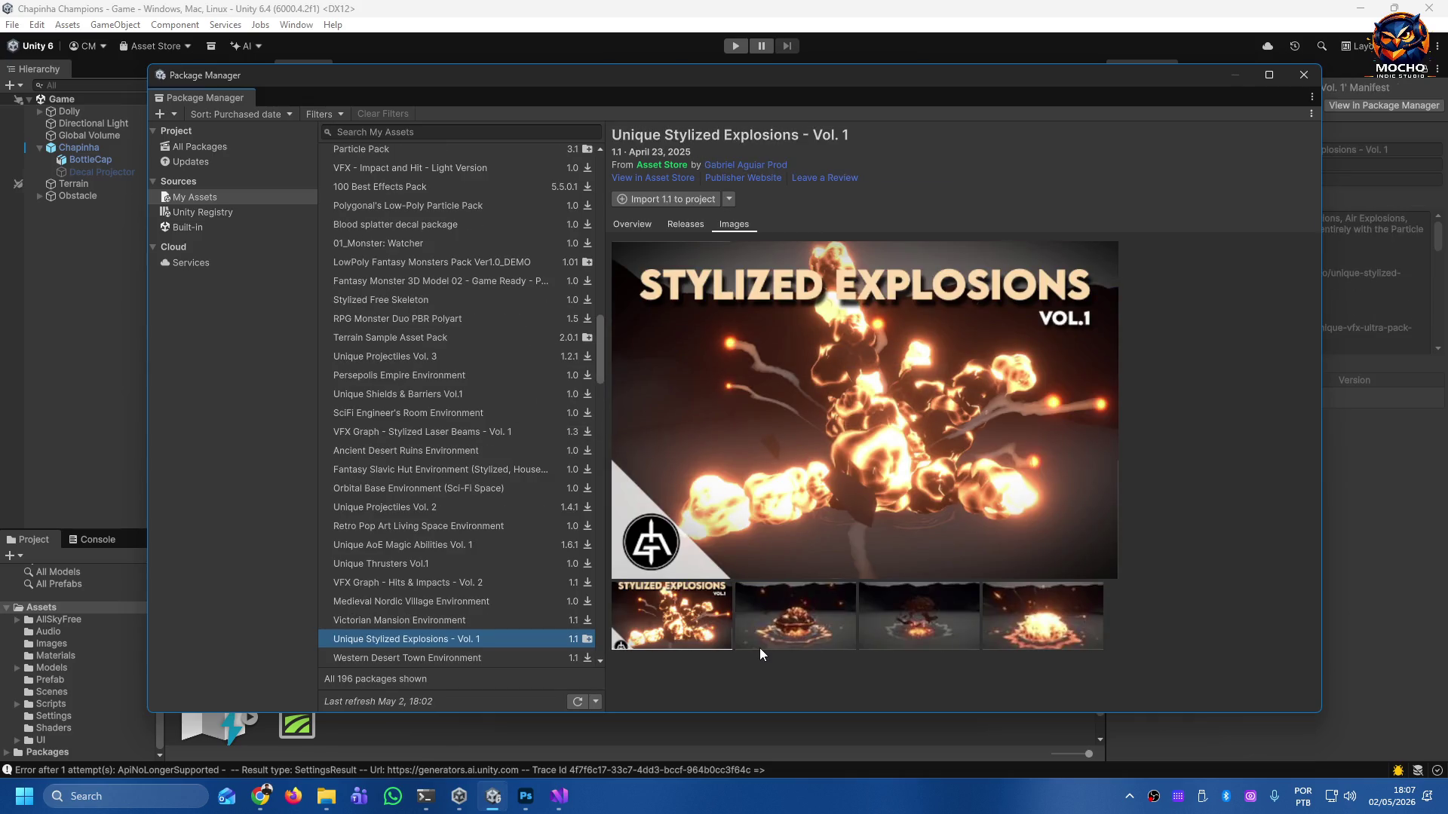
{"action": "key", "text": "Down"}
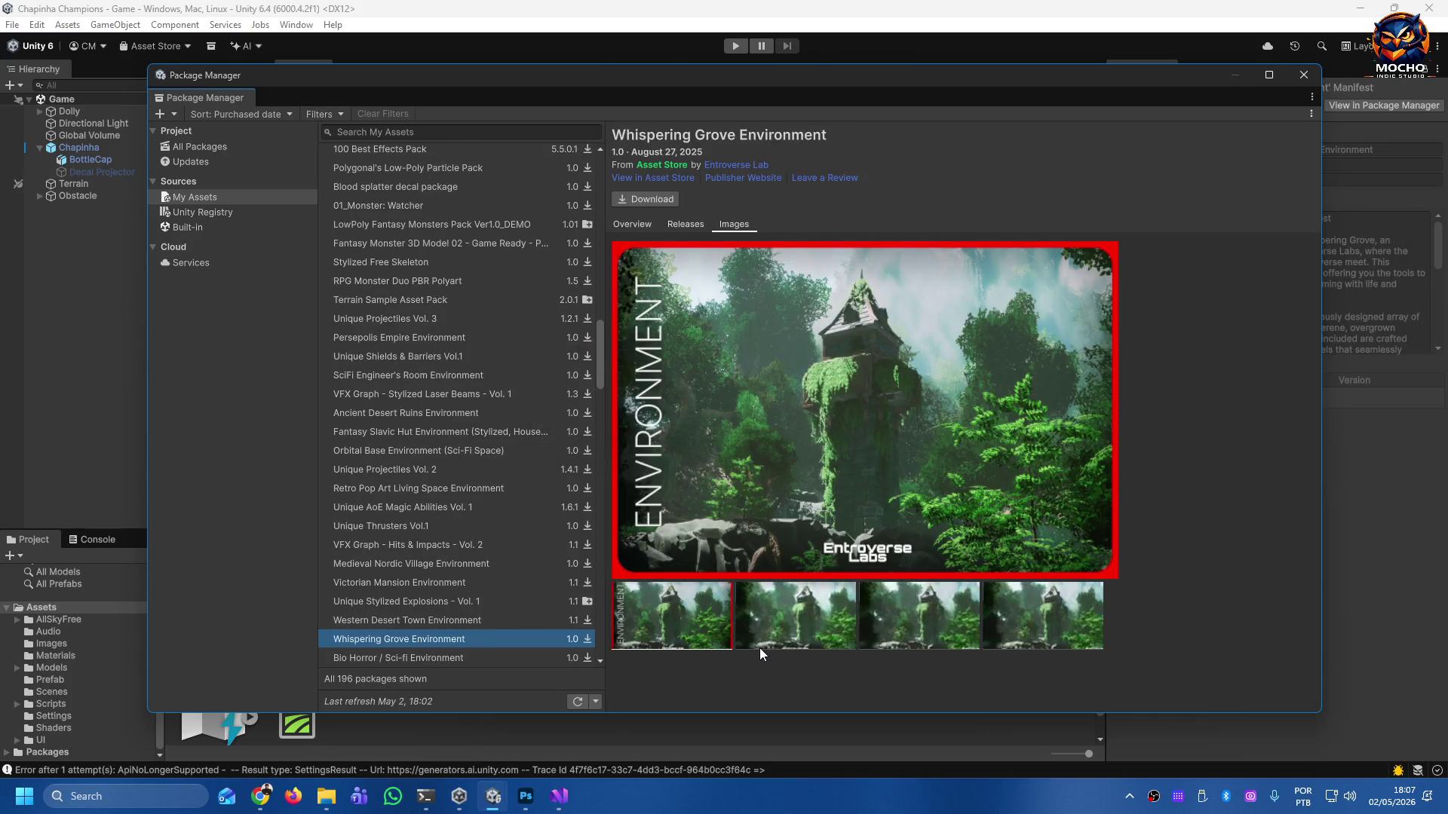
{"action": "key", "text": "Down"}
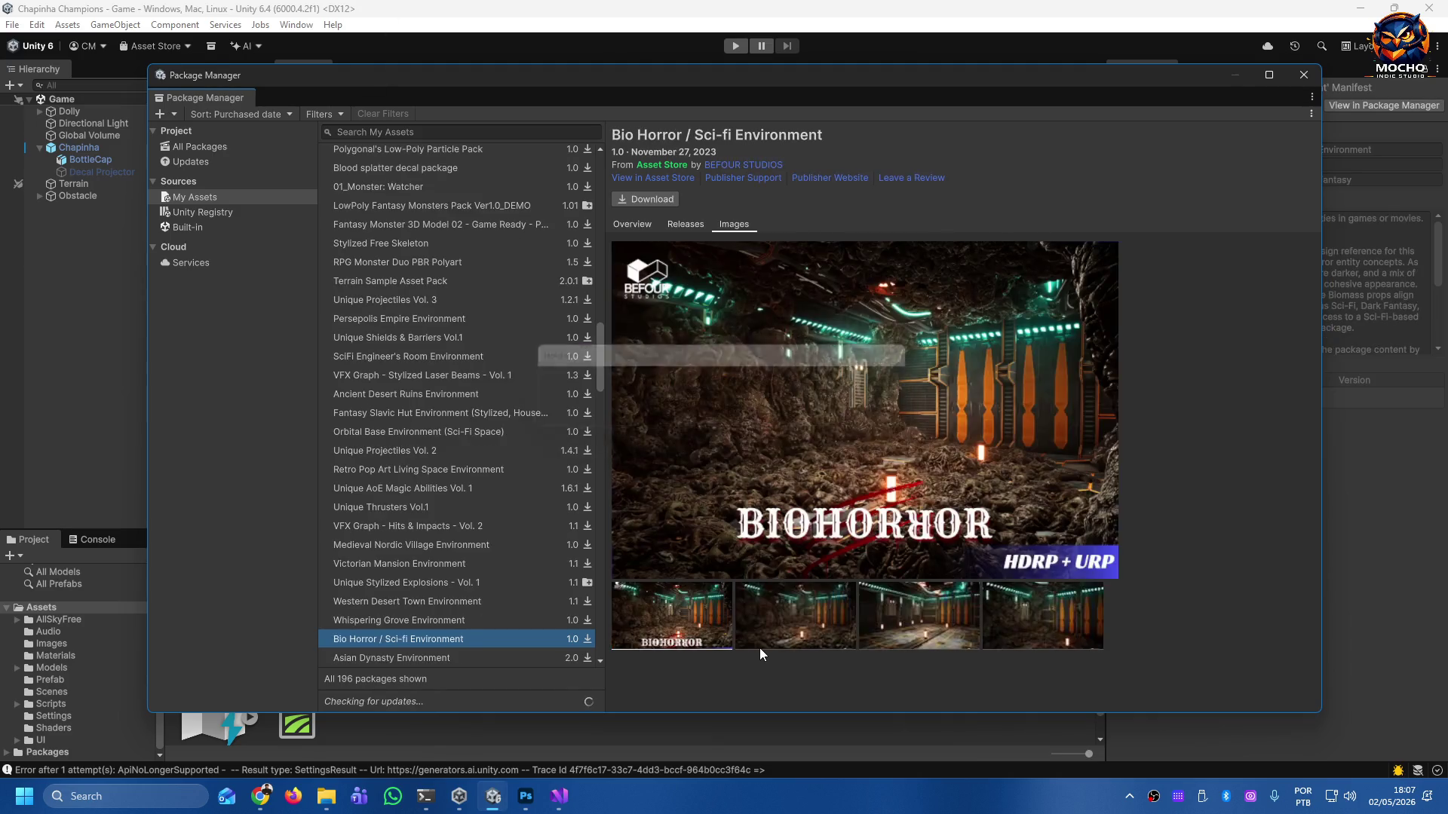
{"action": "key", "text": "Down"}
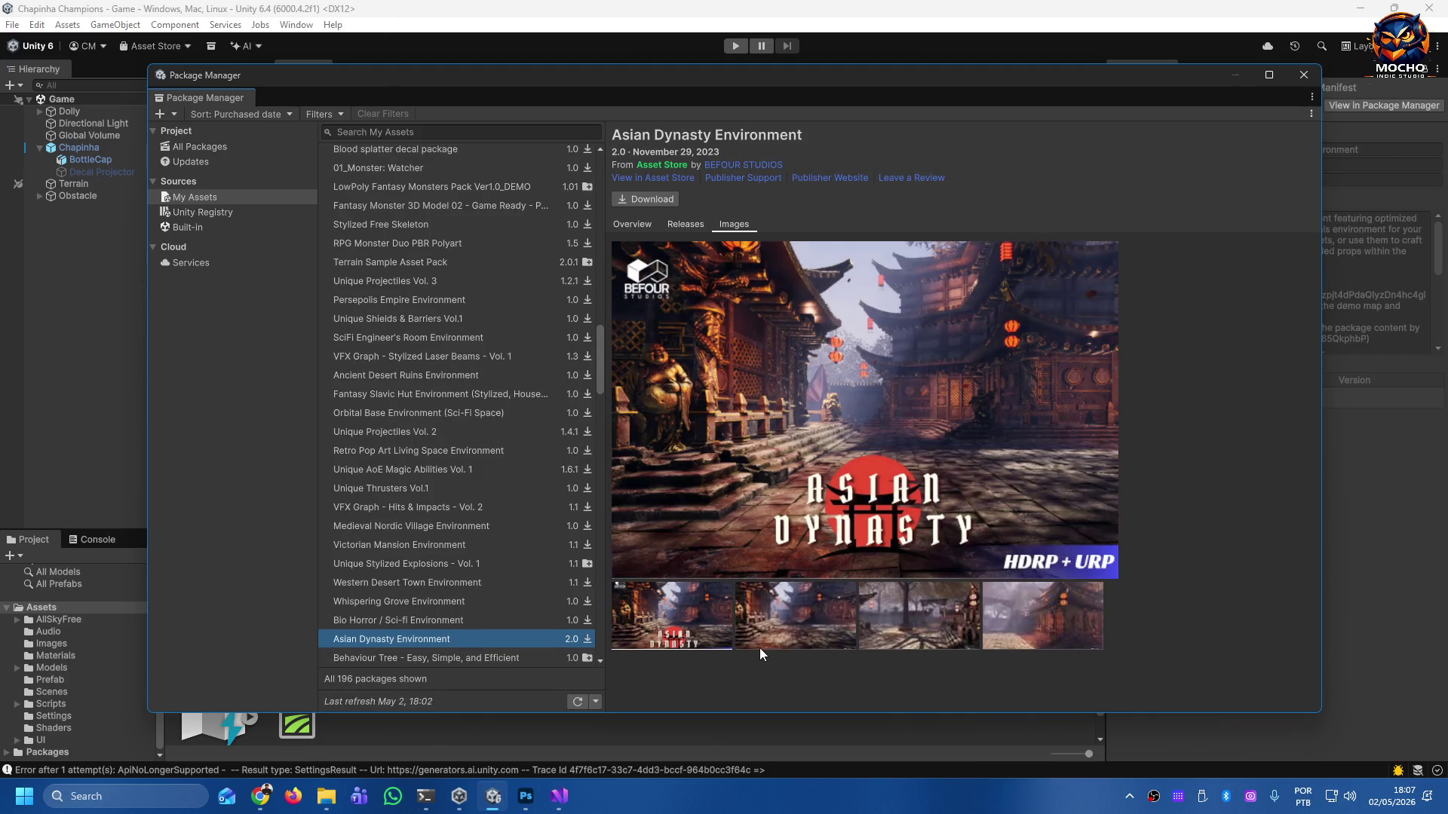
{"action": "key", "text": "Down"}
{"action": "key", "text": "Down"}
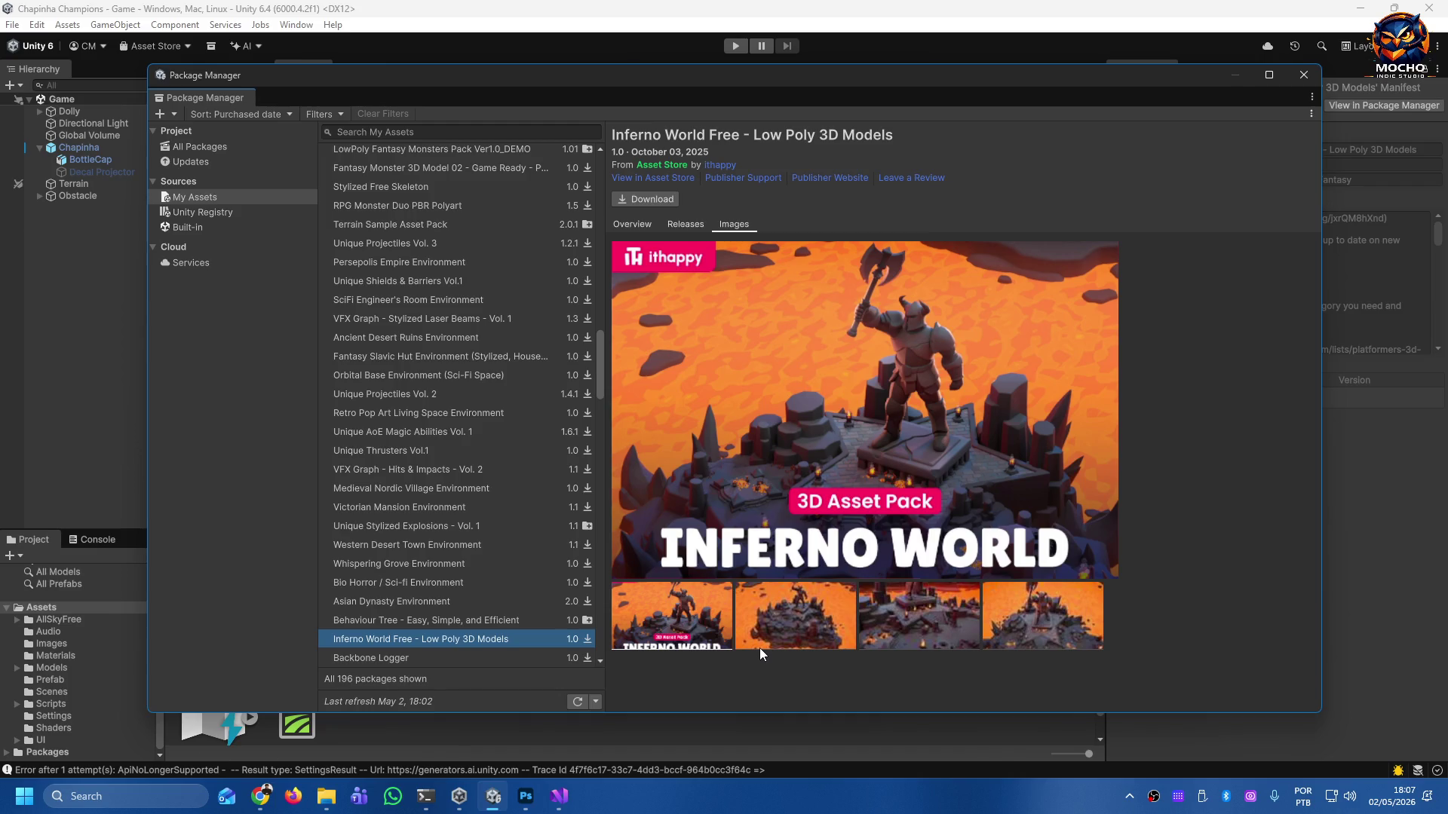
Arrow down from Backbone Logger past Huge FBX Mocap Library part 2 and shaders to A lot of useful icons_02.
{"action": "key", "text": "Down"}
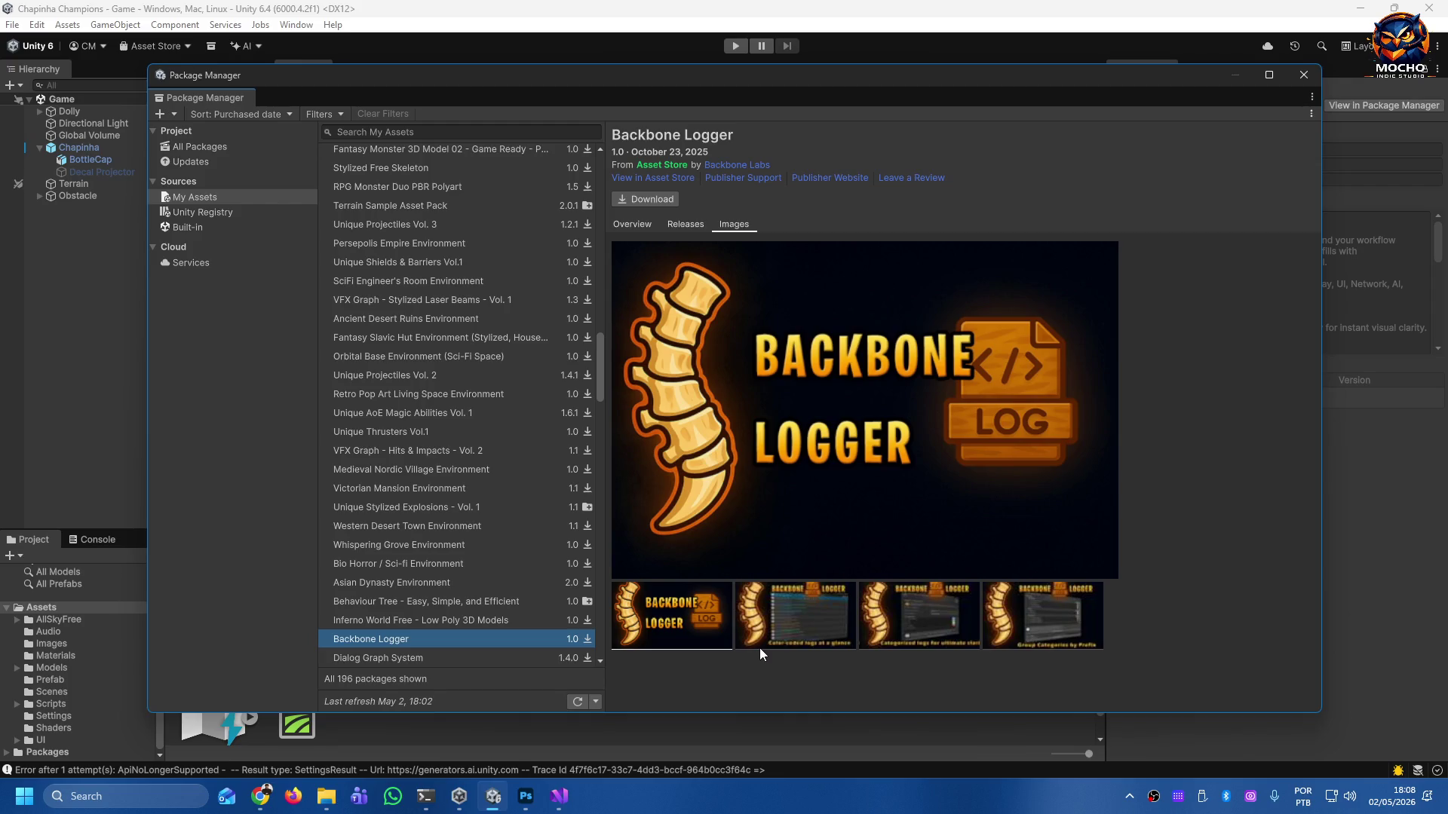
{"action": "key", "text": "Down"}
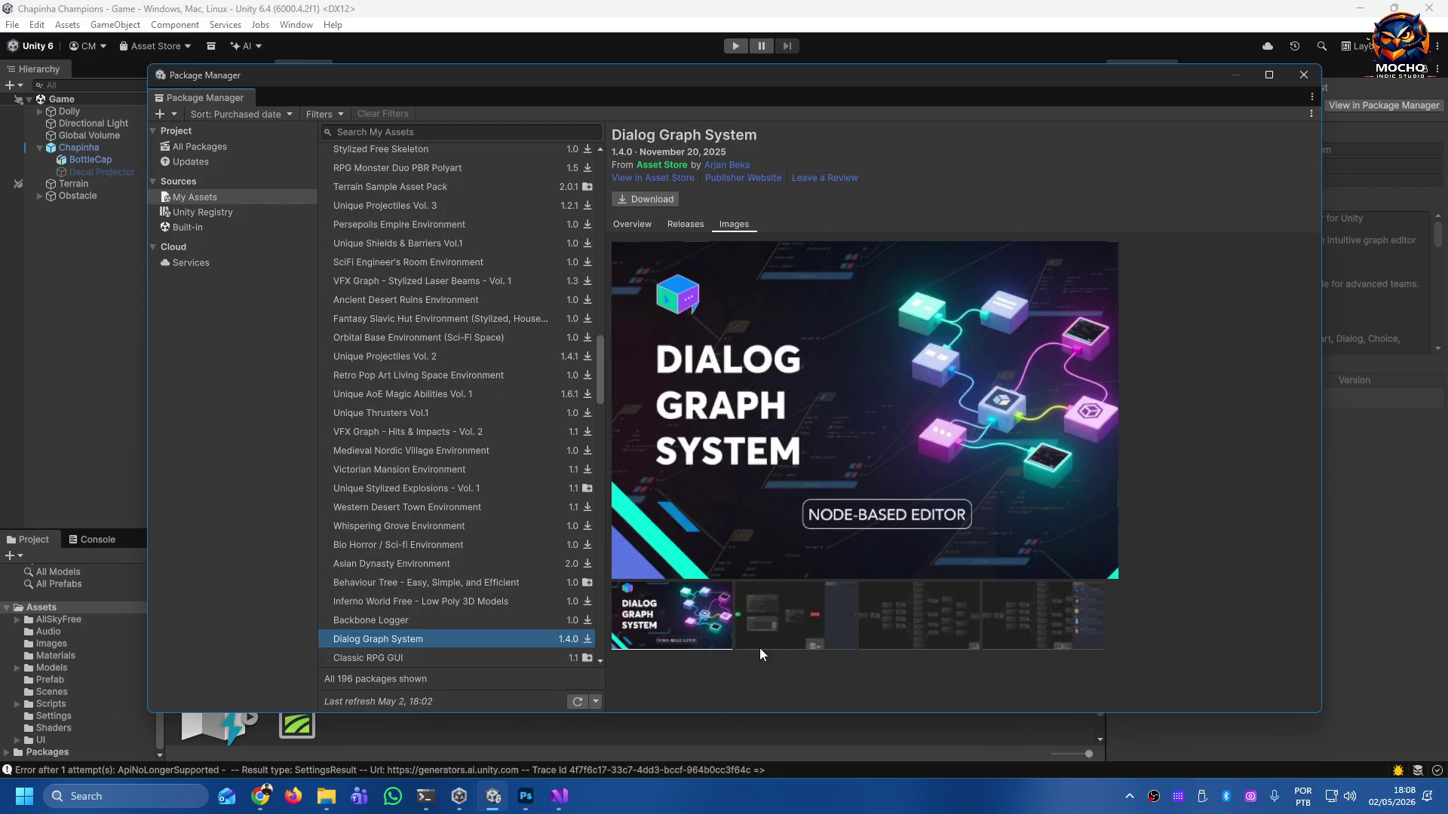
{"action": "key", "text": "Down"}
{"action": "key", "text": "Down"}
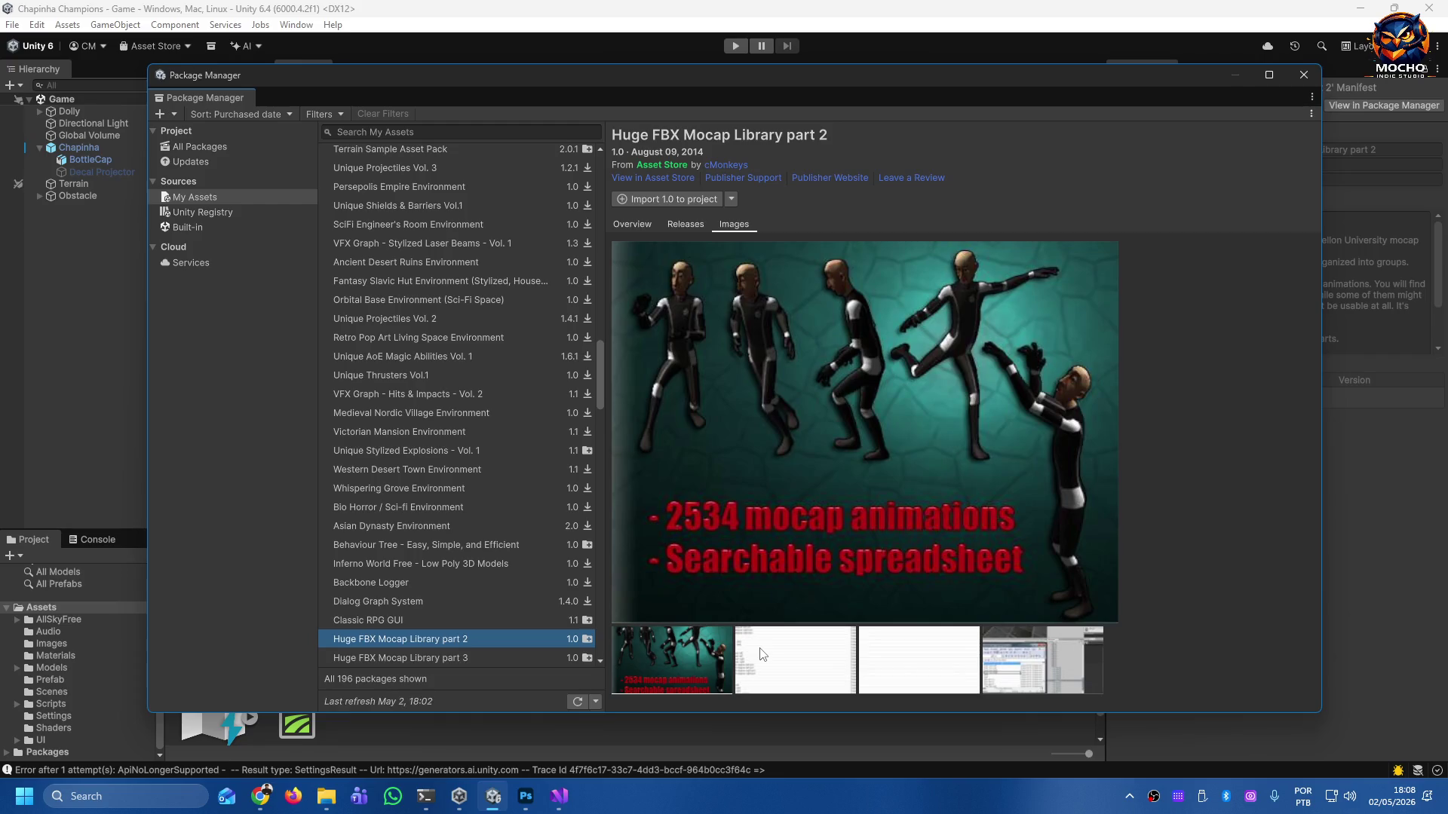
{"action": "key", "text": "Down"}
{"action": "key", "text": "Down"}
{"action": "key", "text": "Down"}
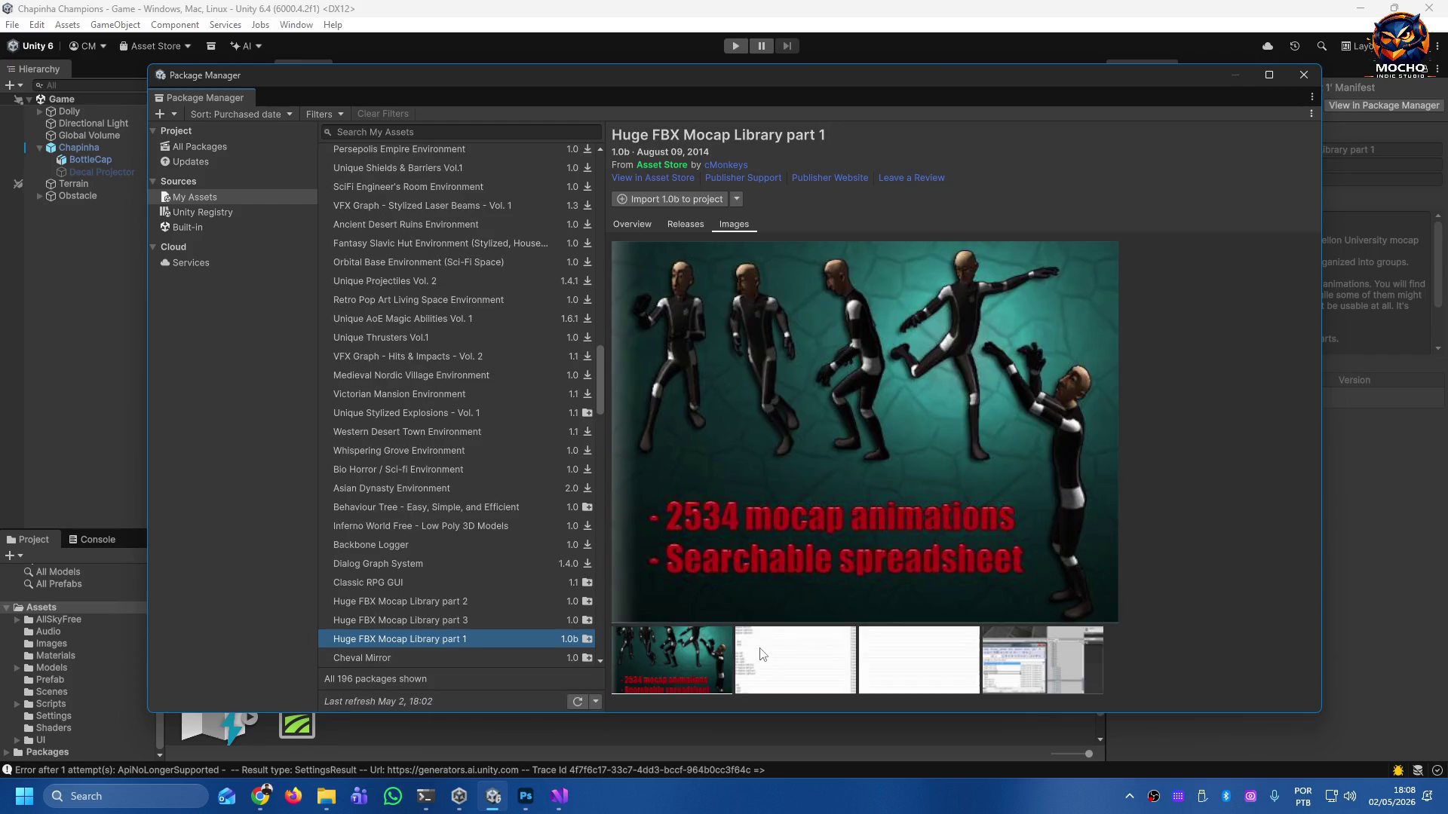
{"action": "key", "text": "Down"}
{"action": "key", "text": "Down"}
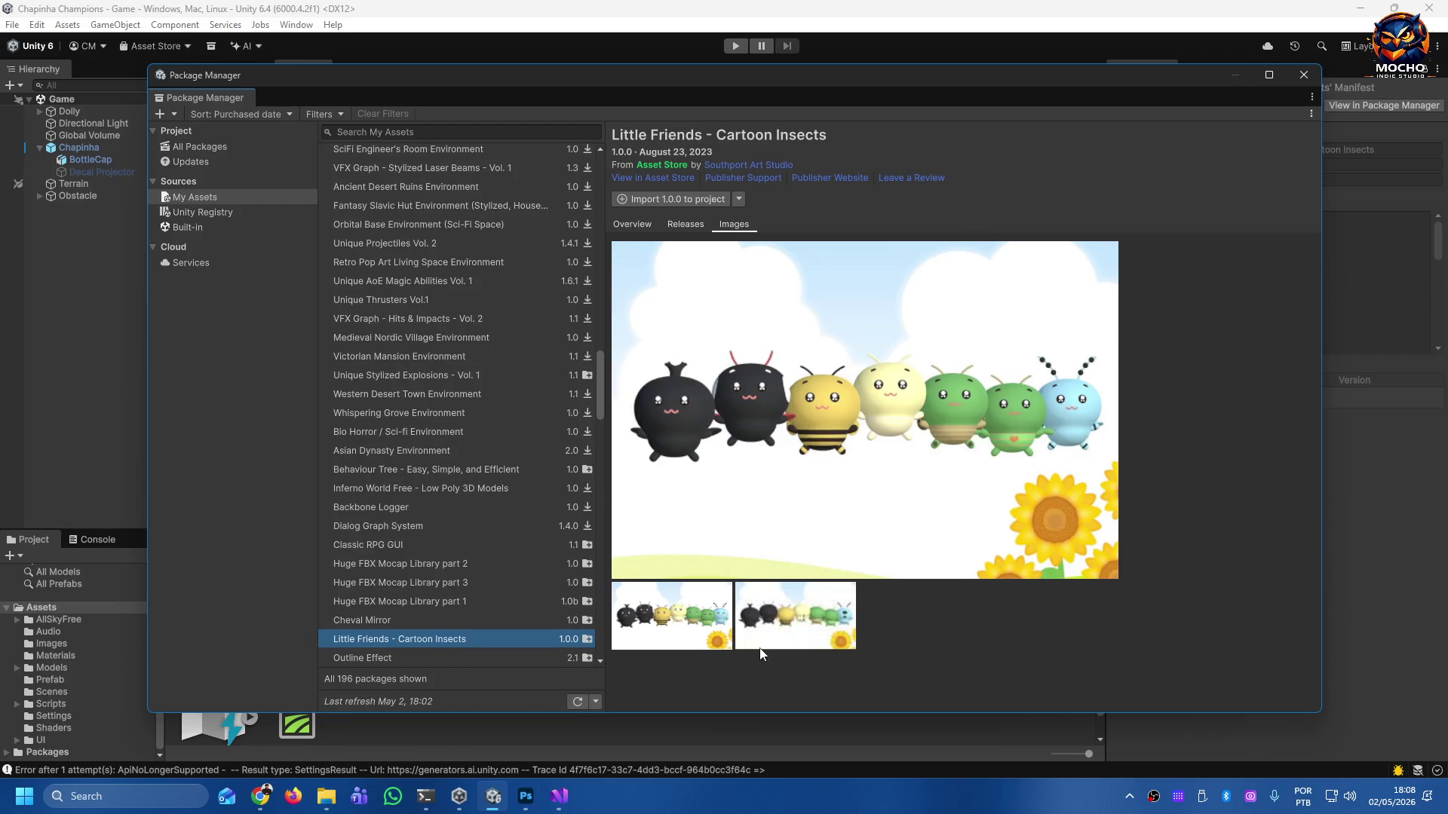
{"action": "key", "text": "Down"}
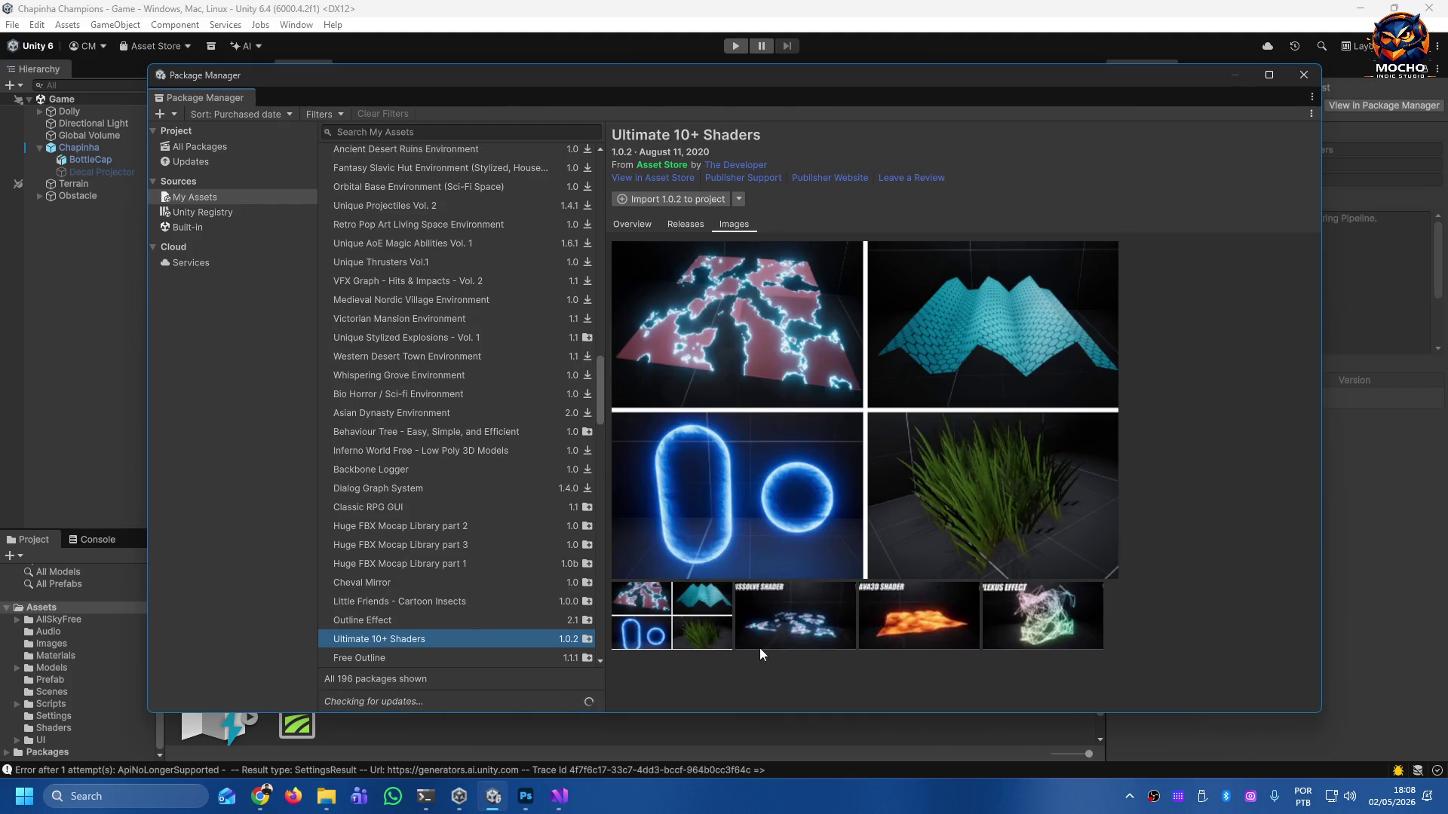
{"action": "key", "text": "Down"}
{"action": "key", "text": "Down"}
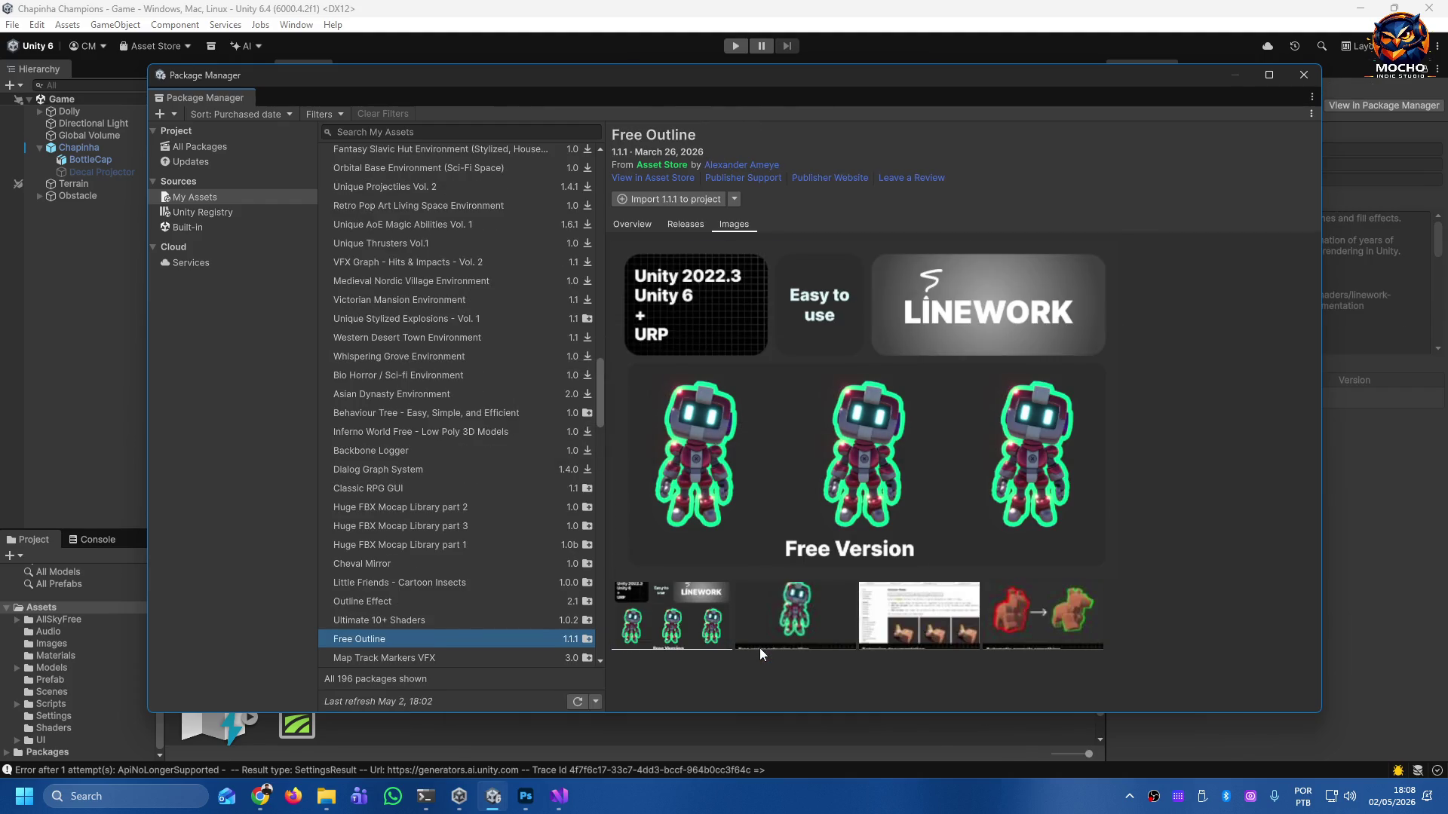
{"action": "key", "text": "Down"}
{"action": "key", "text": "Down"}
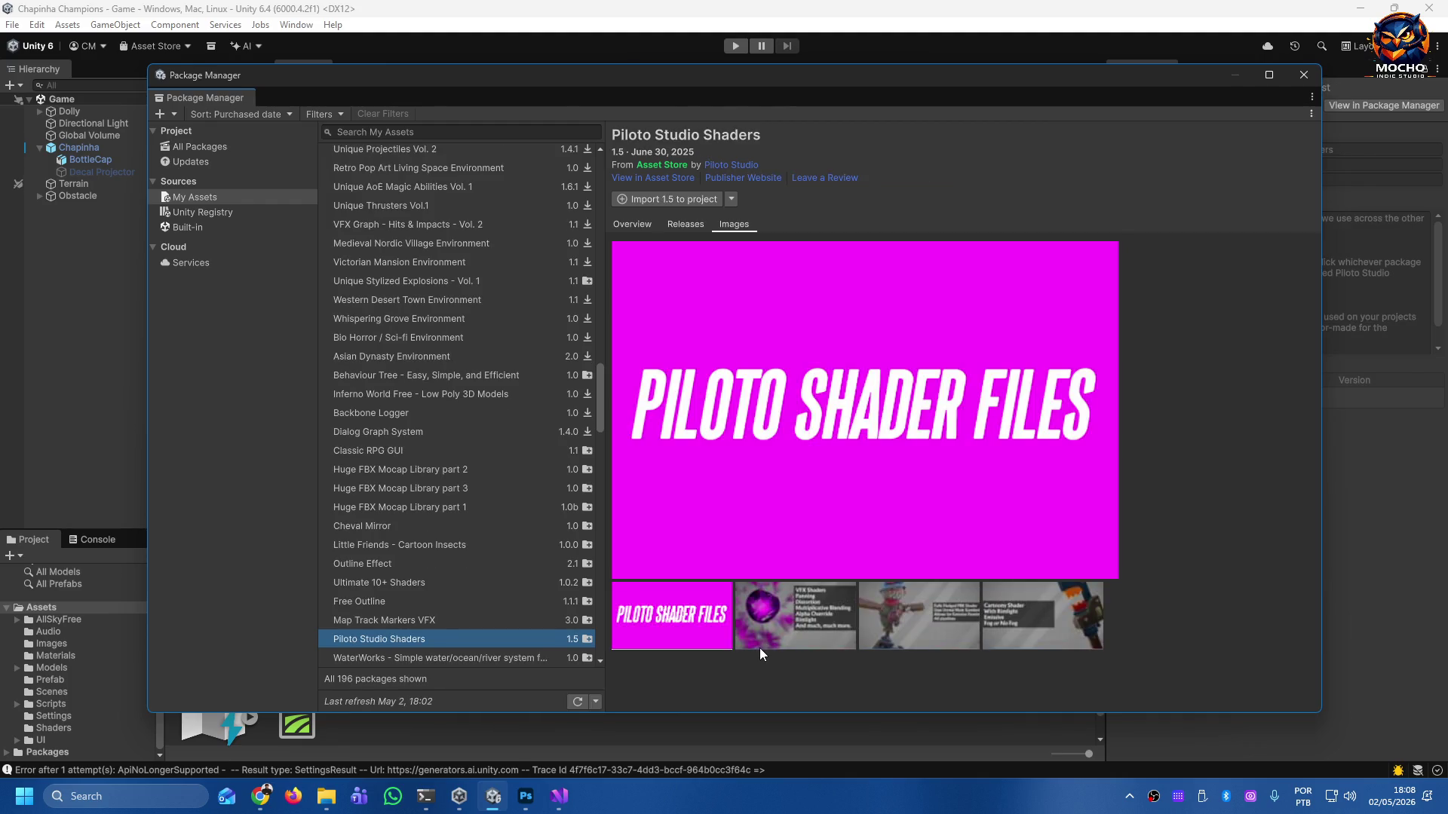
{"action": "key", "text": "Down"}
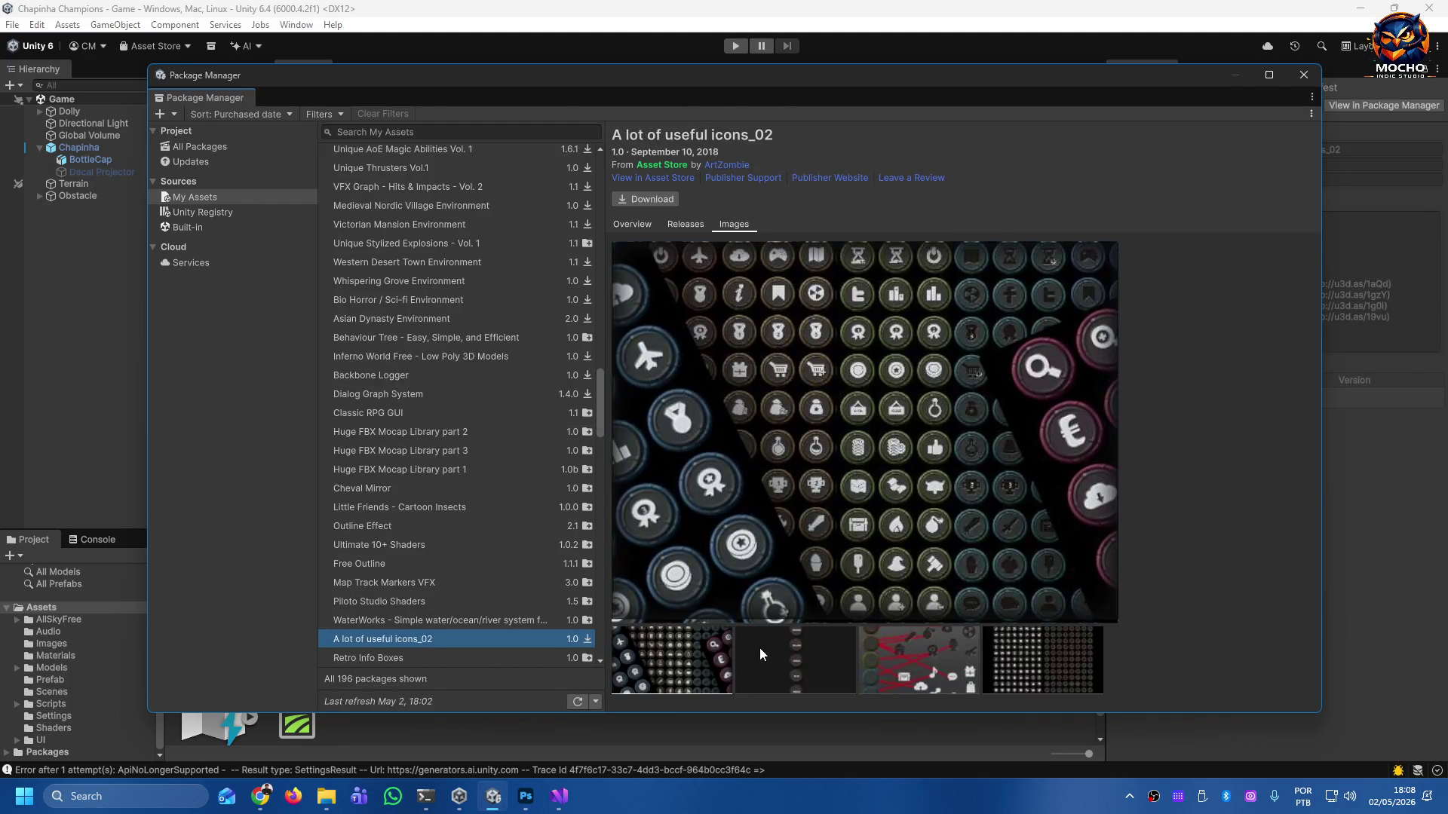
{"action": "key", "text": "Down"}
Continue past the GUI packs, Dungeon Generator 3D and nature packs, settling on Terrain Textures Pack Free.
{"action": "key", "text": "Down"}
{"action": "key", "text": "Down"}
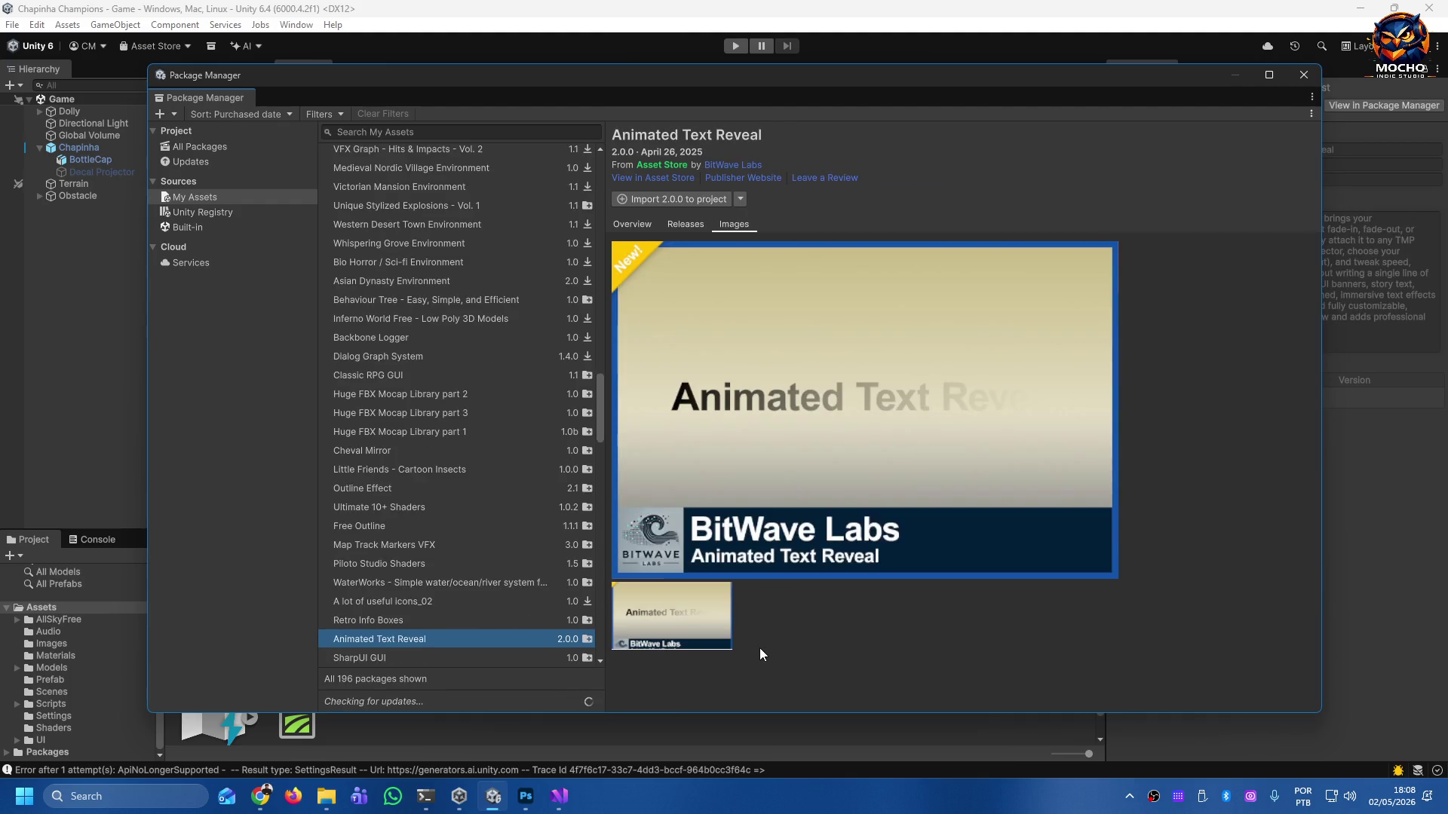
{"action": "key", "text": "Down"}
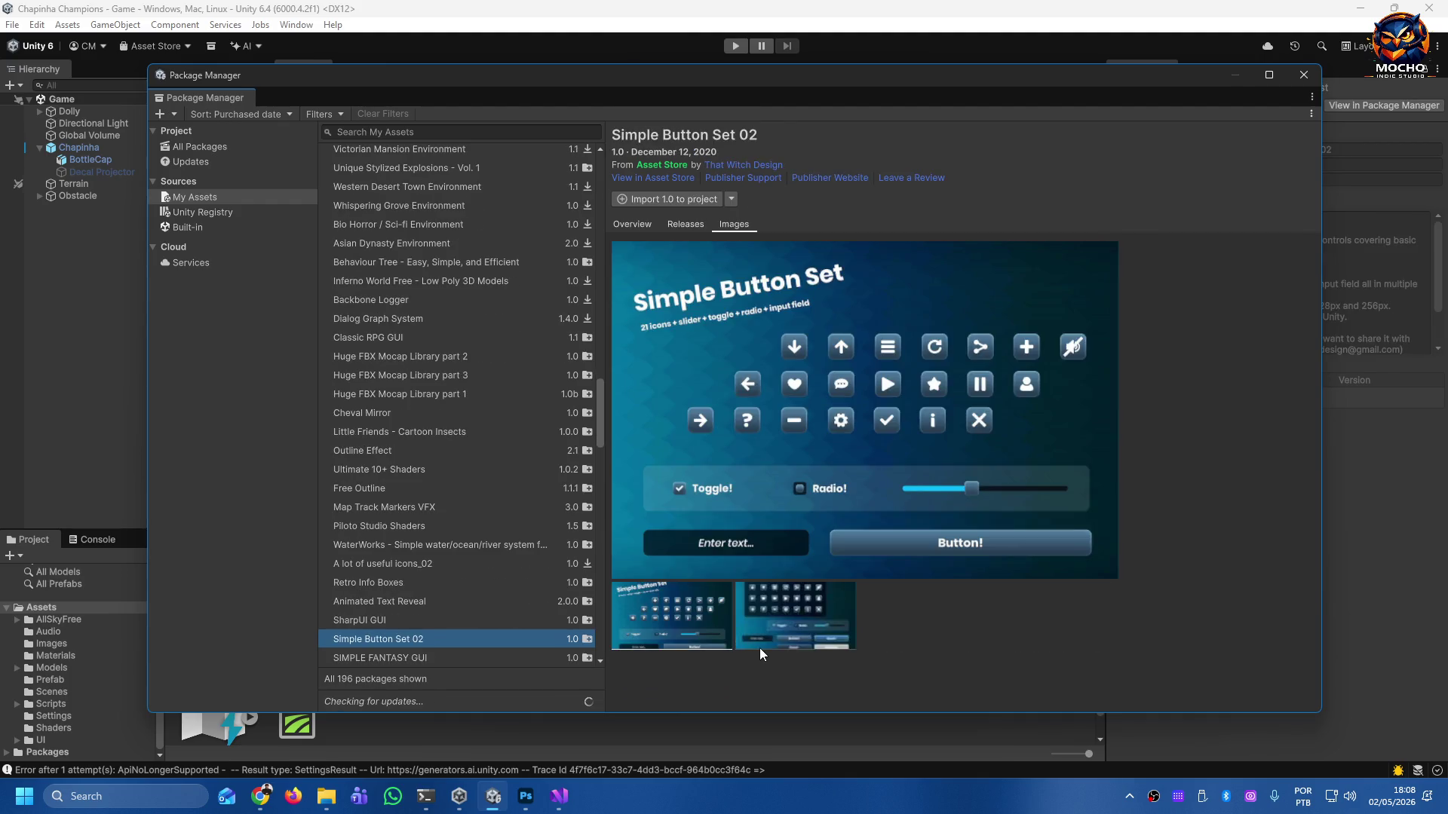
{"action": "key", "text": "Down"}
{"action": "key", "text": "Down"}
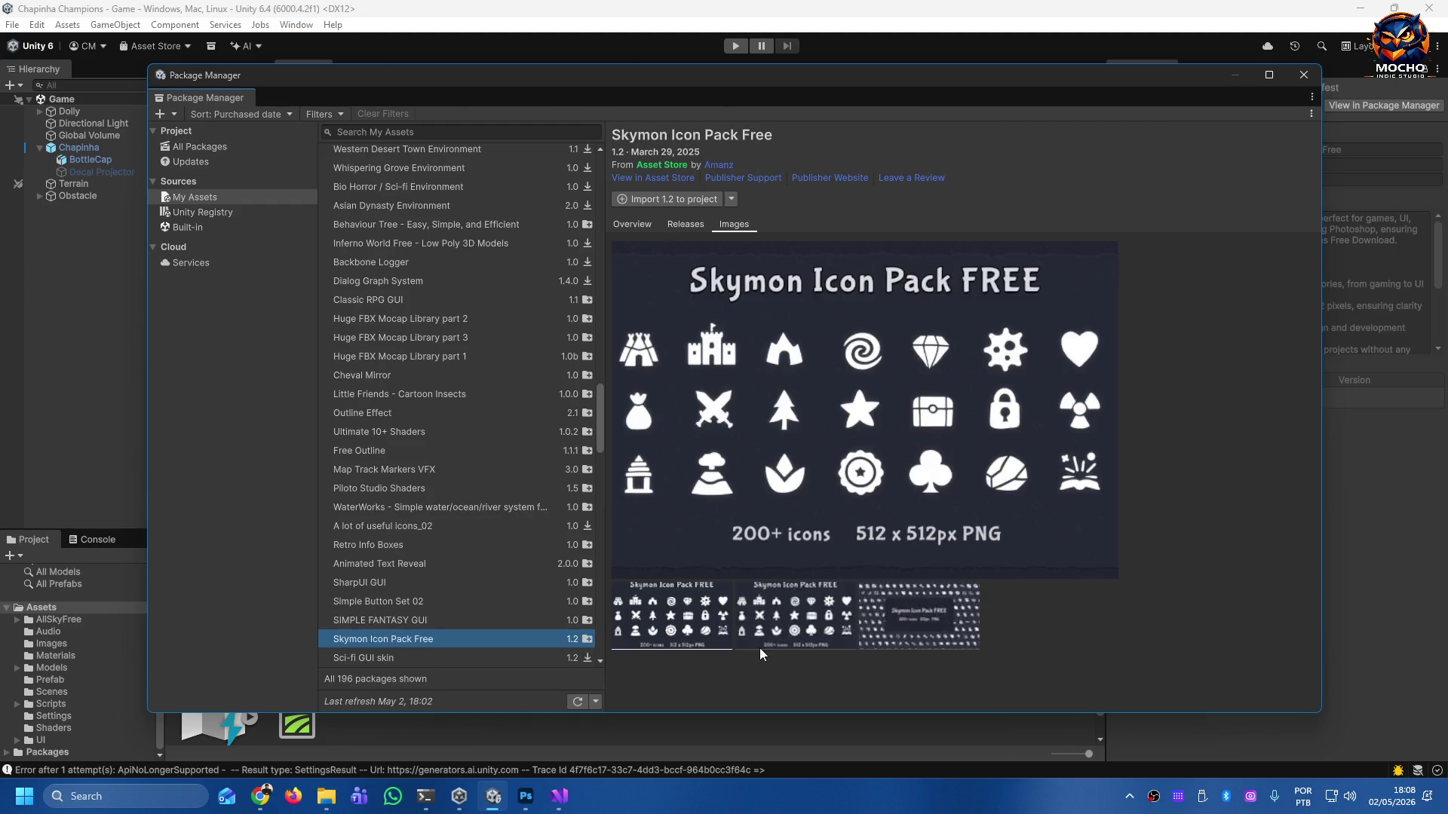
{"action": "key", "text": "Down"}
{"action": "key", "text": "Down"}
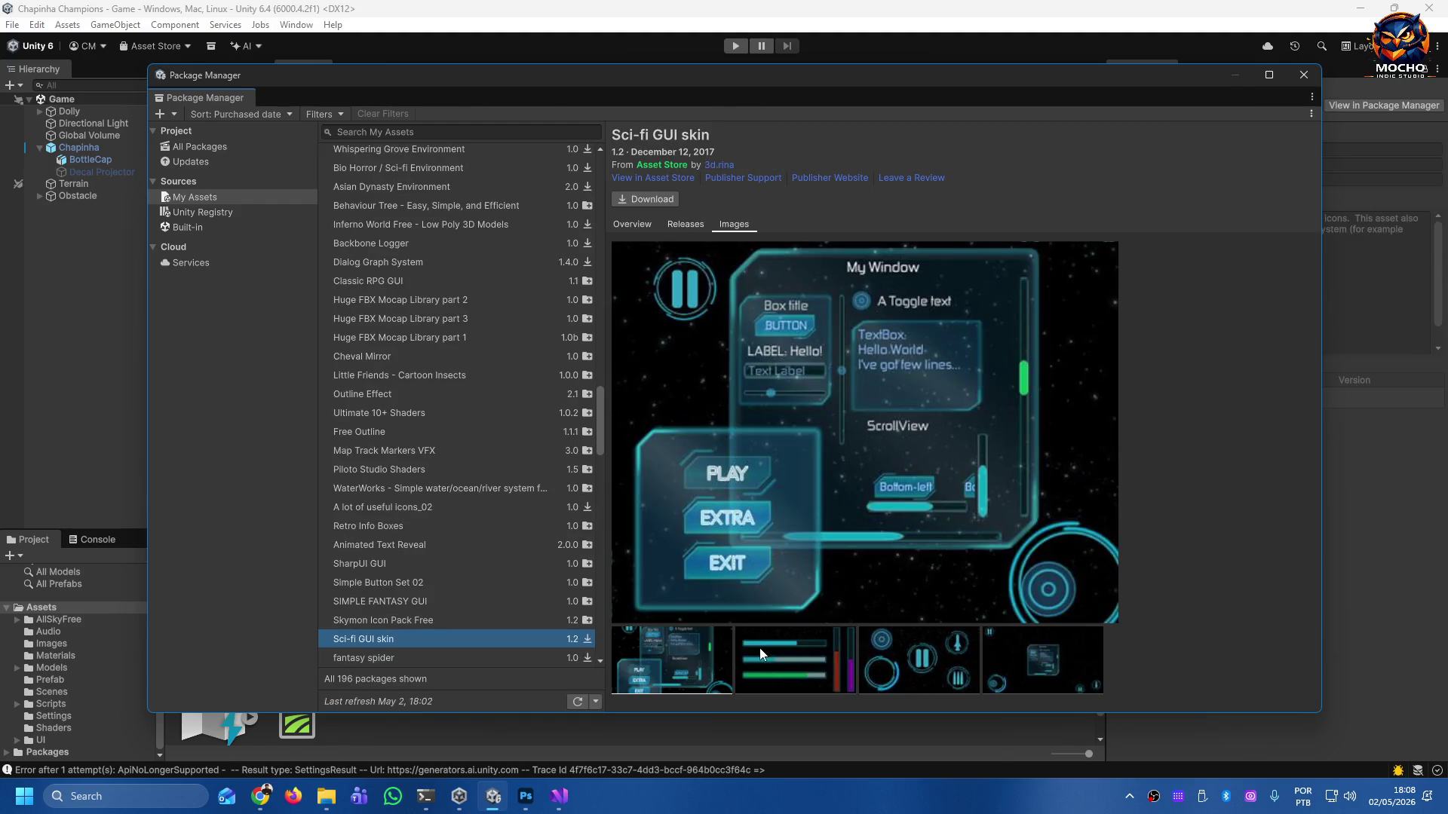
{"action": "key", "text": "Down"}
{"action": "key", "text": "Down"}
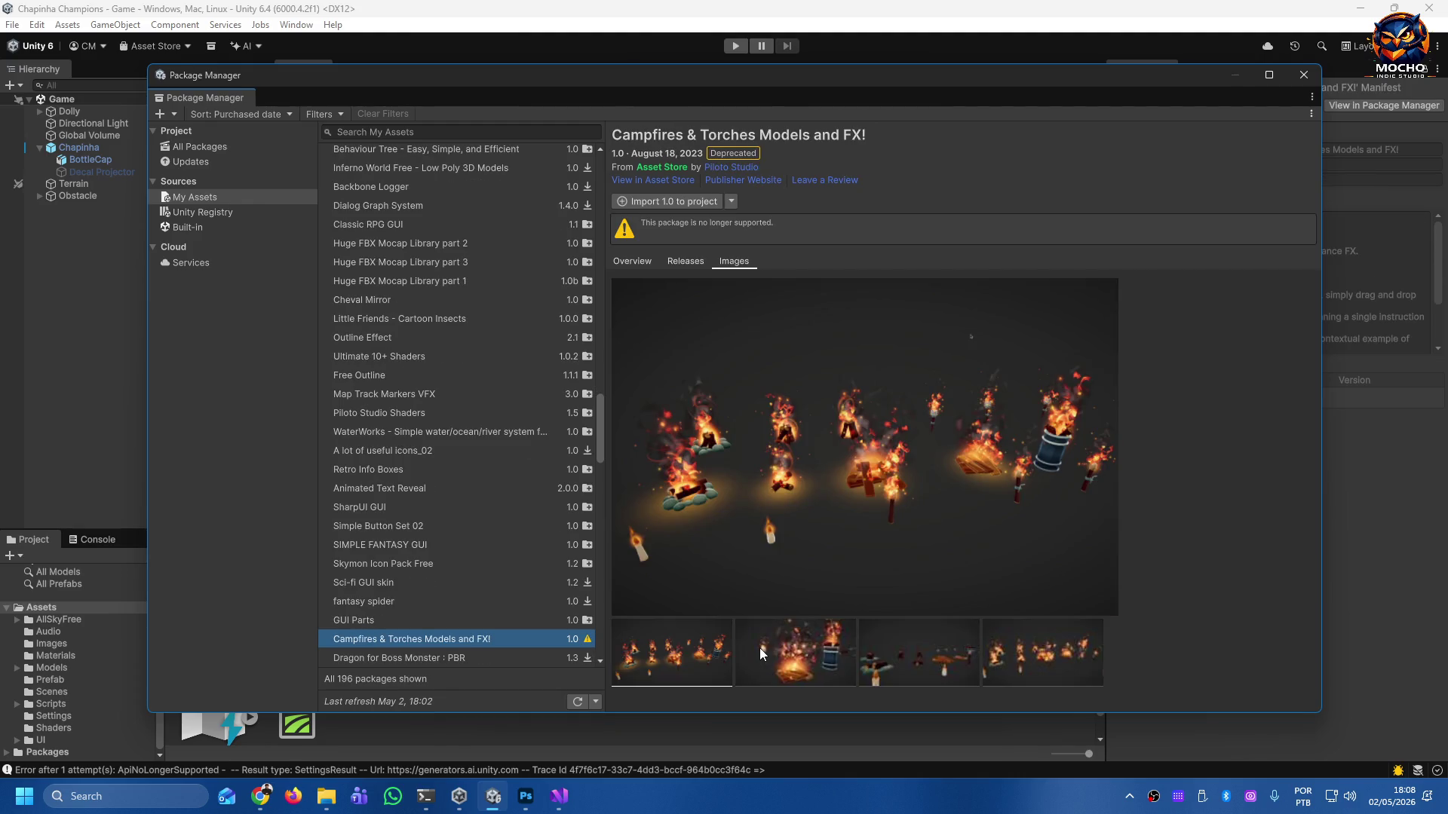
{"action": "key", "text": "Down"}
{"action": "key", "text": "Down"}
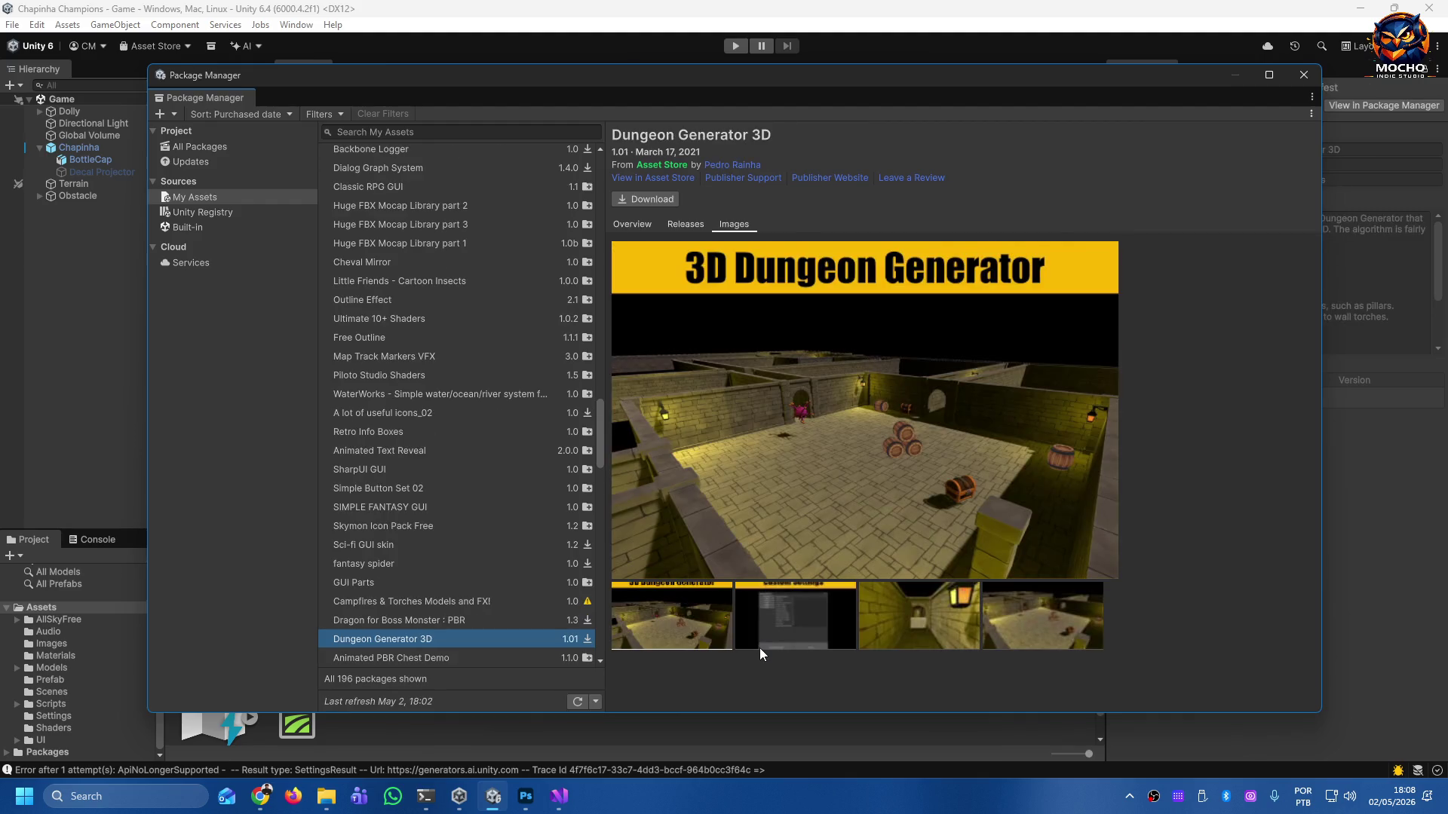
{"action": "key", "text": "Down"}
{"action": "key", "text": "Down"}
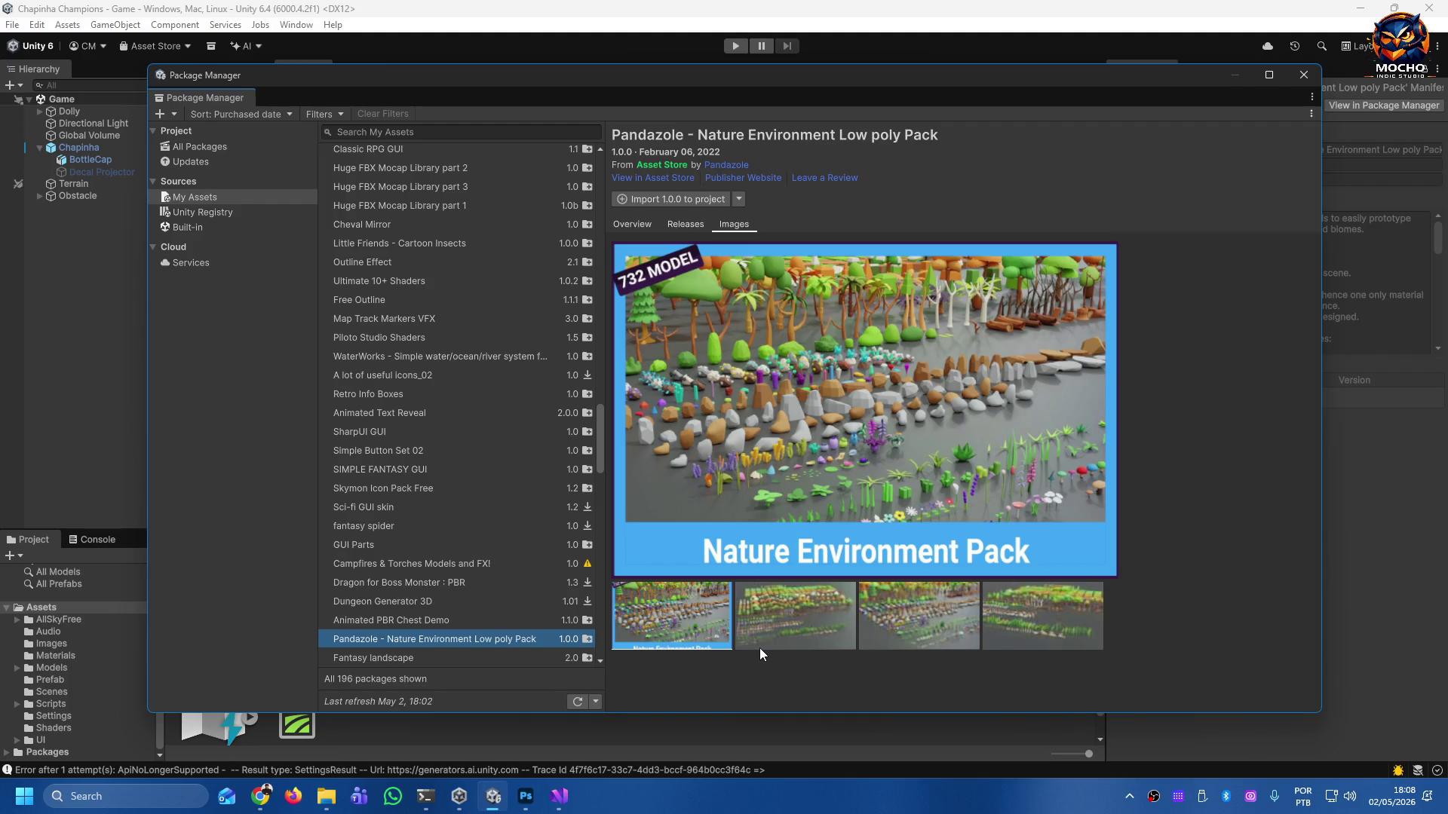
{"action": "key", "text": "Down"}
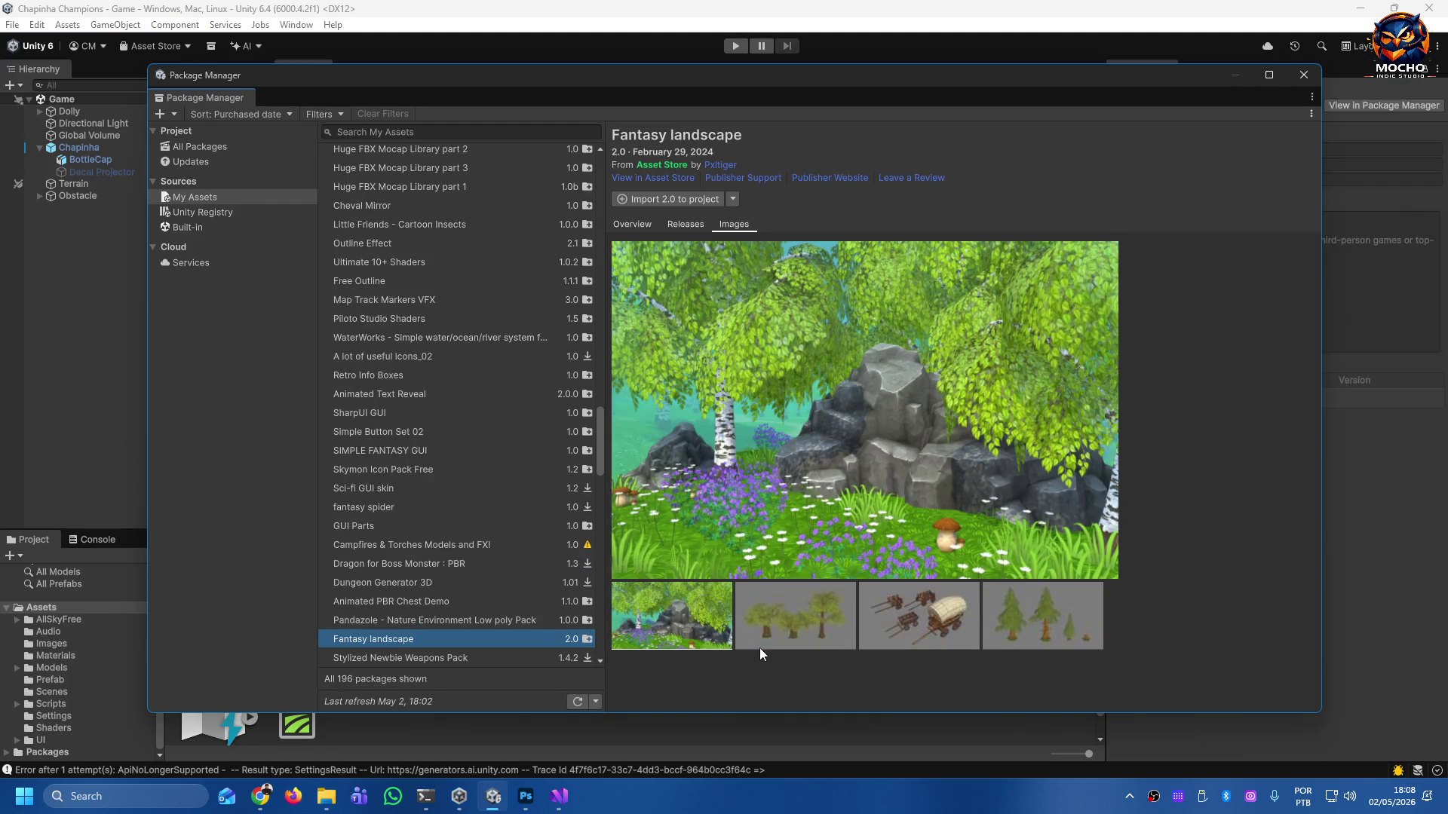
{"action": "key", "text": "Down"}
{"action": "key", "text": "Down"}
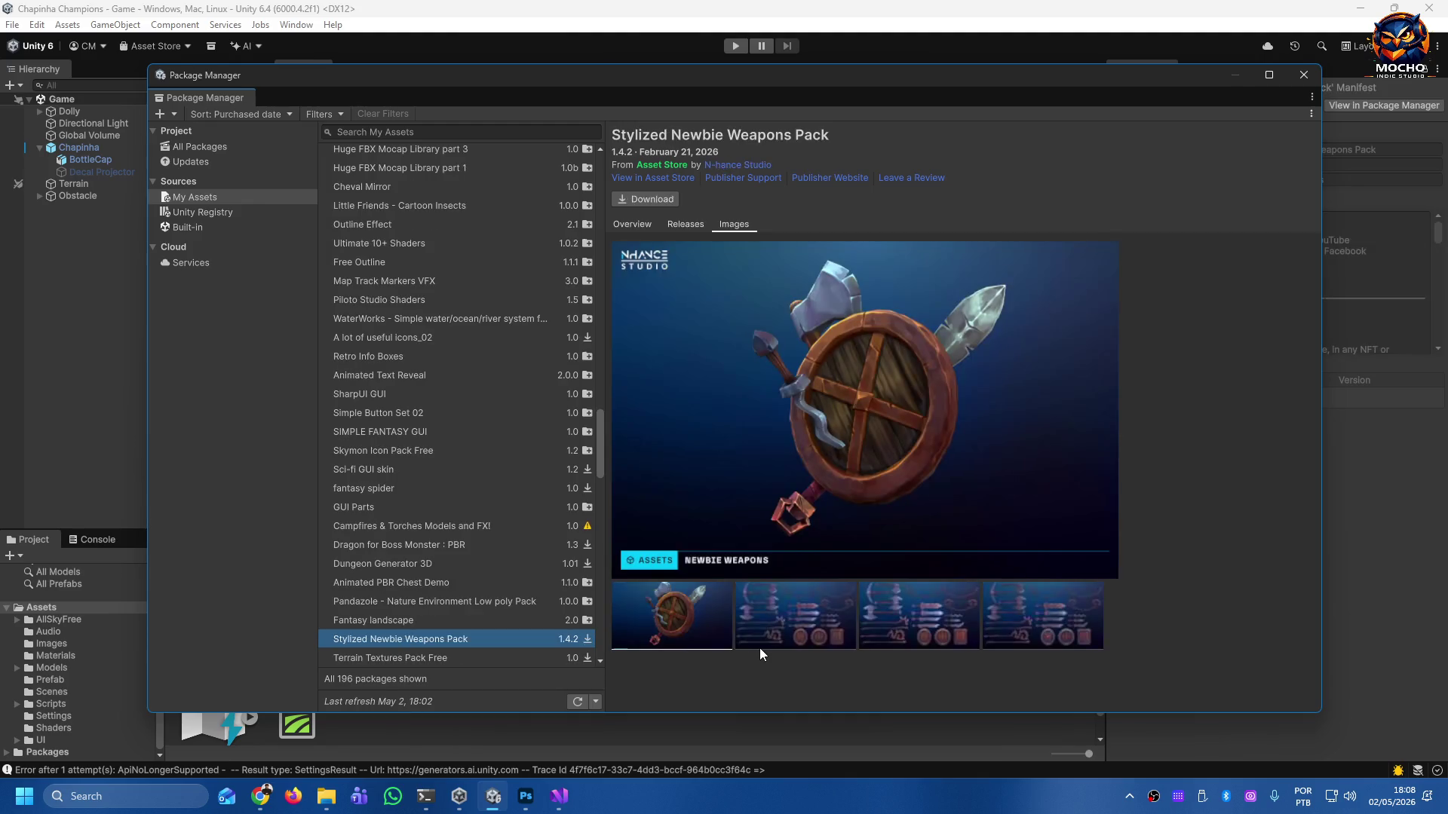
{"action": "key", "text": "Down"}
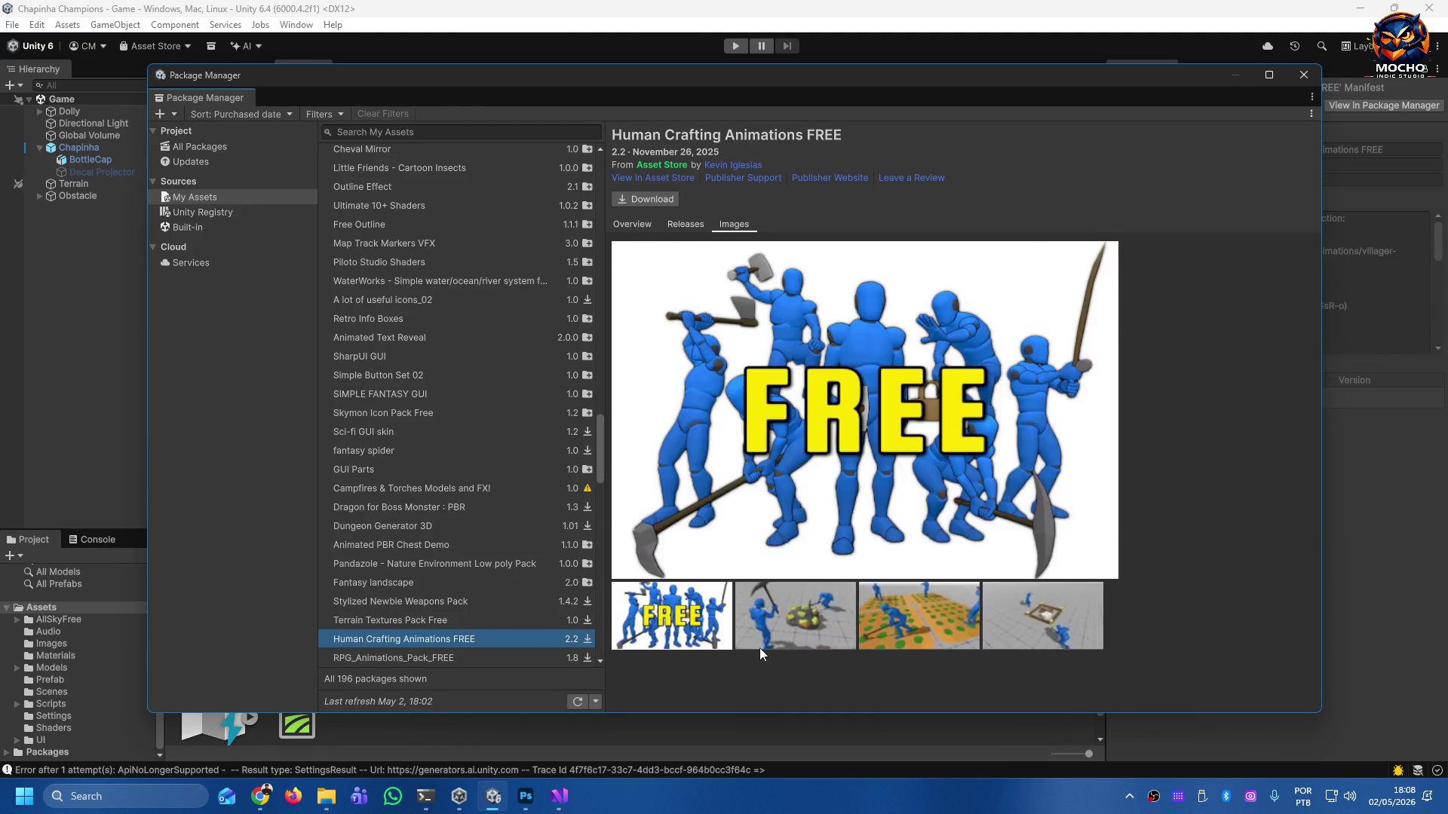
{"action": "key", "text": "Up"}
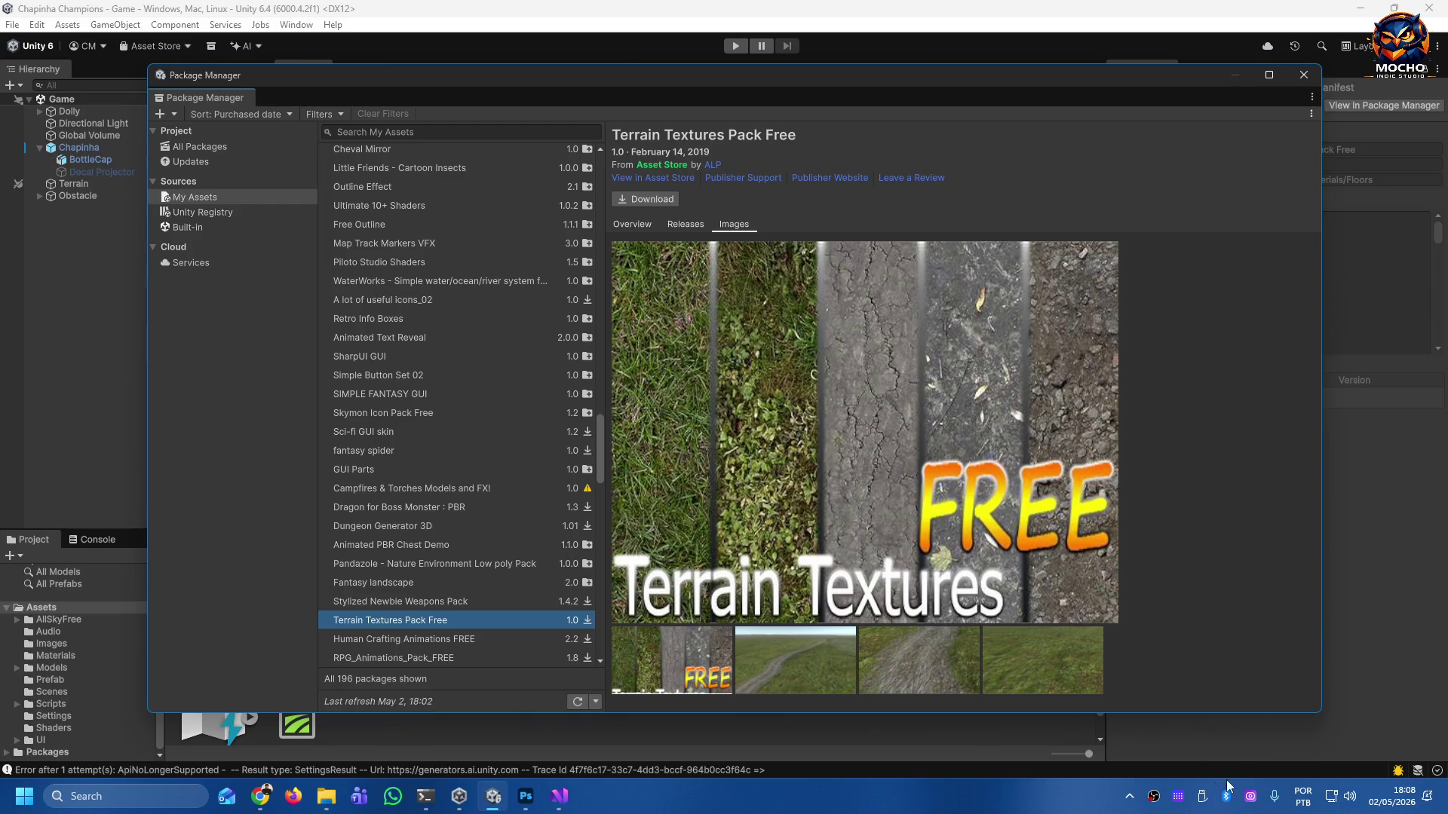
Flip between the Terrain Textures terrain path, dirt close-up and grass preview images.
{"action": "left_click", "coordinate": [799, 650]}
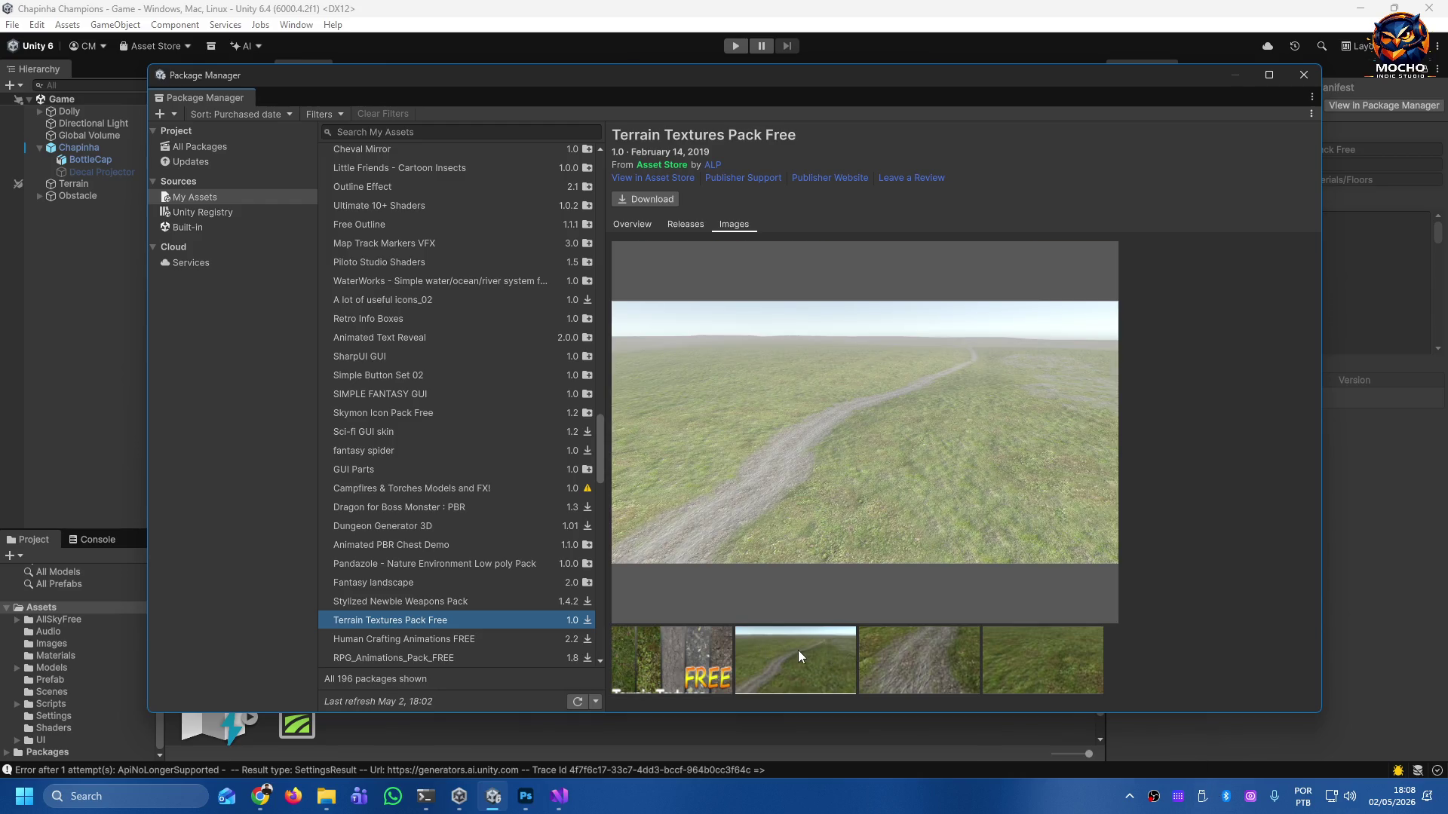
{"action": "left_click", "coordinate": [883, 669]}
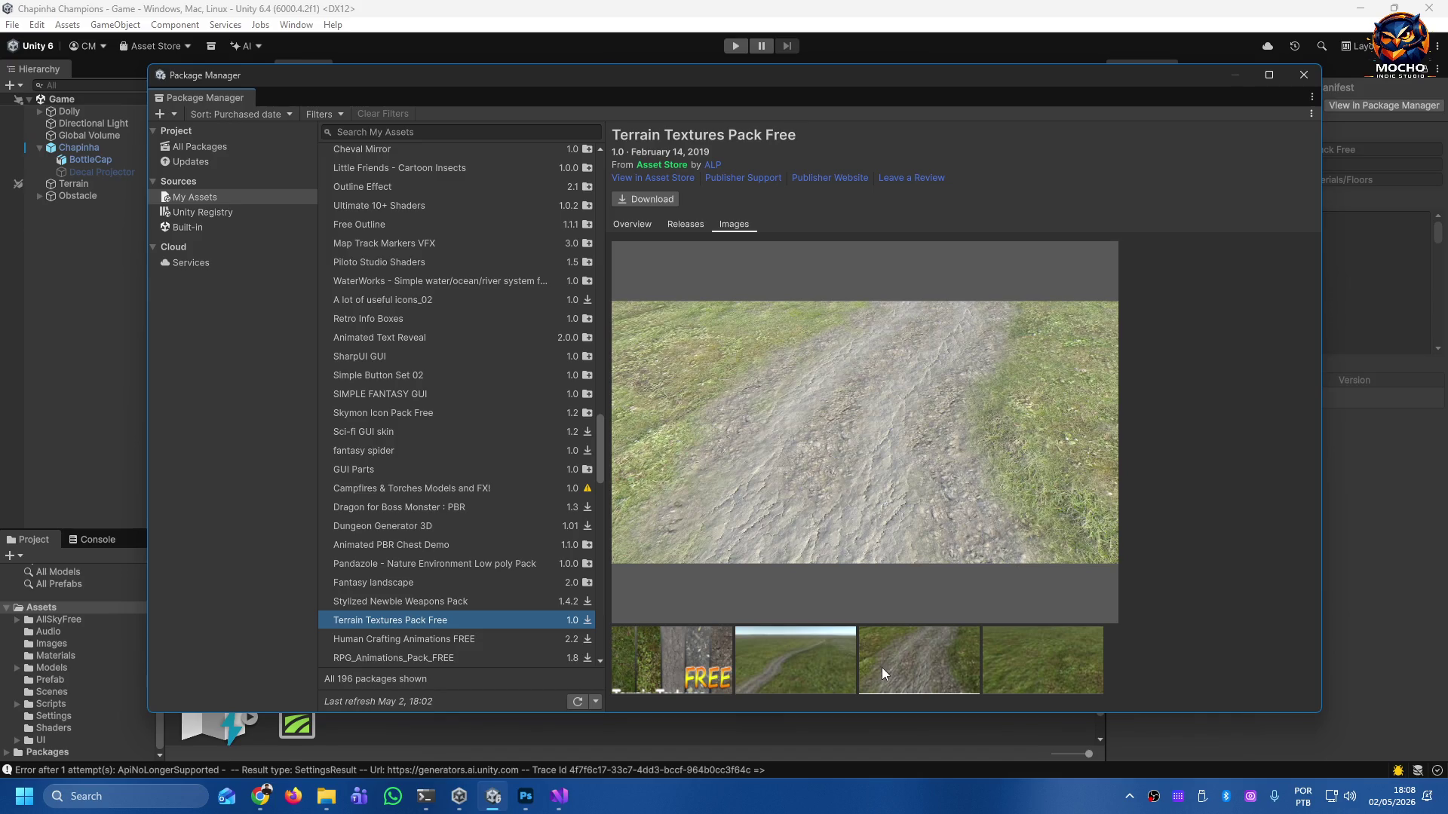
{"action": "left_click", "coordinate": [809, 647]}
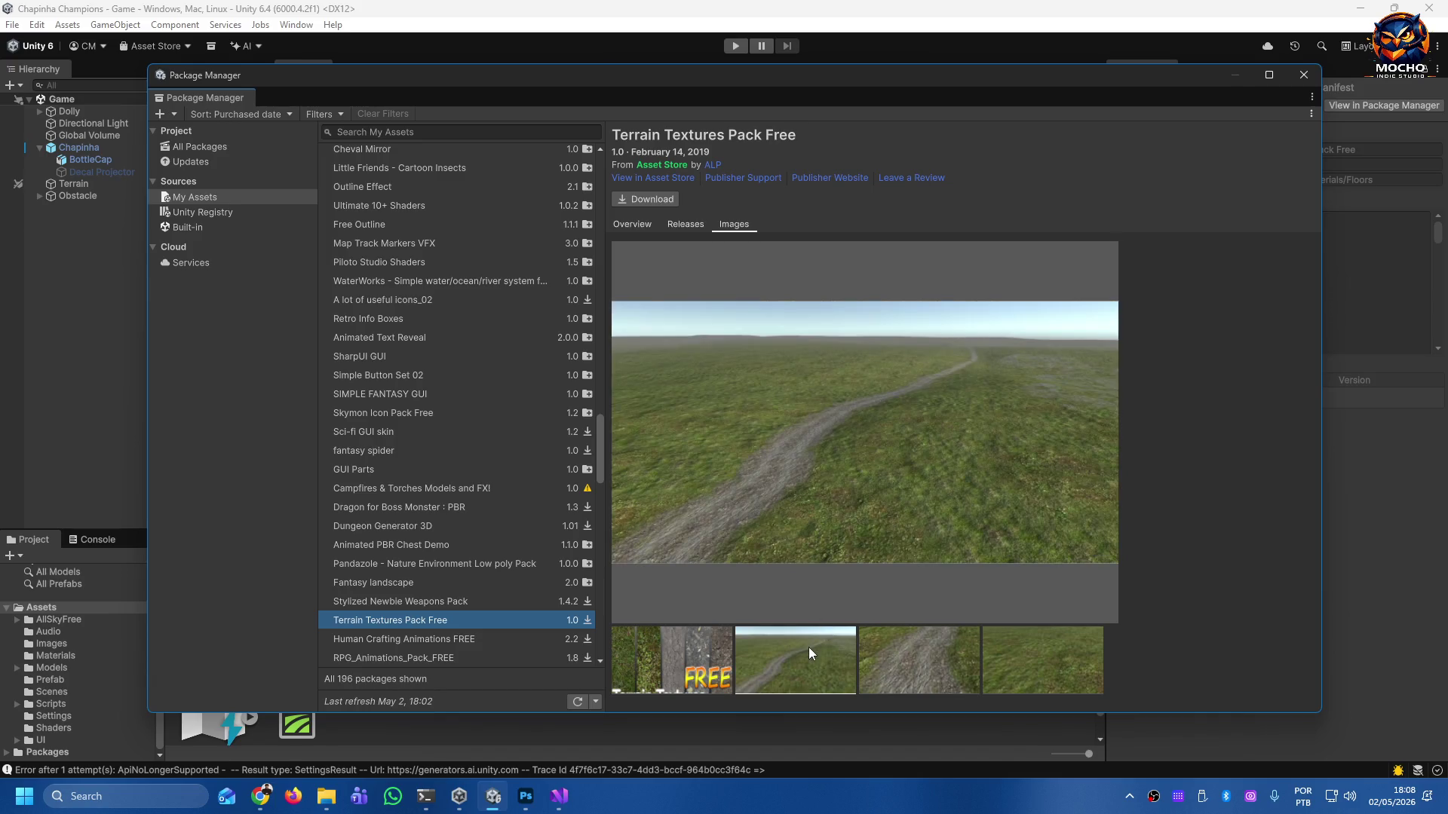
{"action": "left_click", "coordinate": [1033, 659]}
{"action": "left_click", "coordinate": [940, 660]}
{"action": "left_click", "coordinate": [1025, 663]}
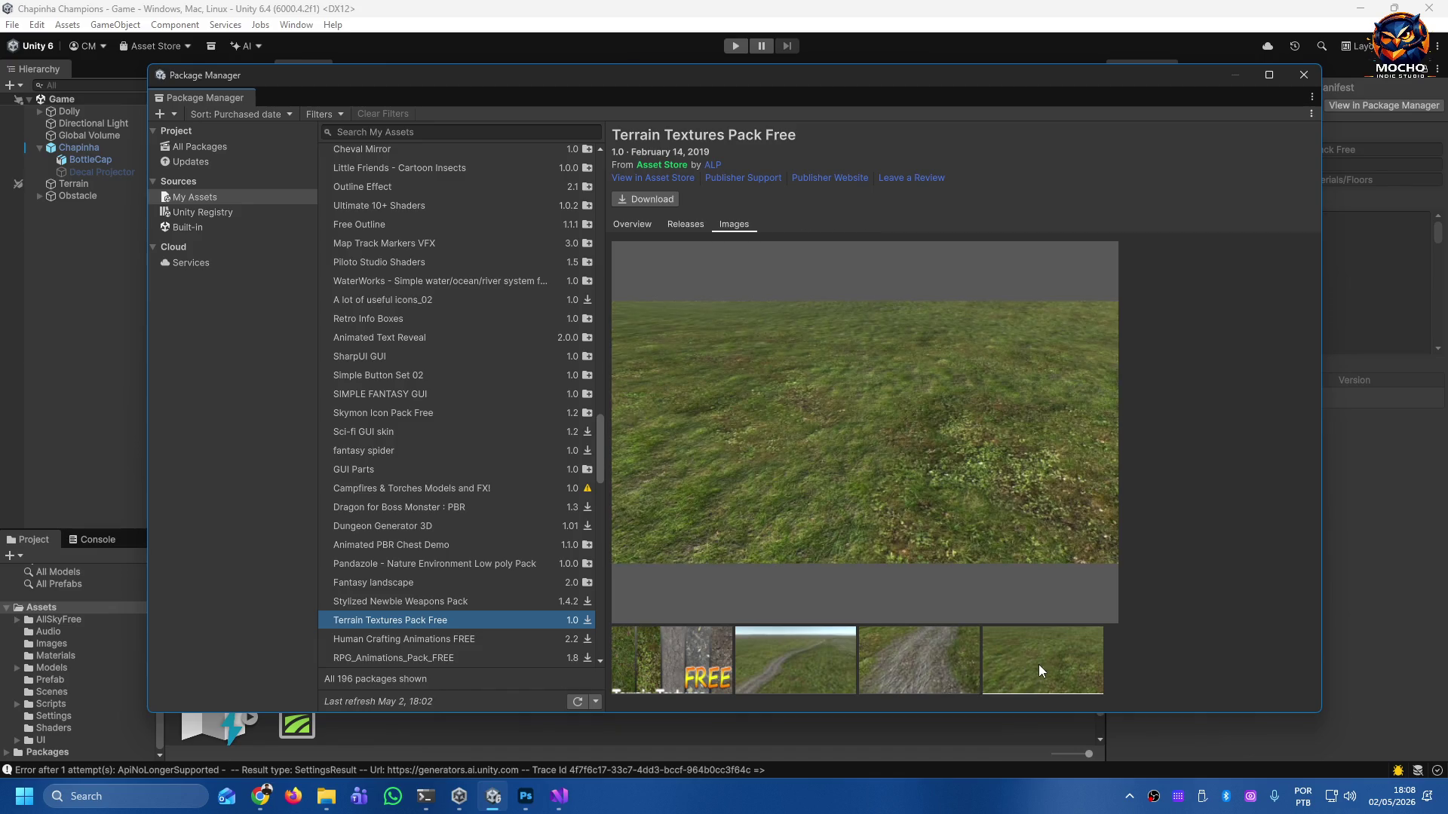
{"action": "left_click", "coordinate": [917, 663]}
{"action": "left_click", "coordinate": [830, 662]}
{"action": "left_click", "coordinate": [901, 659]}
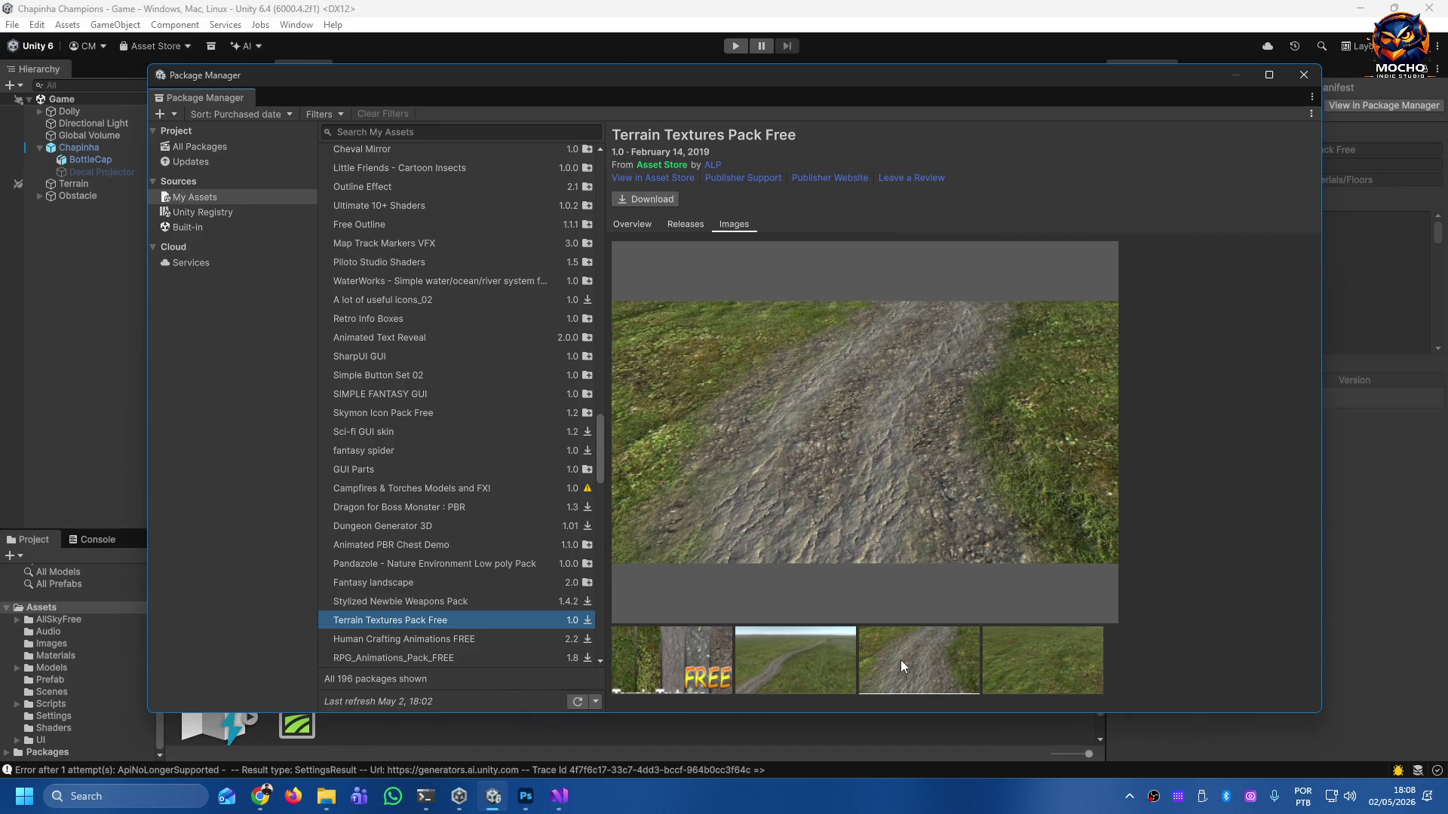
{"action": "left_click", "coordinate": [1000, 663]}
Step from Human Crafting Animations FREE through RPG animations, AQUAS Lite and skyboxes to Mega World [Free].
{"action": "left_click", "coordinate": [496, 637]}
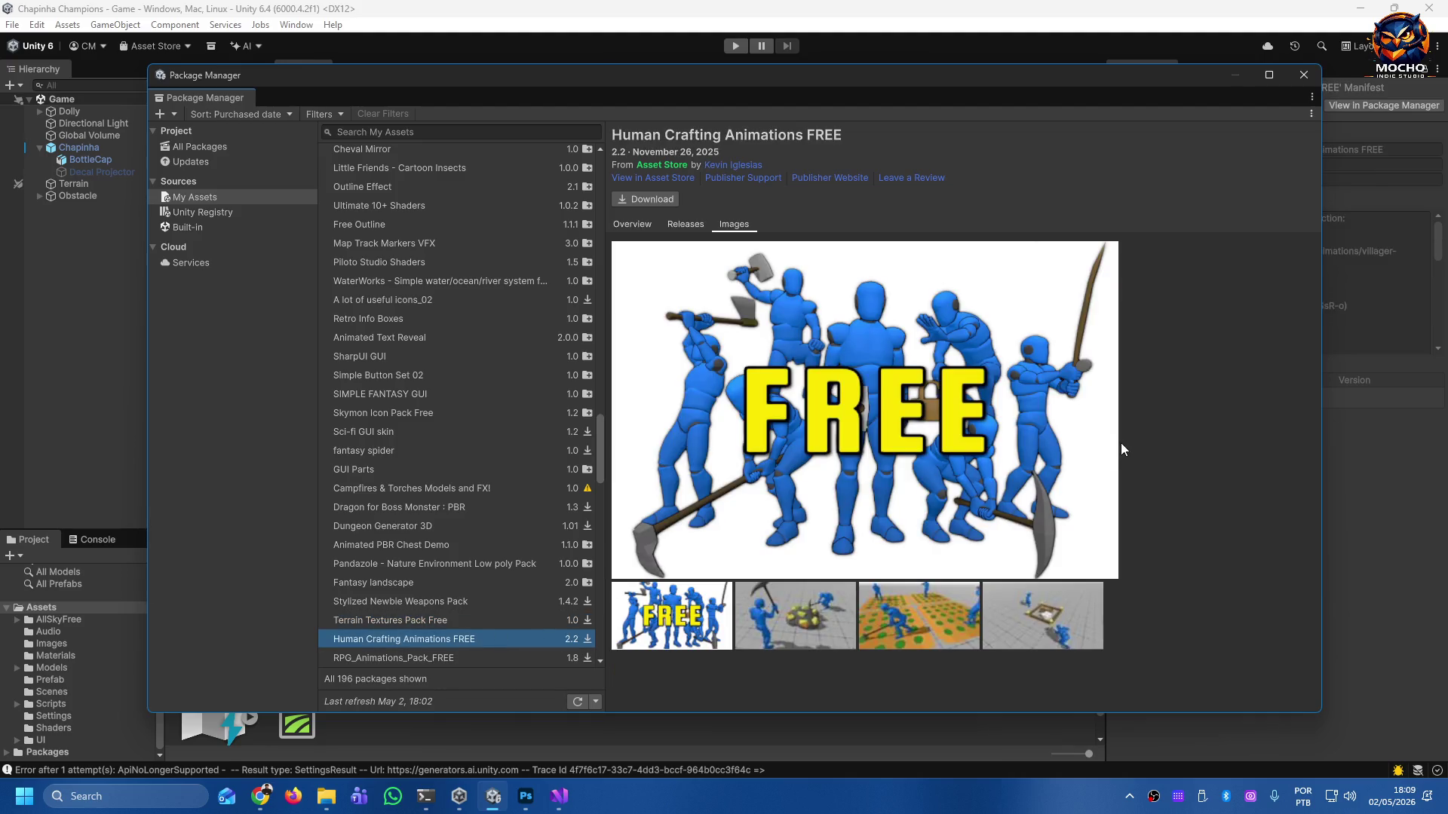
{"action": "key", "text": "Down"}
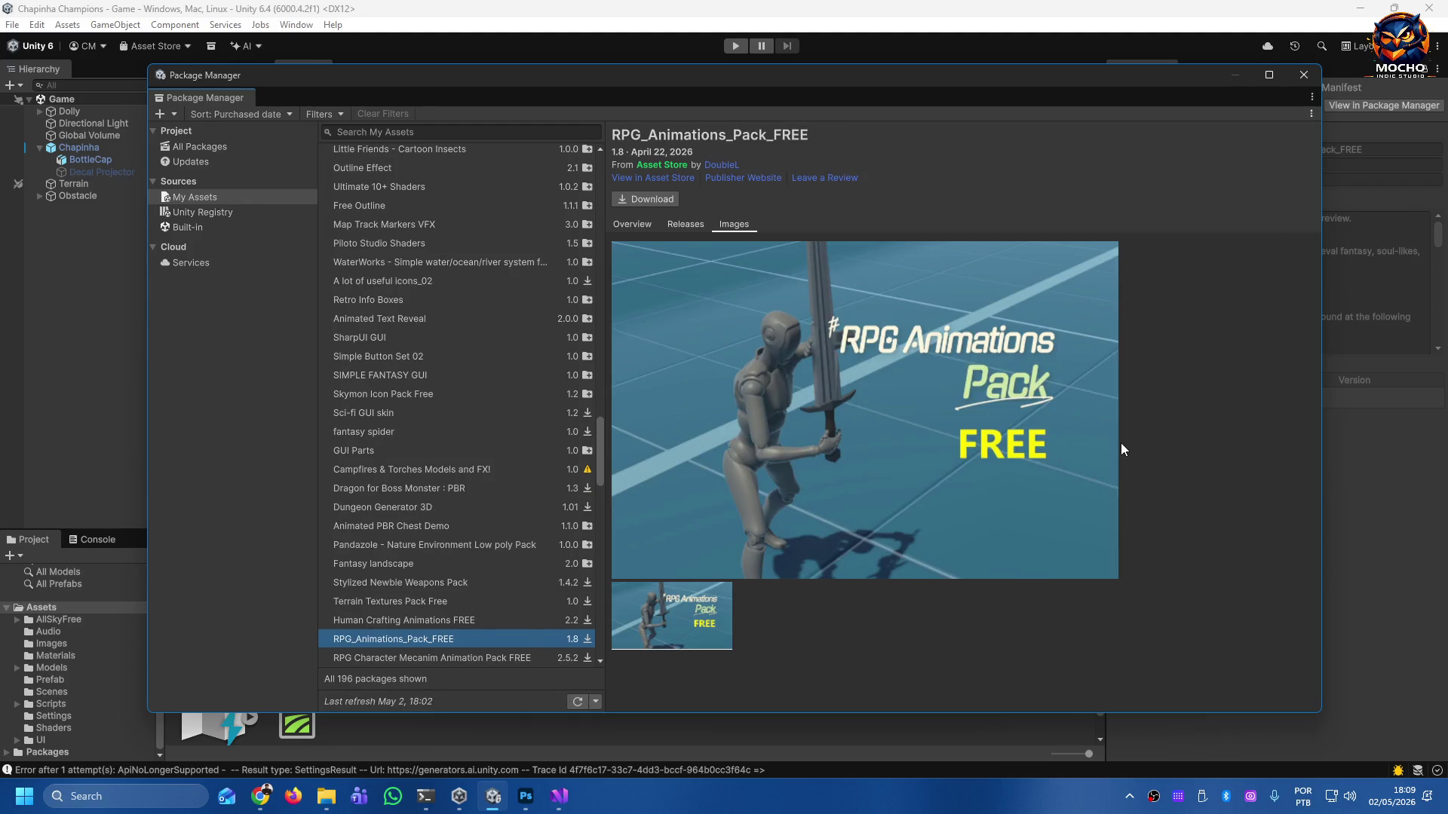
{"action": "key", "text": "Down"}
{"action": "key", "text": "Down"}
{"action": "key", "text": "Down"}
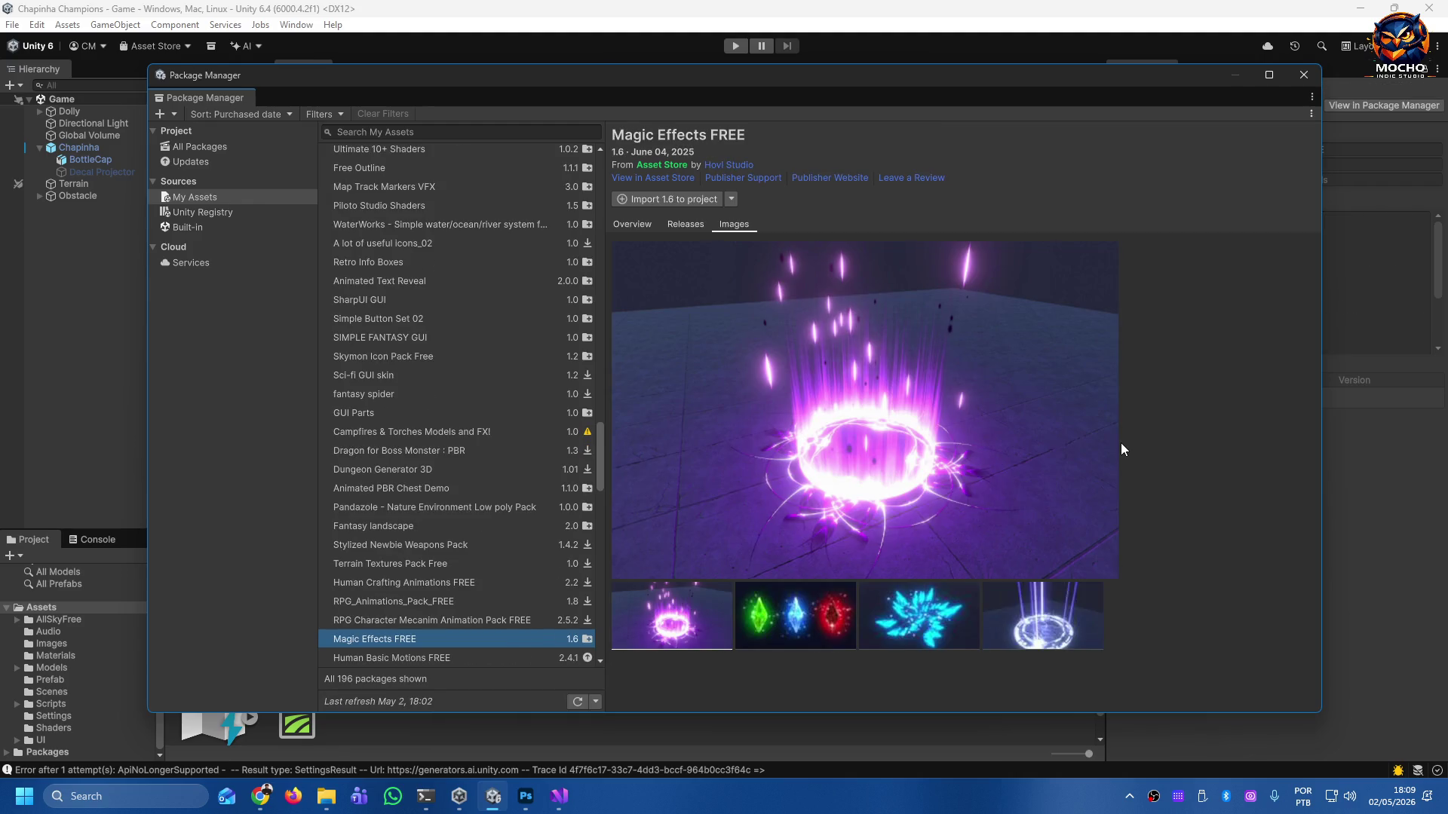
{"action": "key", "text": "Down"}
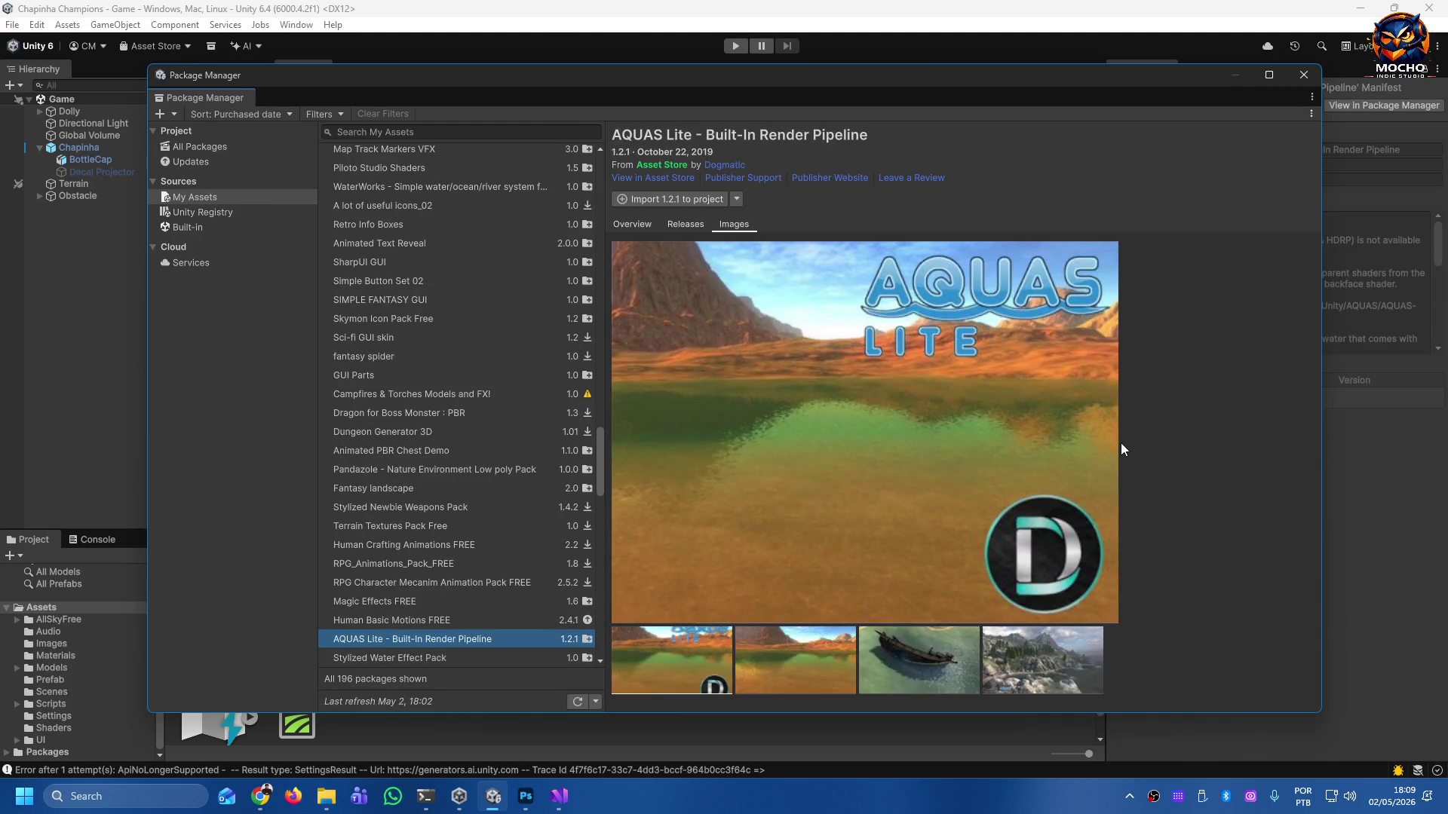
{"action": "key", "text": "Down"}
{"action": "key", "text": "Down"}
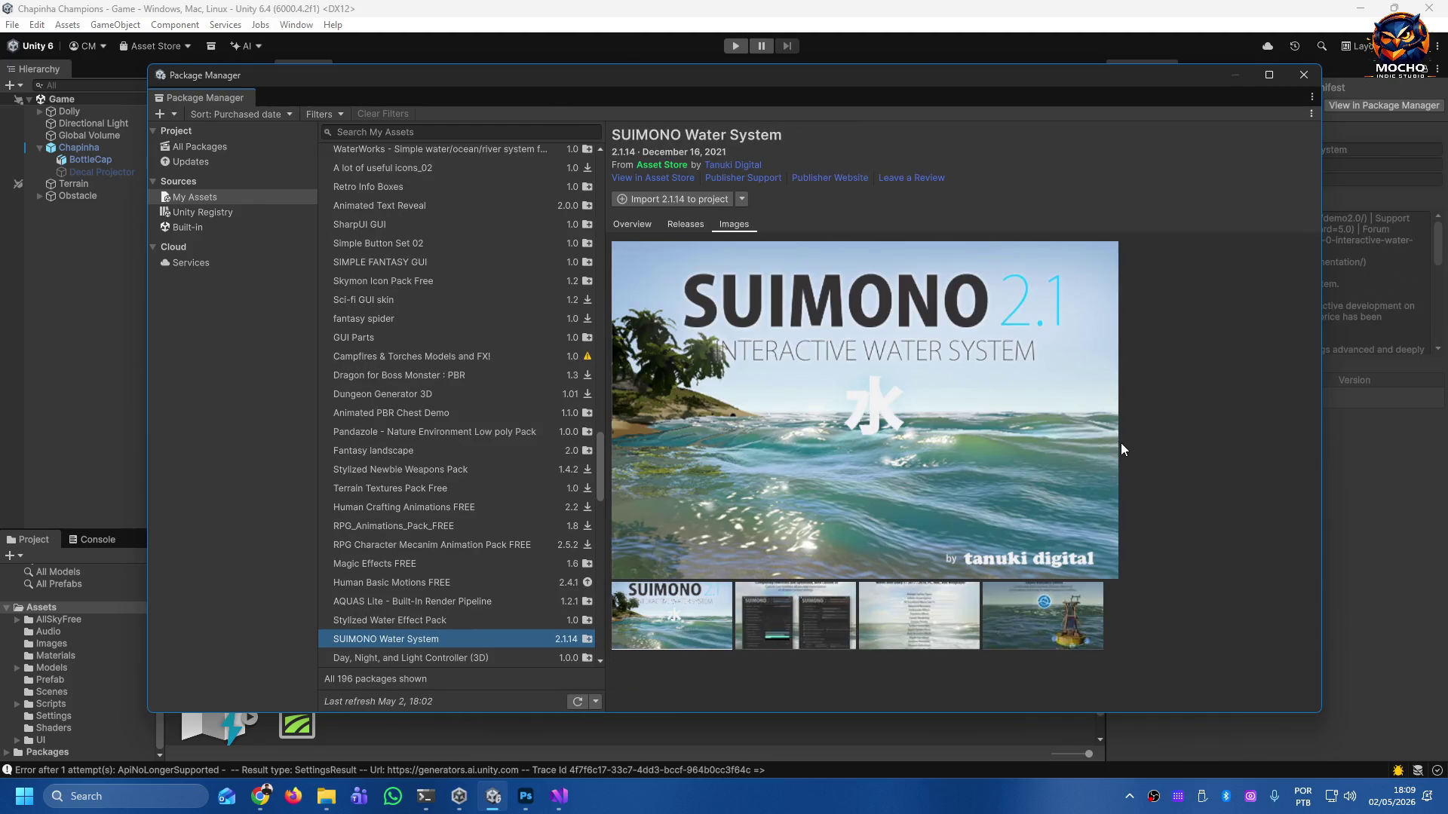
{"action": "key", "text": "Down"}
{"action": "key", "text": "Down"}
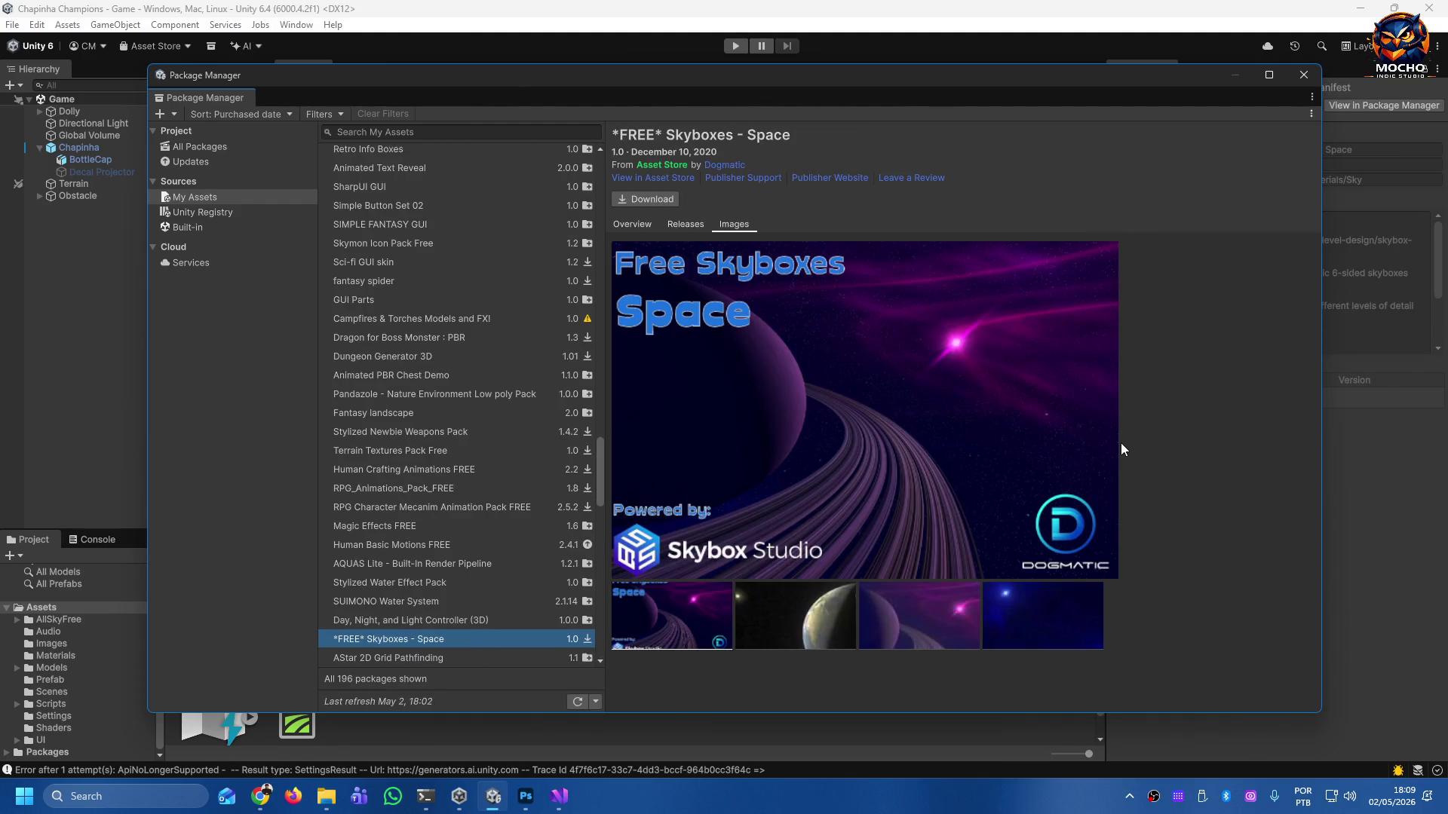
{"action": "key", "text": "Down"}
{"action": "key", "text": "Down"}
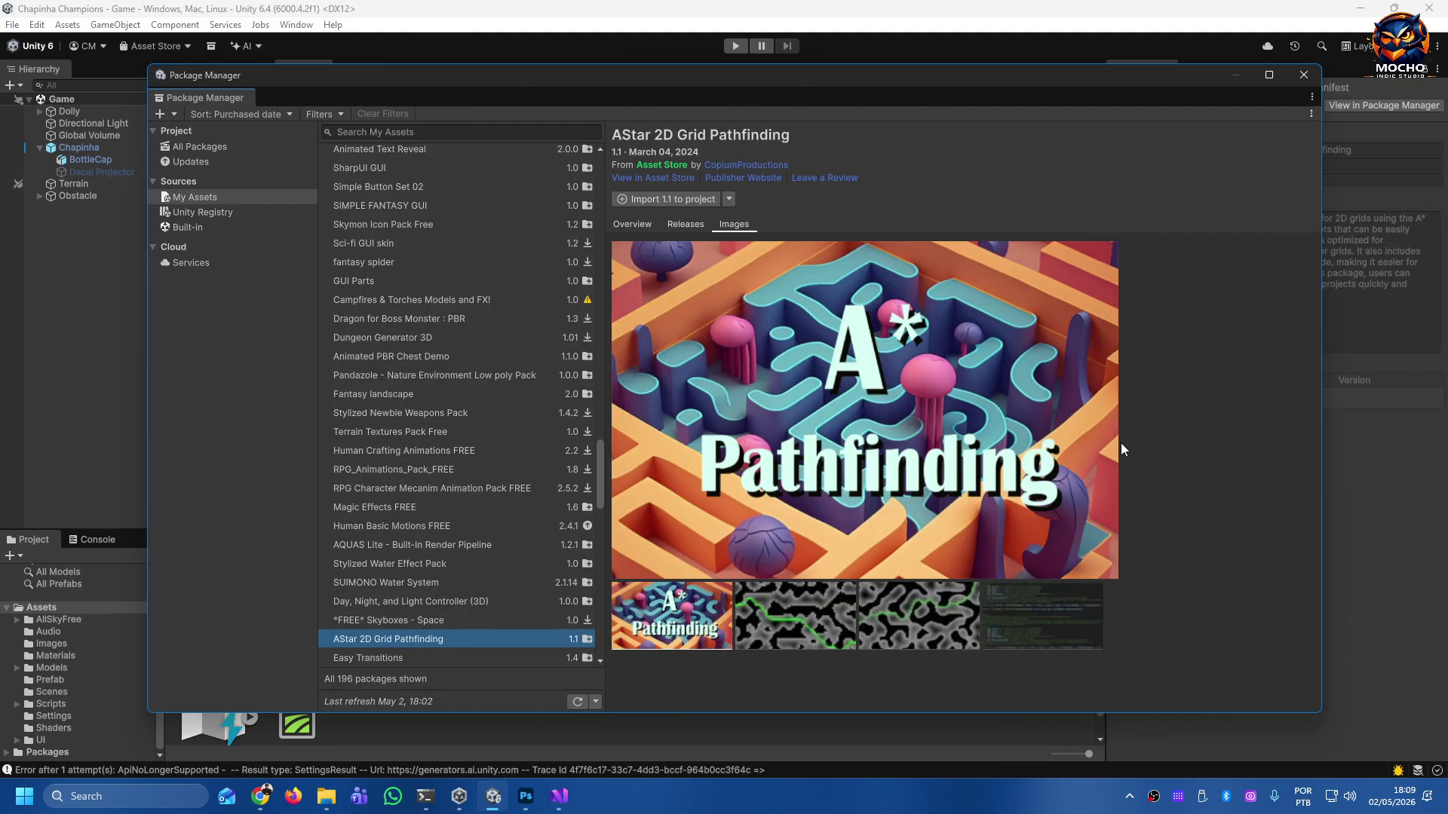
{"action": "key", "text": "Down"}
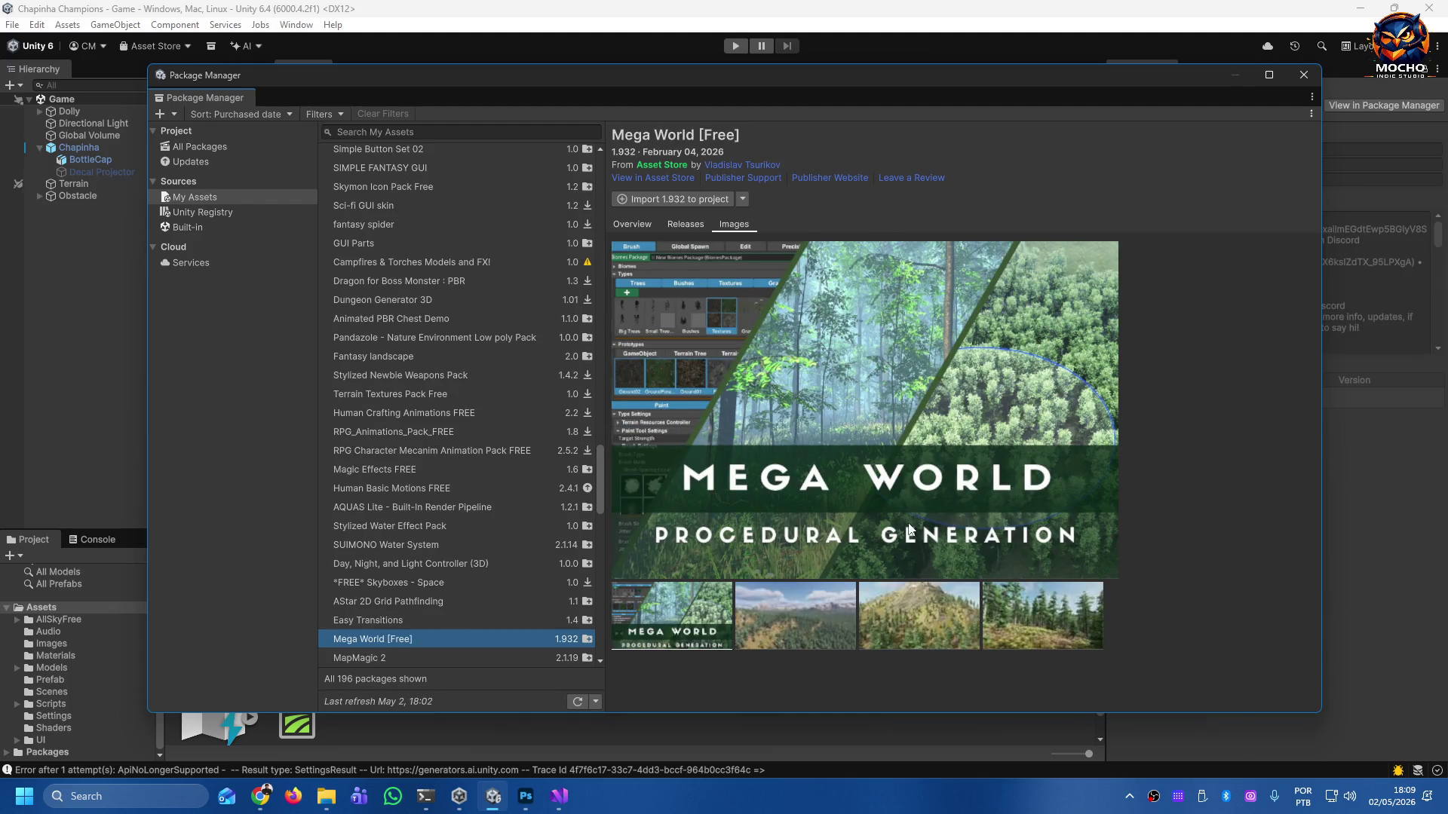
View the Mega World mountain landscape, hill and forest preview images.
{"action": "left_click", "coordinate": [807, 622]}
{"action": "left_click", "coordinate": [921, 623]}
{"action": "left_click", "coordinate": [1065, 630]}
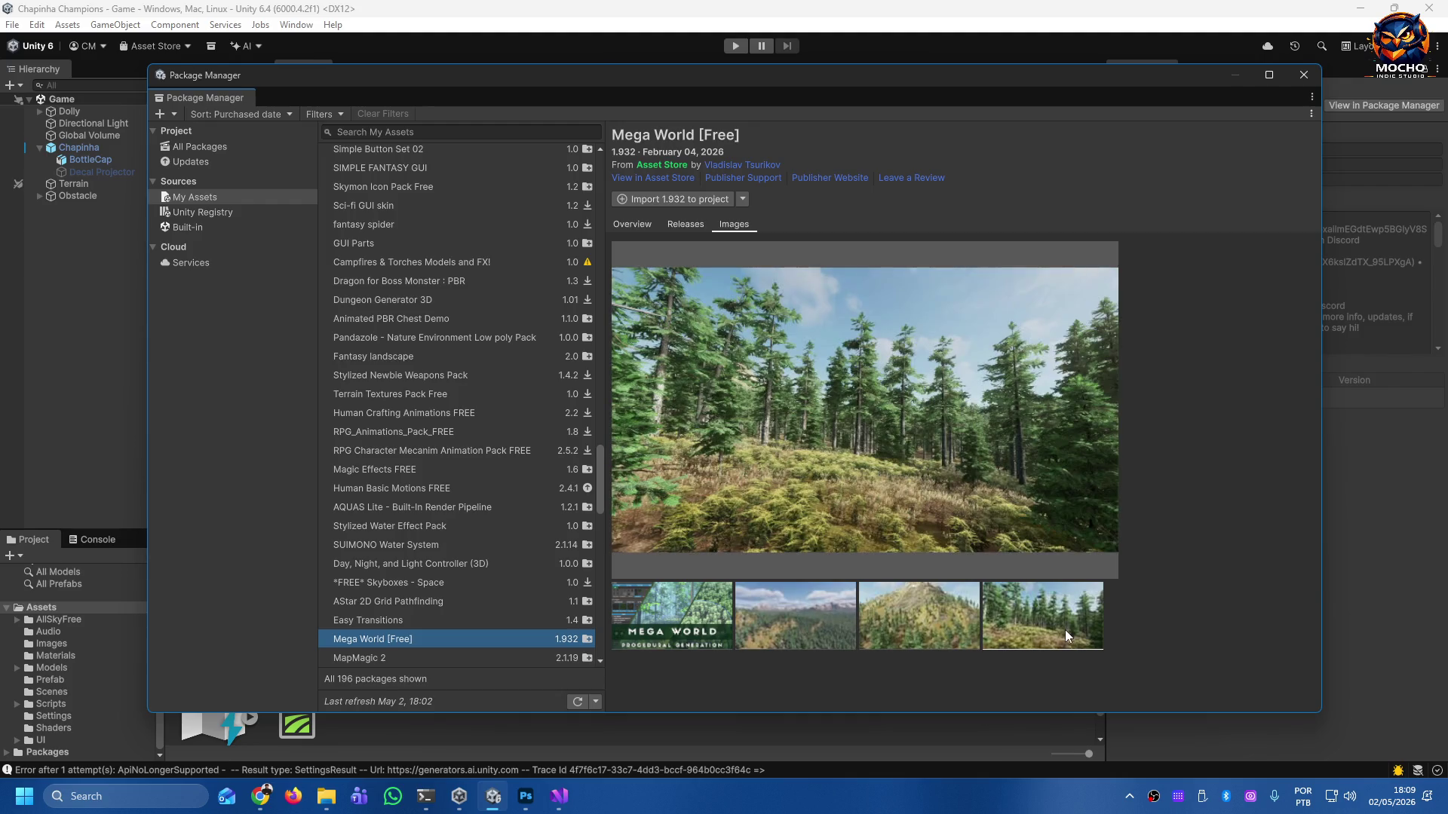
Scroll the My Assets list and select True Clouds/Fog (Mobile & PC).
{"action": "scroll", "coordinate": [565, 560], "scroll_direction": "down", "scroll_amount": 3}
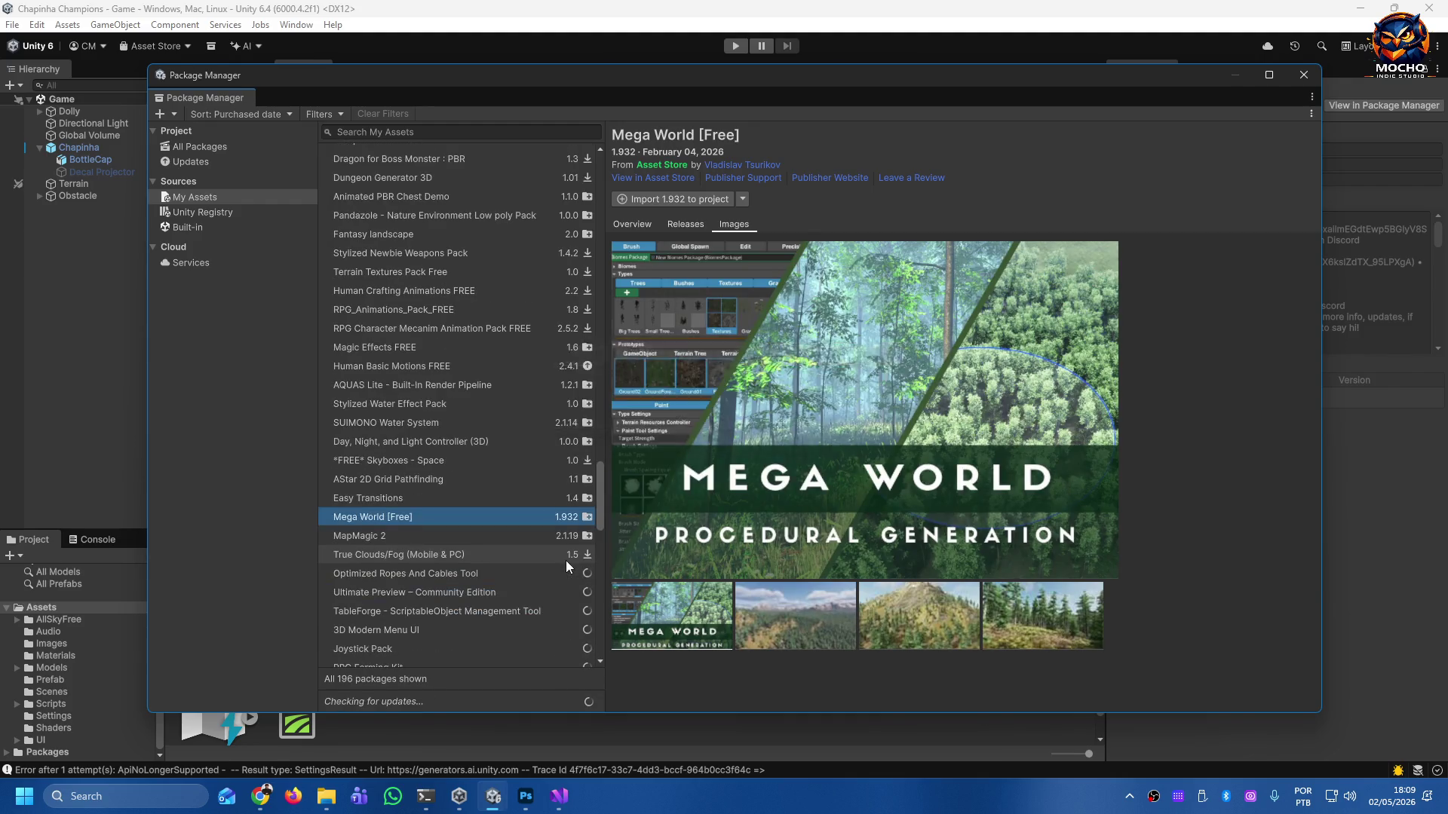
{"action": "scroll", "coordinate": [492, 504], "scroll_direction": "down", "scroll_amount": 1}
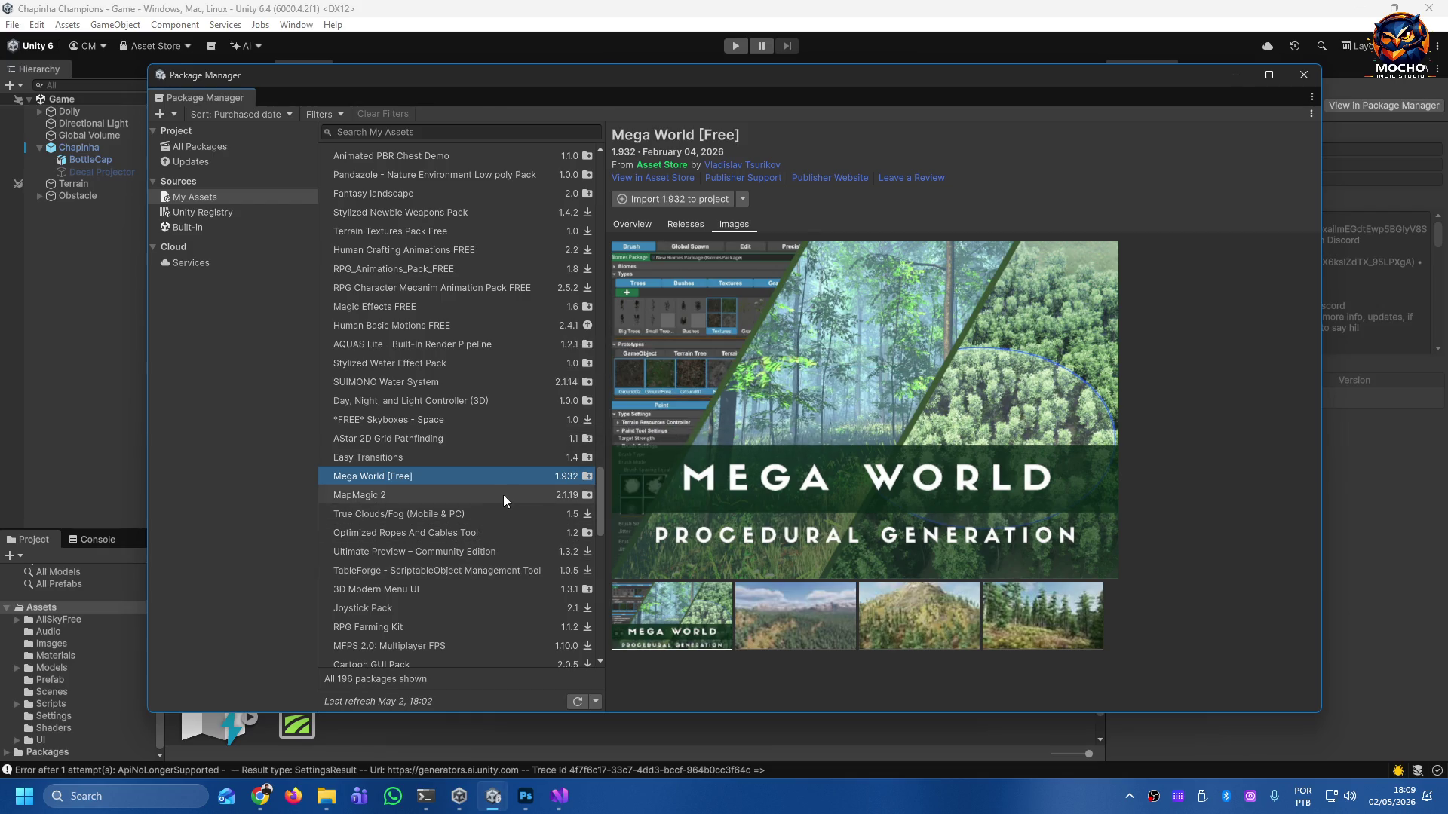
{"action": "left_click", "coordinate": [505, 514]}
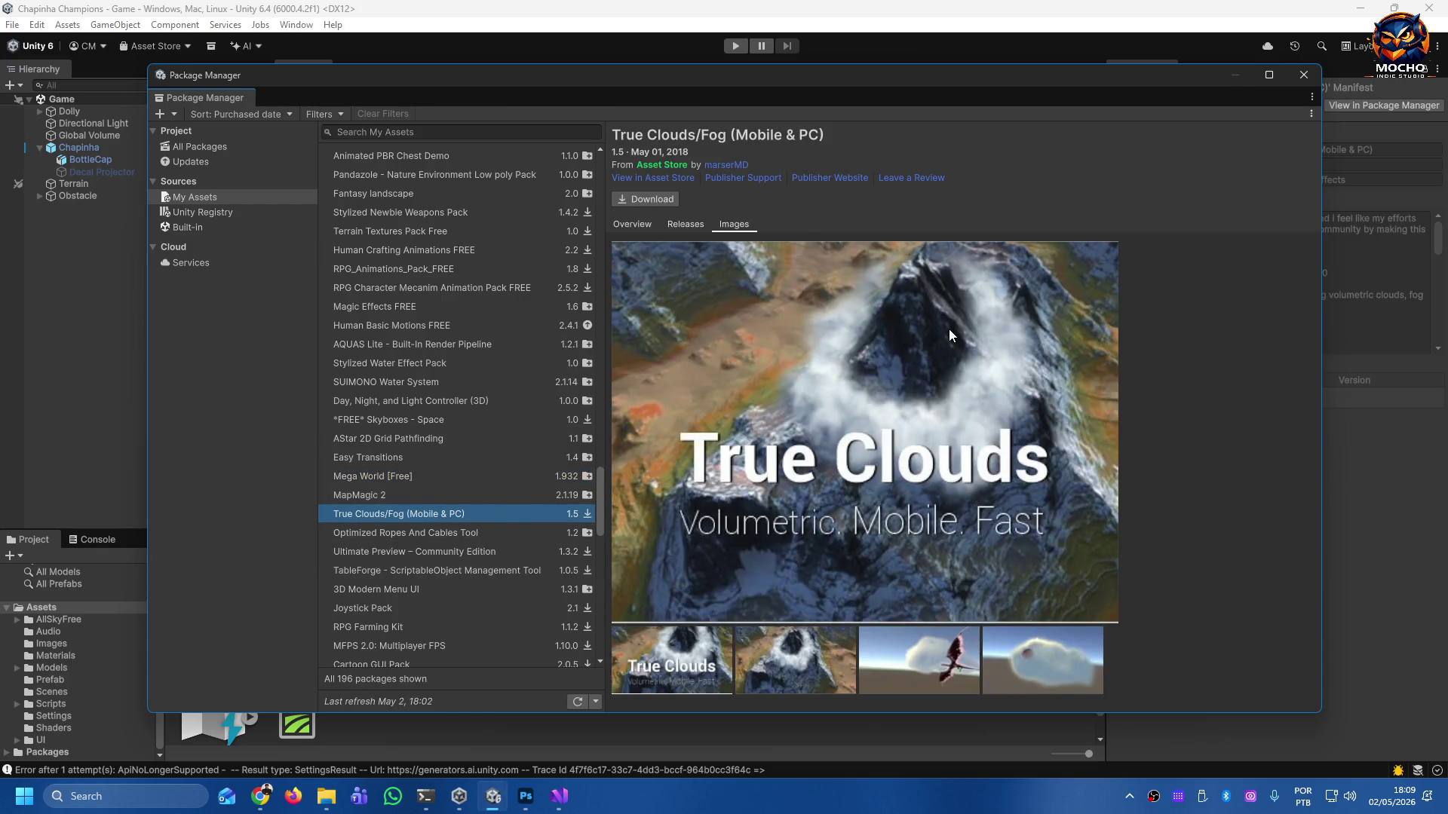
Arrow from Ultimate Preview through TableForge, Joystick Pack and MFPS 2.0 to Toony Tiny RTS Set, then Procedural Walk Animation.
{"action": "key", "text": "Down"}
{"action": "key", "text": "Down"}
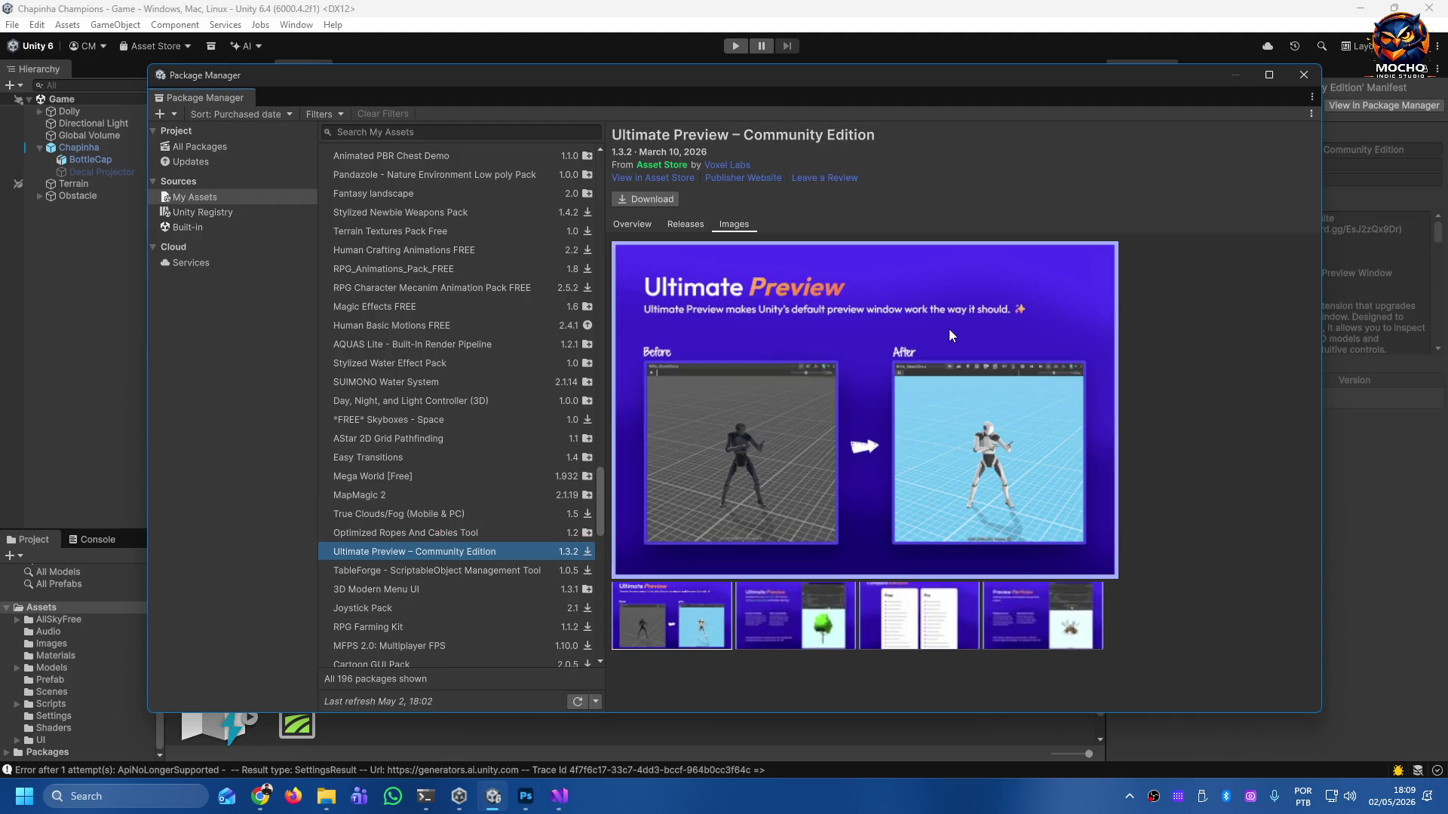
{"action": "key", "text": "Down"}
{"action": "key", "text": "Down"}
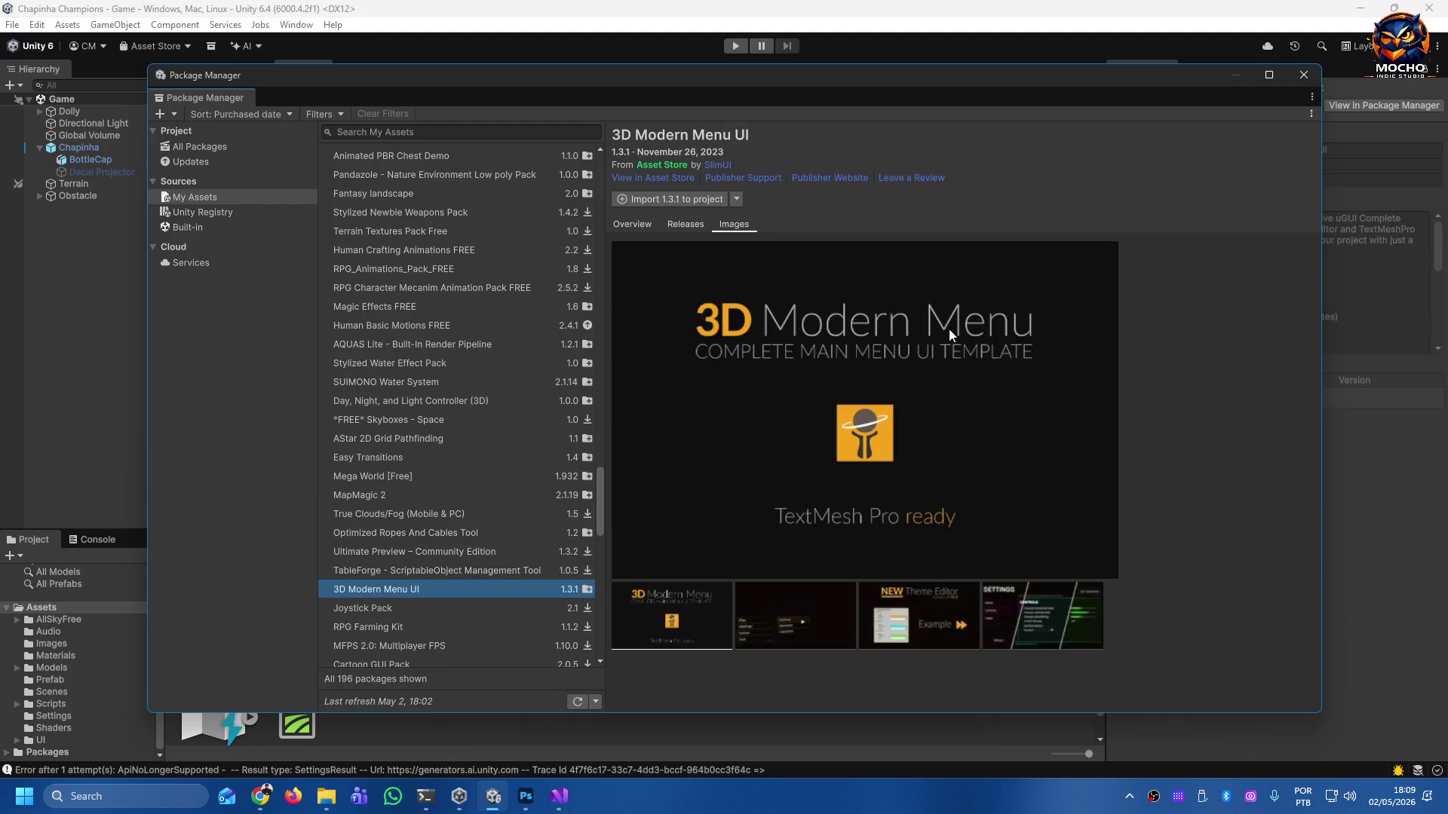
{"action": "key", "text": "Down"}
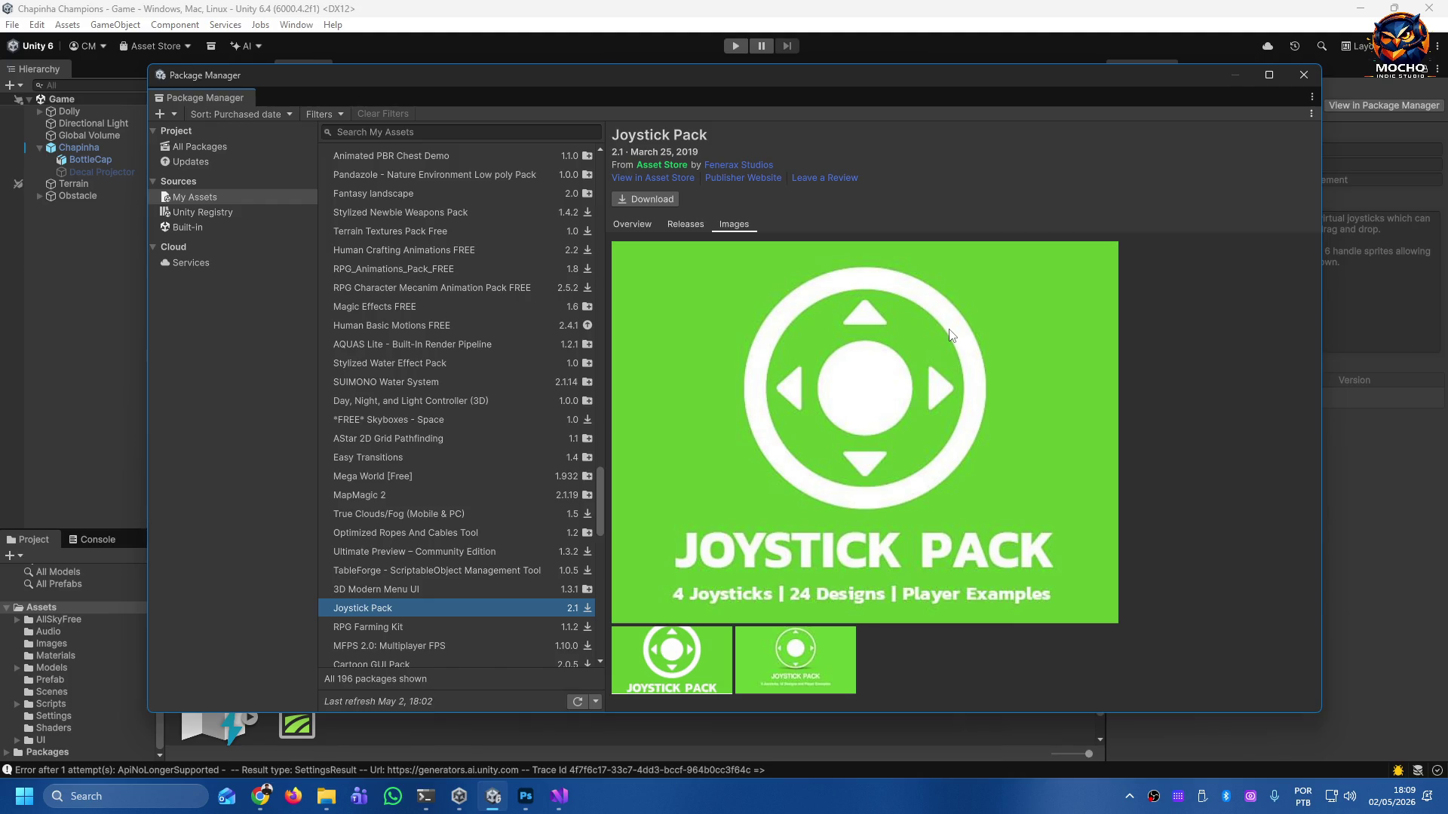
{"action": "key", "text": "Down"}
{"action": "key", "text": "Up"}
{"action": "key", "text": "Down"}
{"action": "key", "text": "Down"}
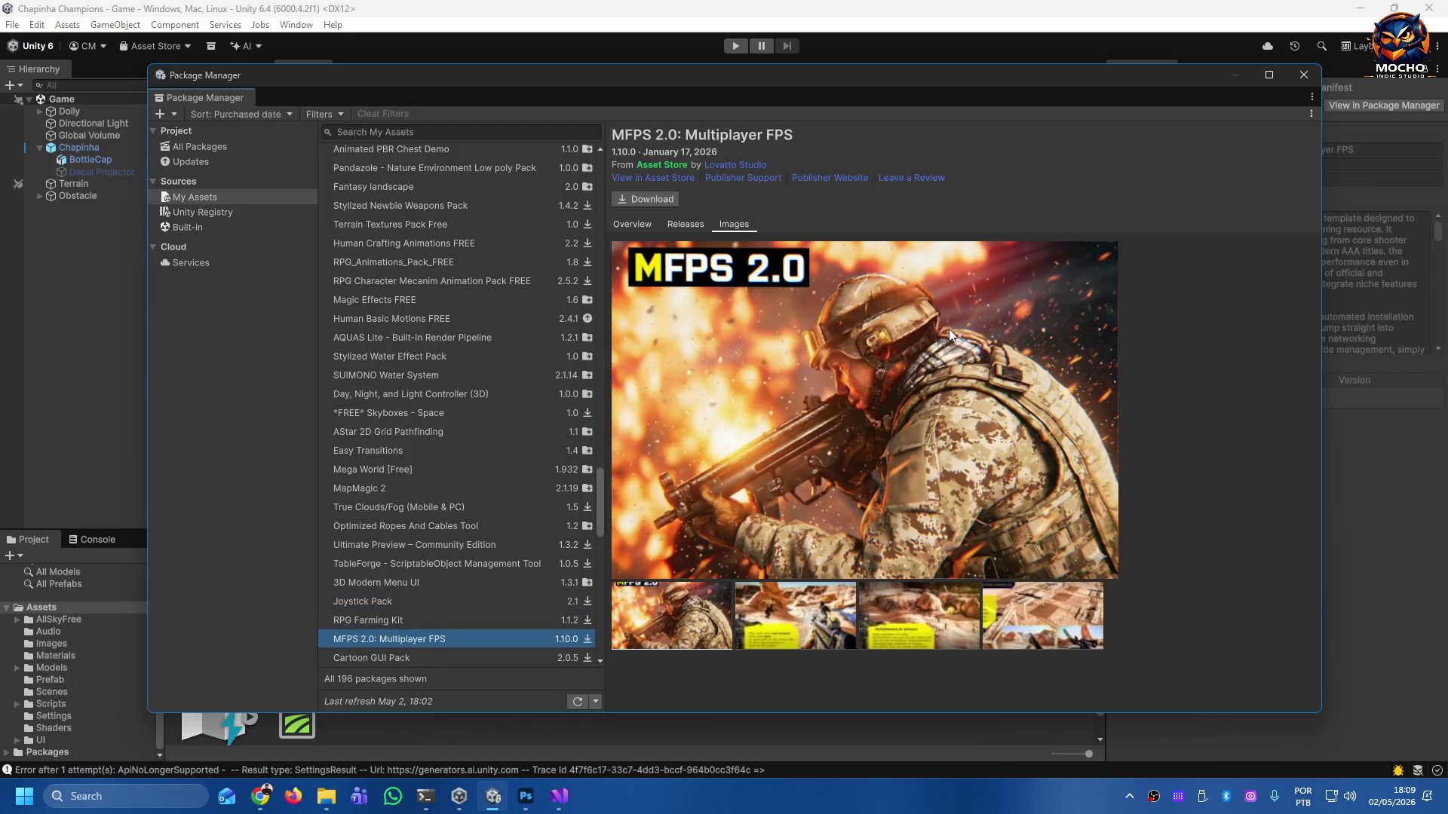
{"action": "key", "text": "Down"}
{"action": "key", "text": "Up"}
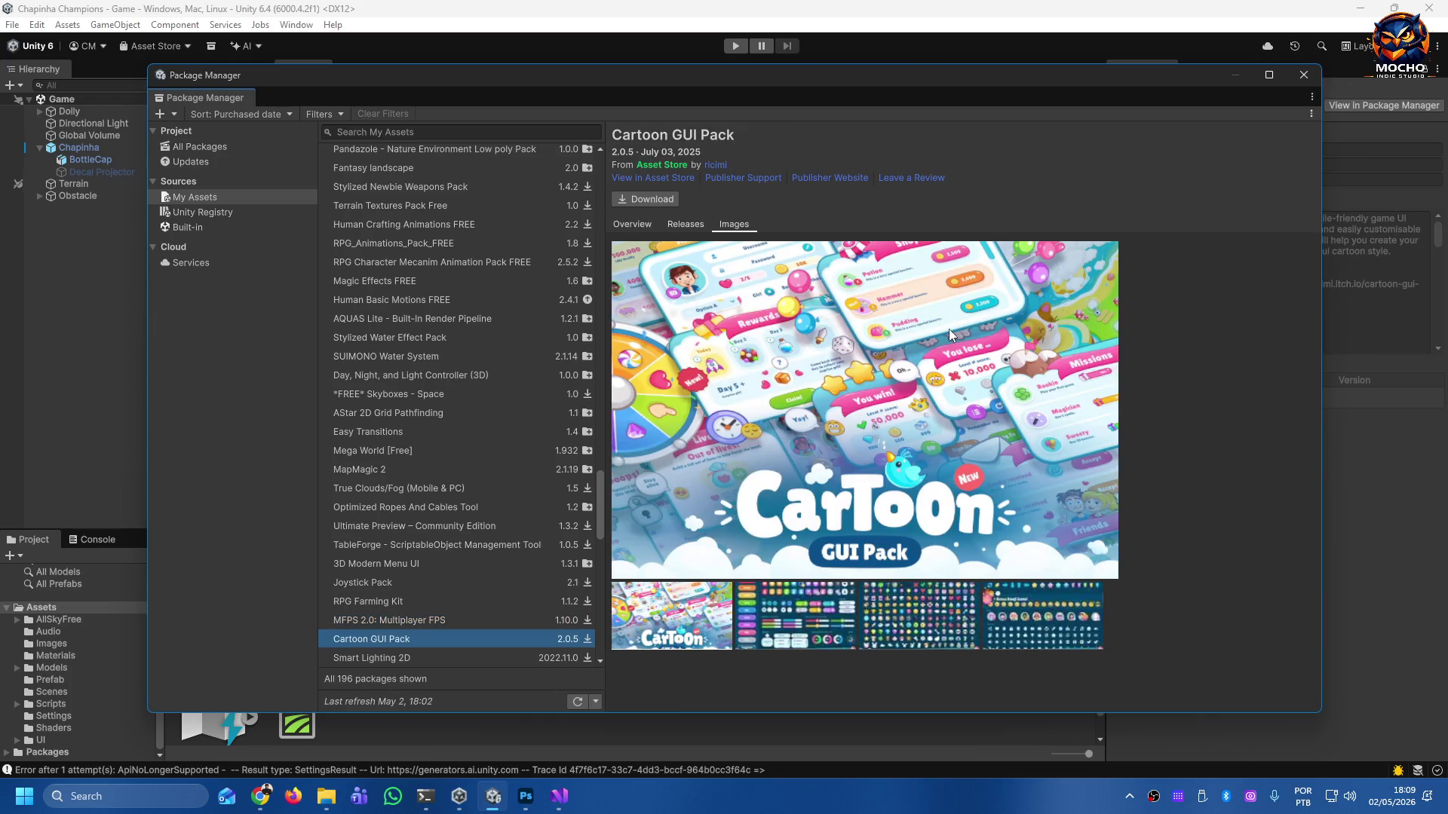
{"action": "key", "text": "Down"}
{"action": "key", "text": "Down"}
{"action": "key", "text": "Down"}
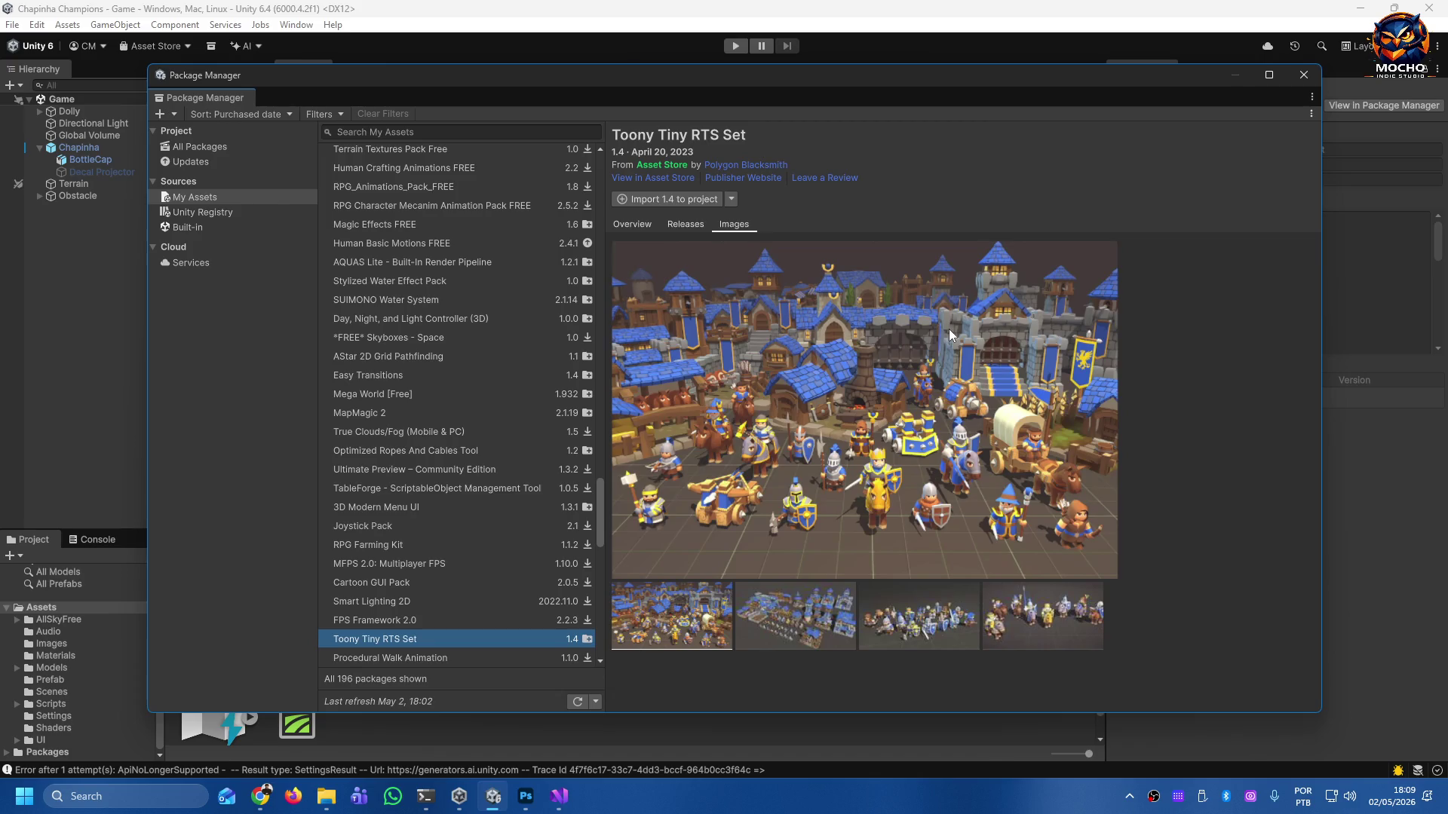
{"action": "key", "text": "Down"}
{"action": "key", "text": "Up"}
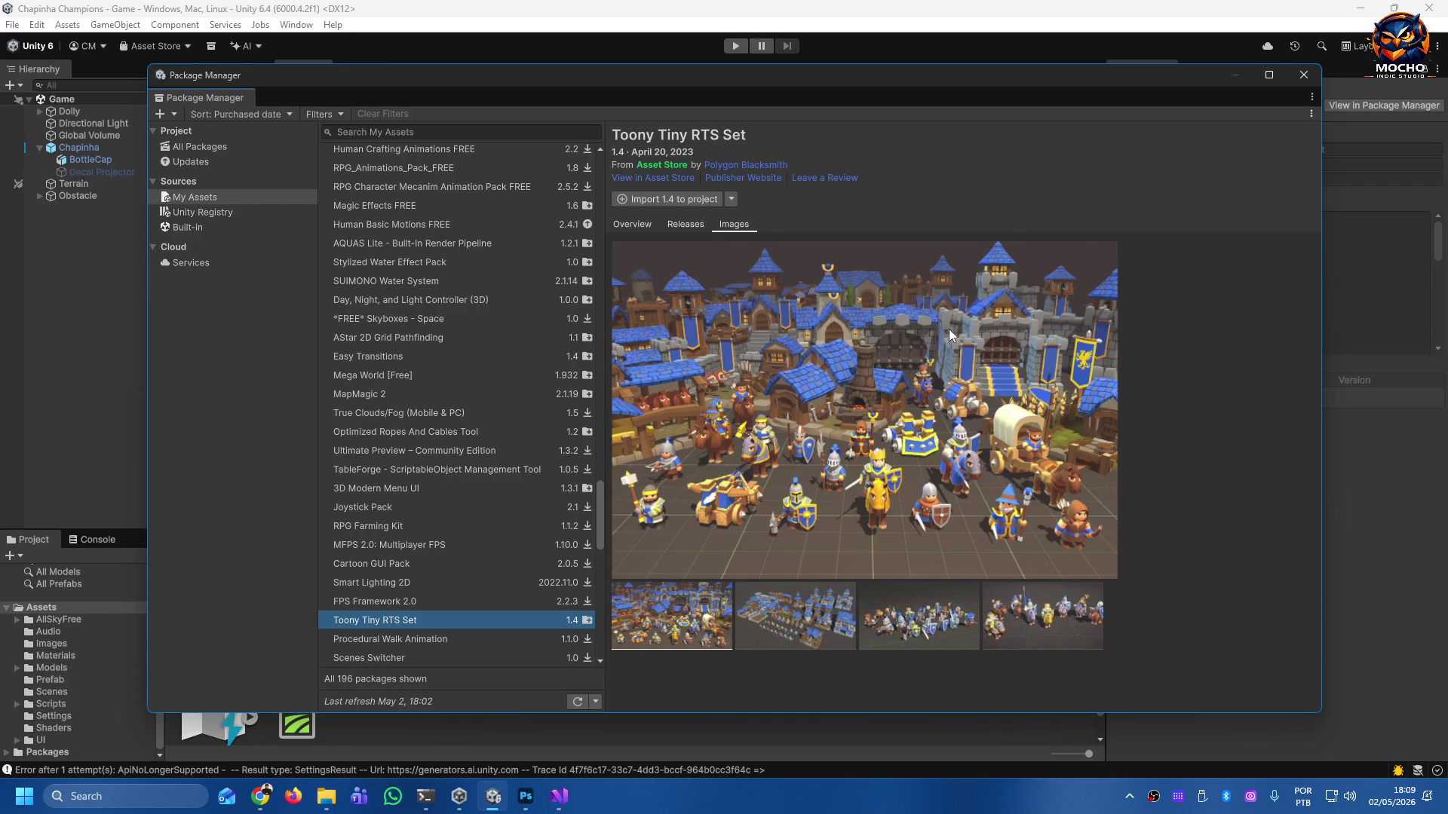
{"action": "key", "text": "Down"}
Step through Scenes Switcher, 2D Pixel Unit Maker - SPUM and vehicle controllers to Advanced Foliage Pack 2.0.
{"action": "key", "text": "Down"}
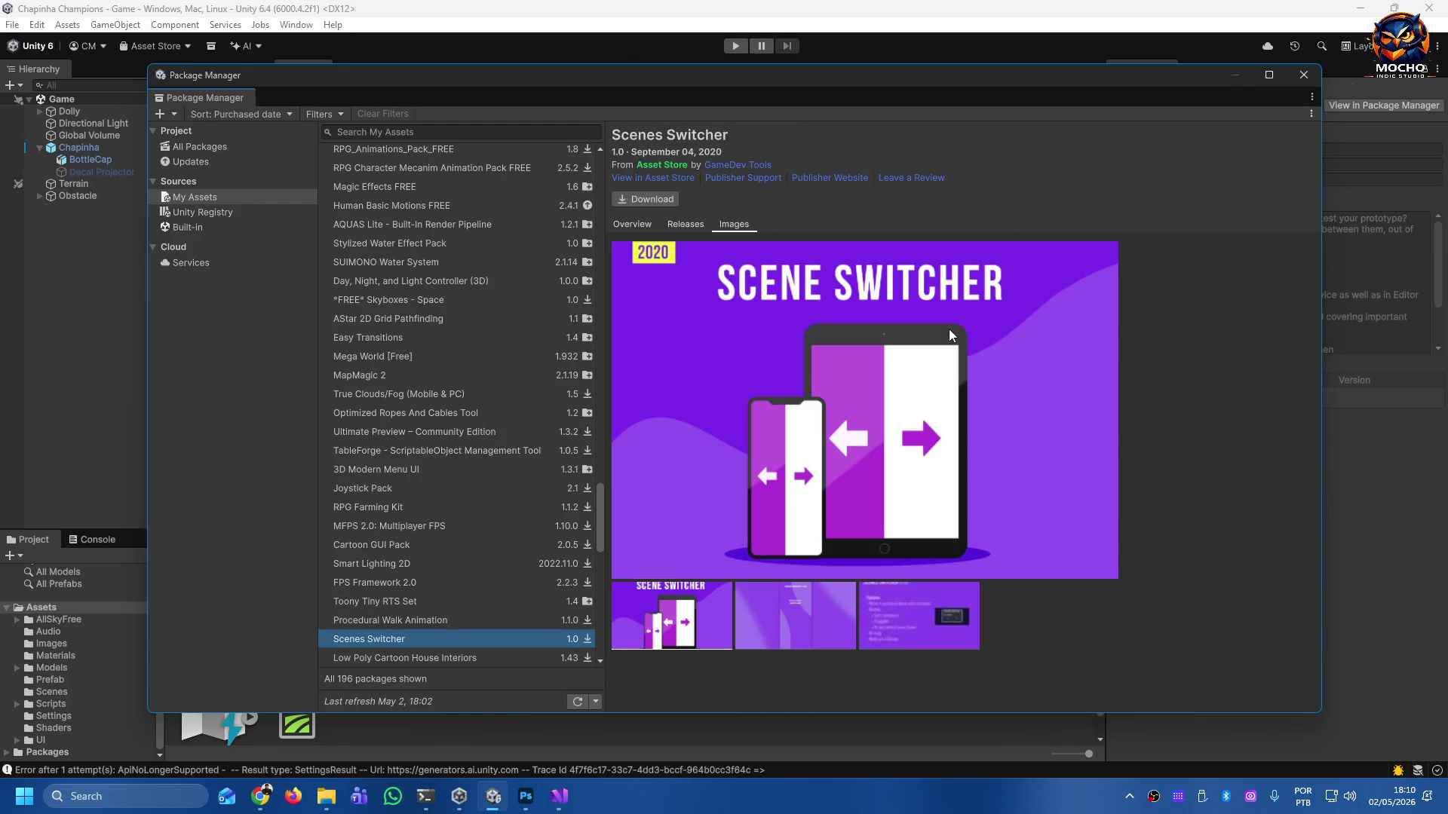
{"action": "key", "text": "Up"}
{"action": "key", "text": "Up"}
{"action": "key", "text": "Down"}
{"action": "key", "text": "Down"}
{"action": "key", "text": "Down"}
{"action": "key", "text": "Down"}
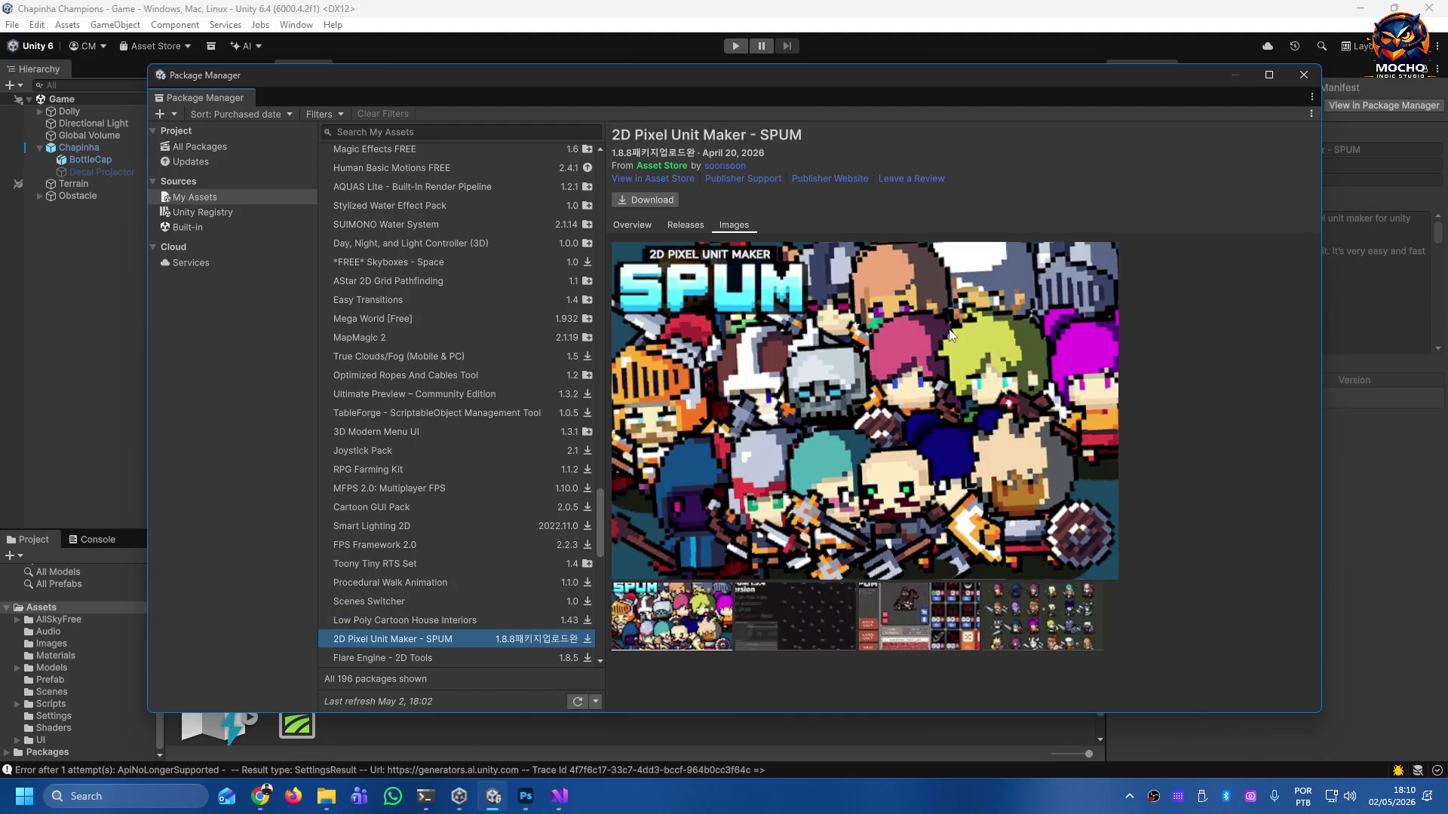
{"action": "key", "text": "Down"}
{"action": "key", "text": "Down"}
{"action": "key", "text": "Down"}
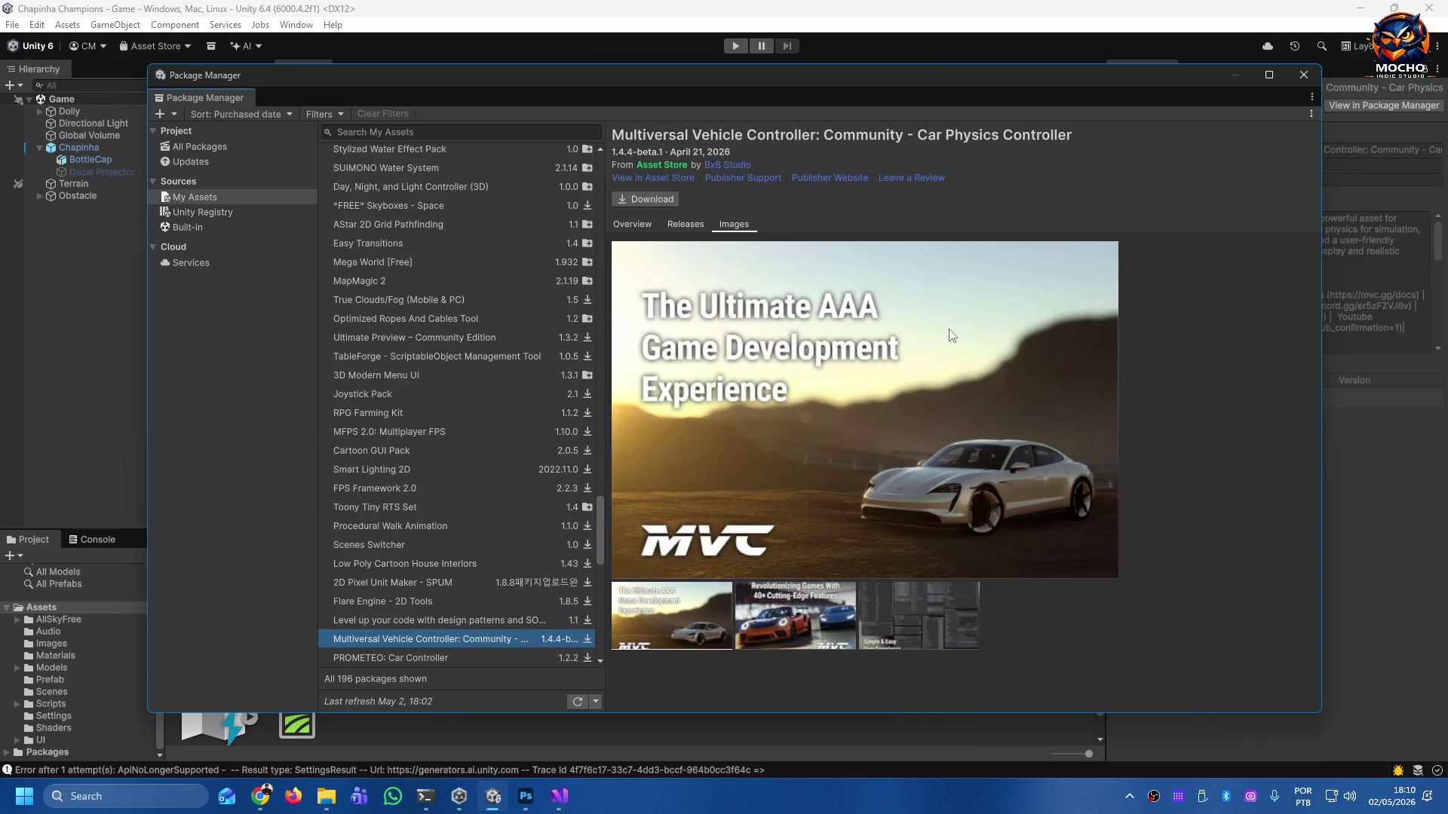
{"action": "key", "text": "Down"}
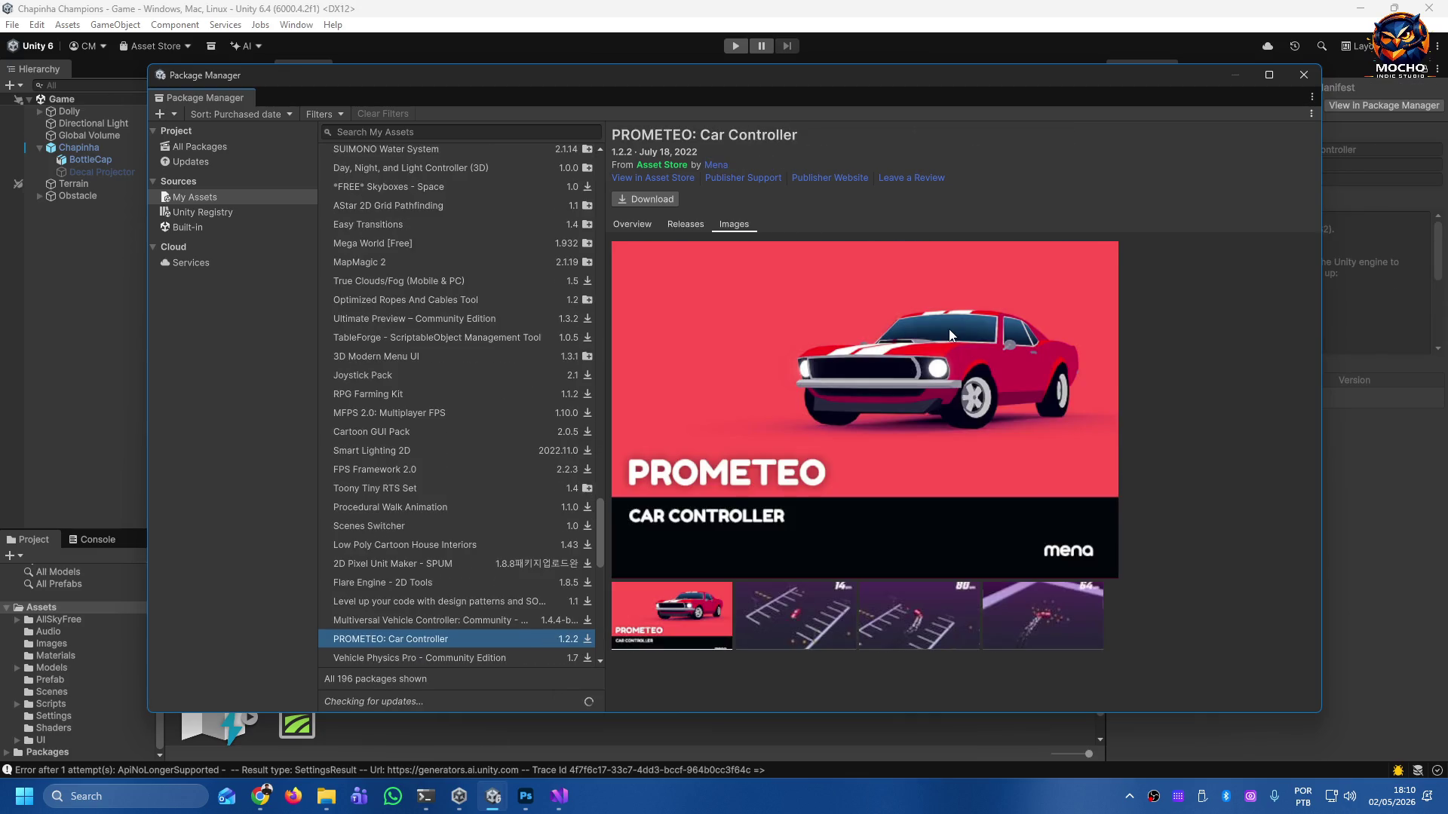
{"action": "key", "text": "Up"}
{"action": "key", "text": "Down"}
{"action": "key", "text": "Down"}
{"action": "key", "text": "Down"}
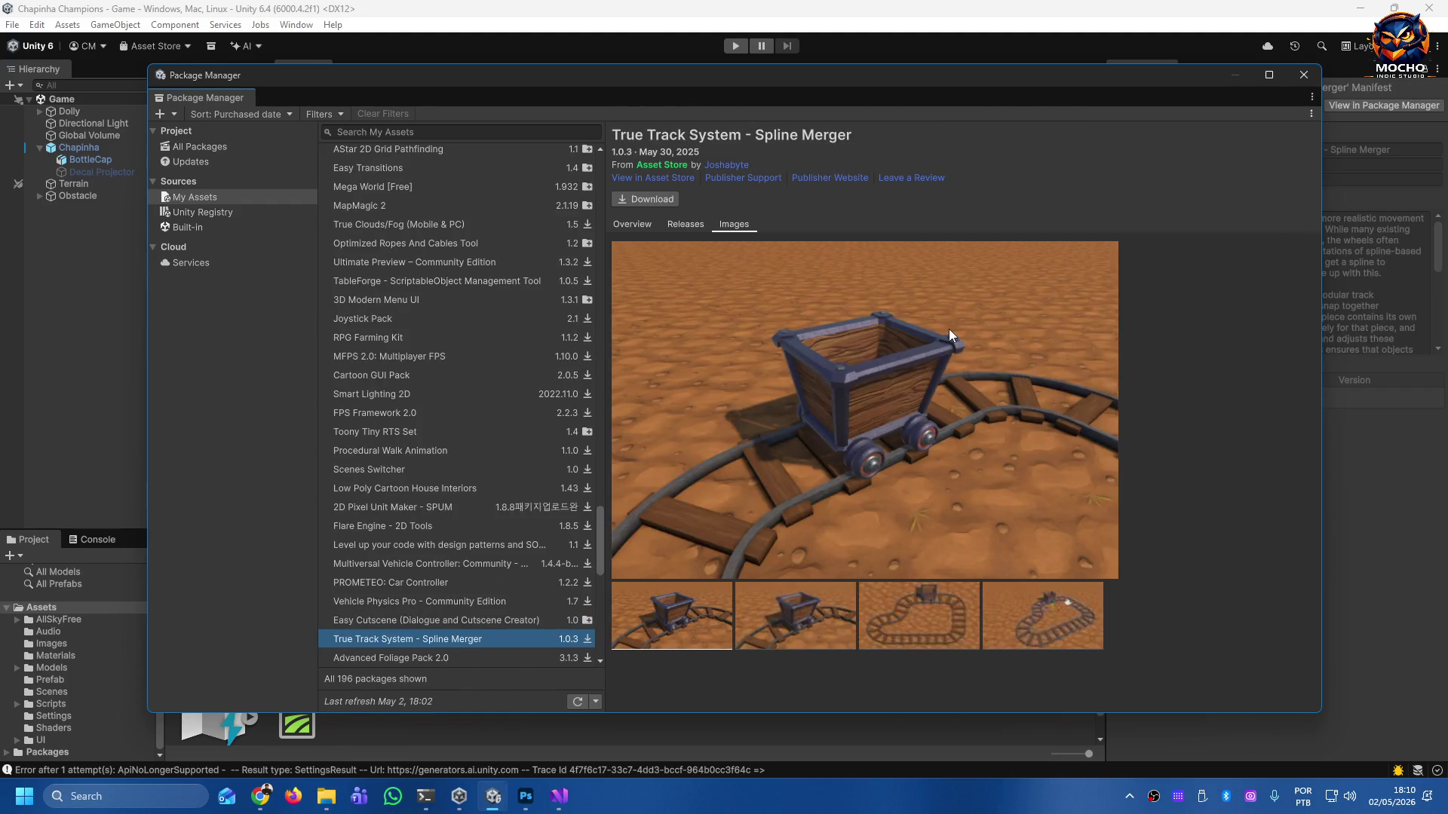
{"action": "key", "text": "Down"}
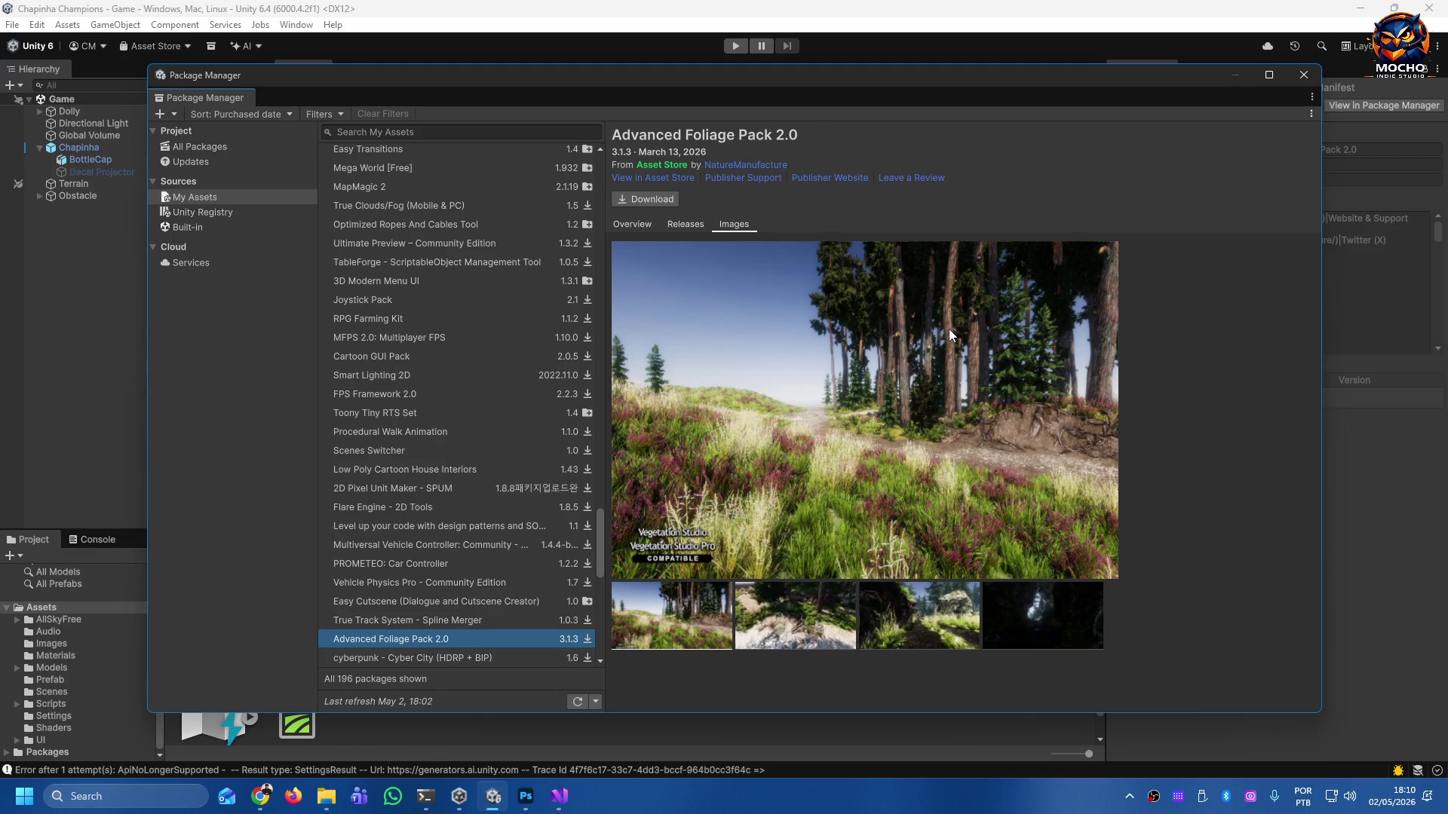
Continue past the dragon pack, Cartoon FX 4 Remaster, FishNet Pro and Toon Suburban Pack to Horror Prison.
{"action": "key", "text": "Down"}
{"action": "key", "text": "Down"}
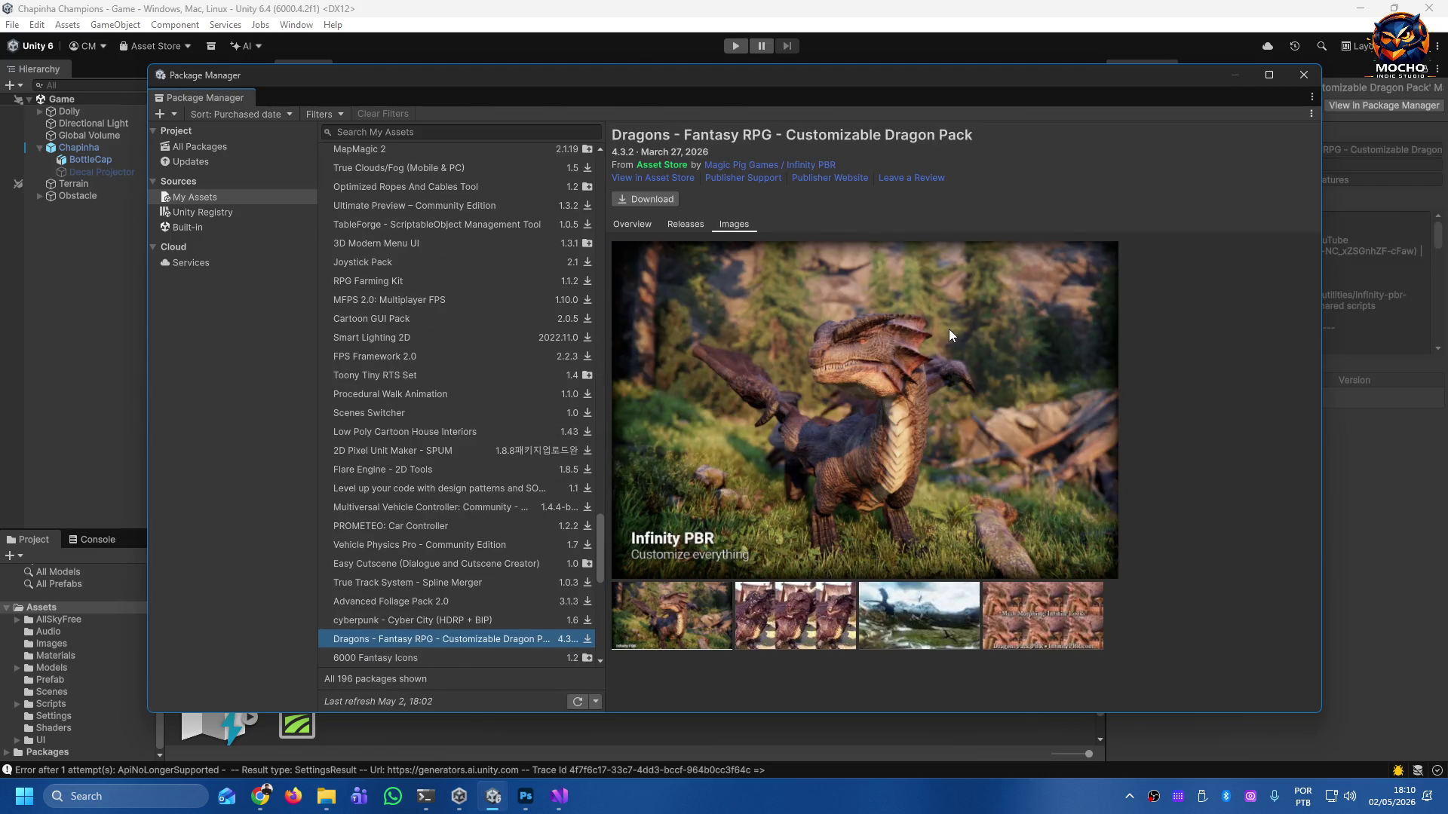
{"action": "key", "text": "Down"}
{"action": "key", "text": "Down"}
{"action": "key", "text": "Down"}
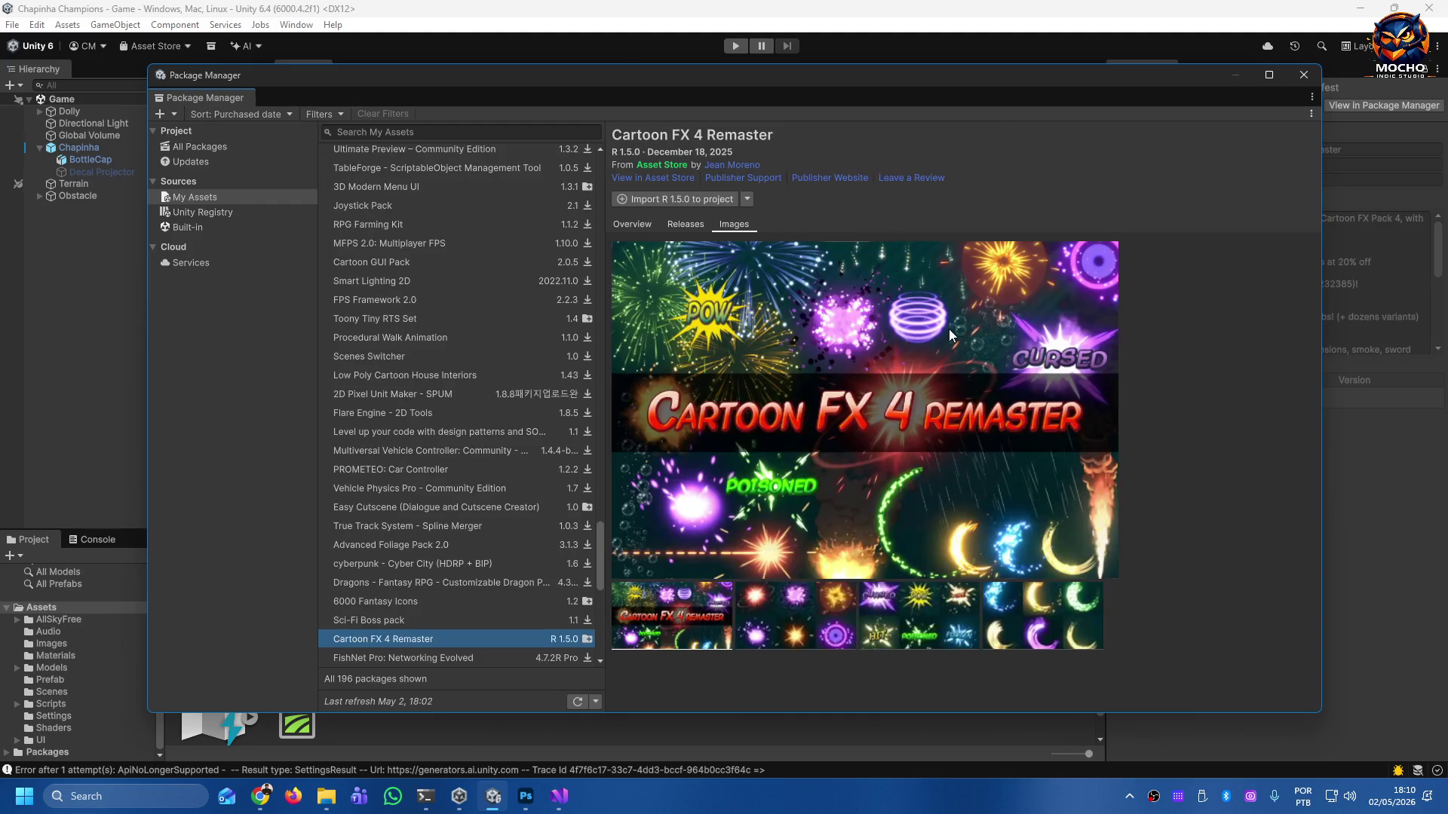
{"action": "key", "text": "Down"}
{"action": "key", "text": "Down"}
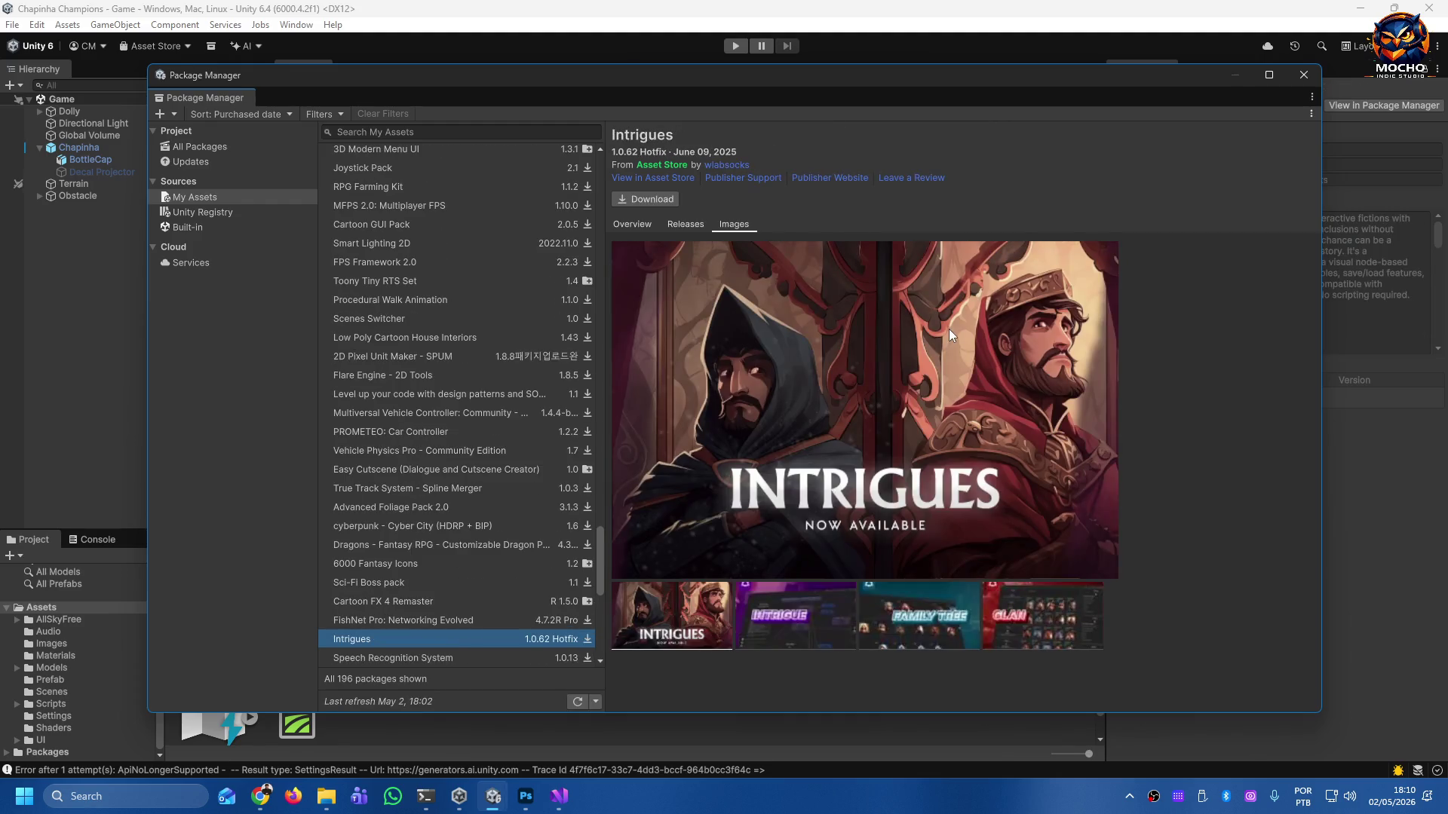
{"action": "key", "text": "Down"}
{"action": "key", "text": "Down"}
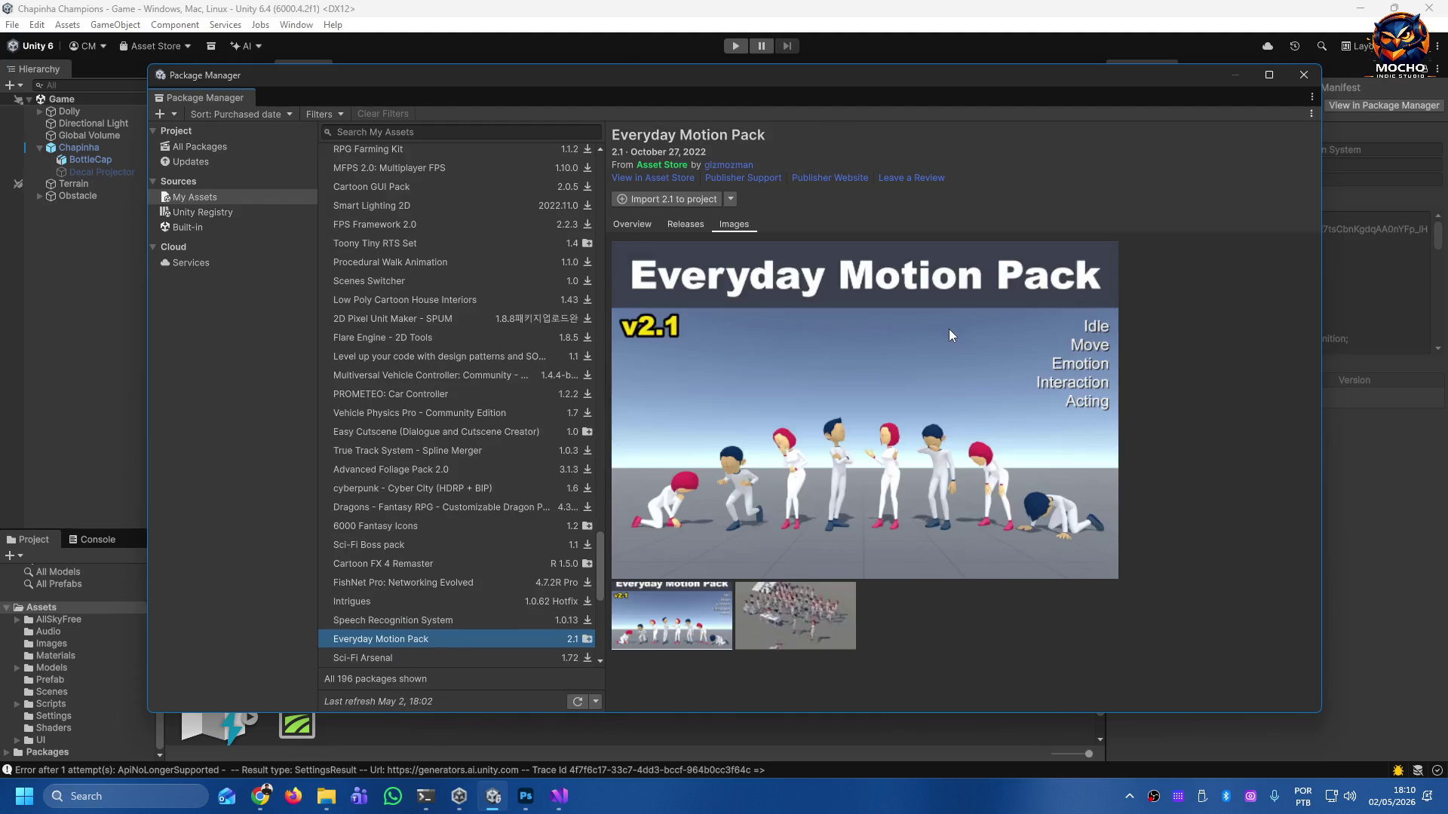
{"action": "key", "text": "Down"}
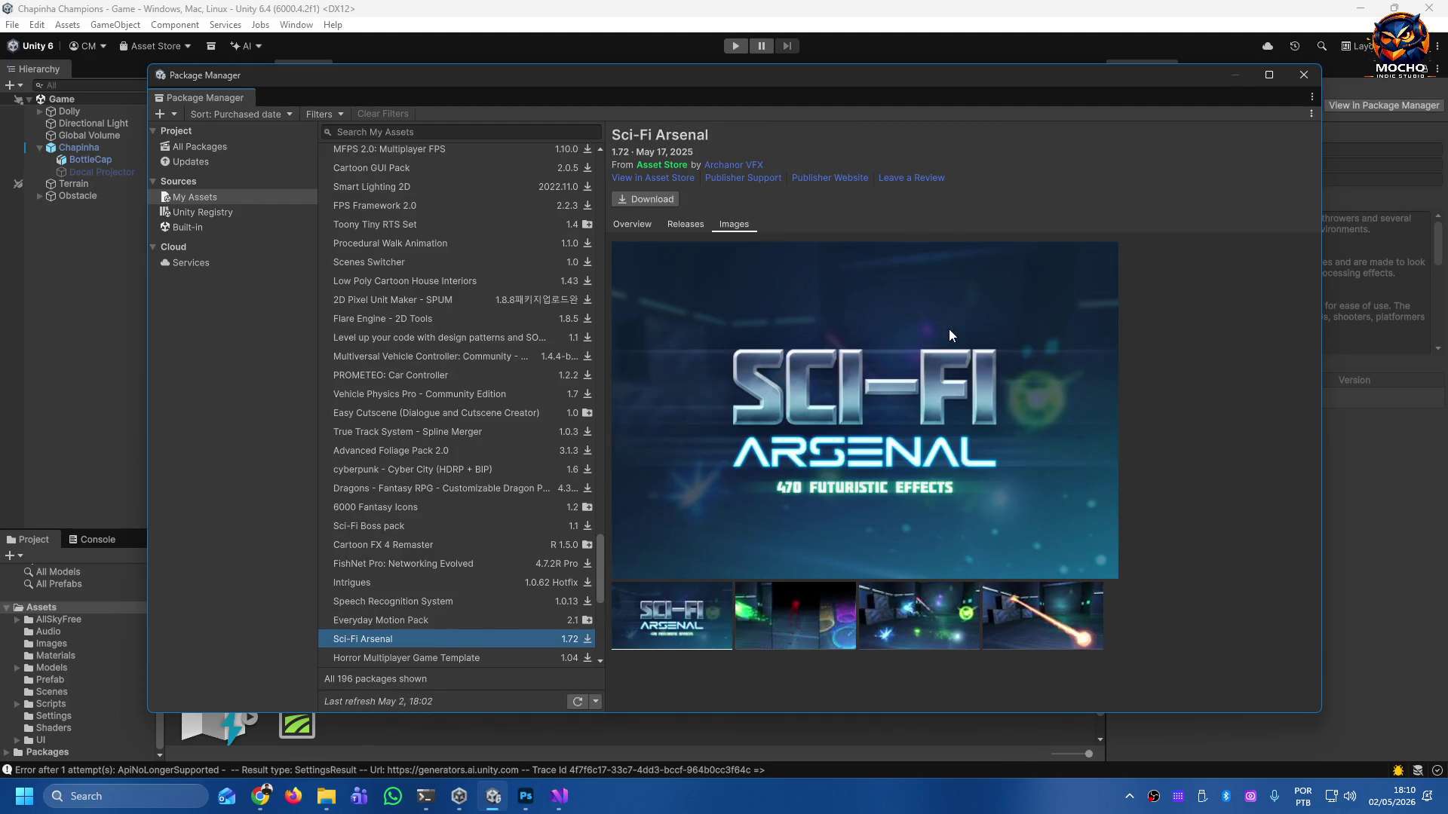
{"action": "key", "text": "Down"}
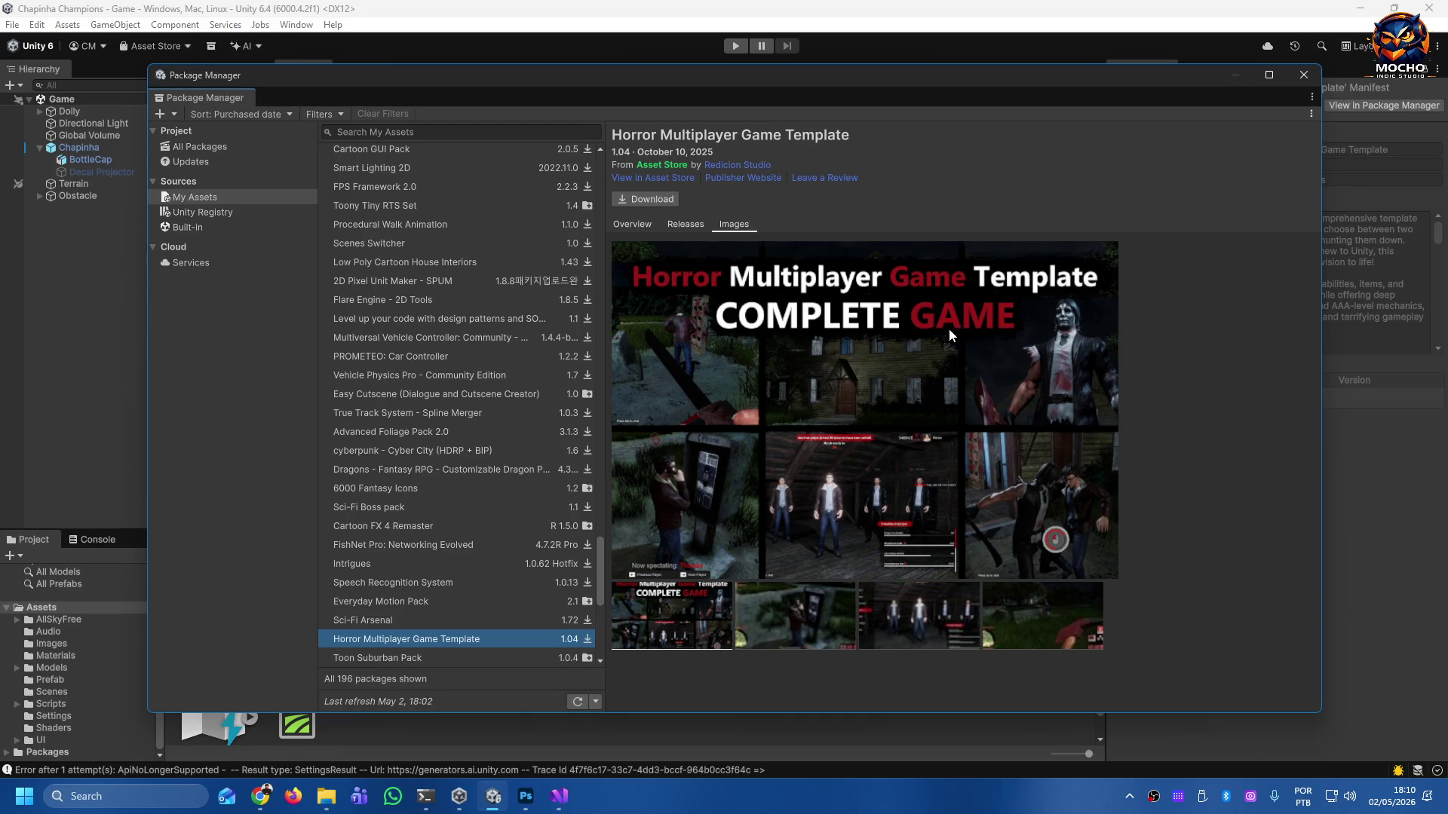
{"action": "key", "text": "Down"}
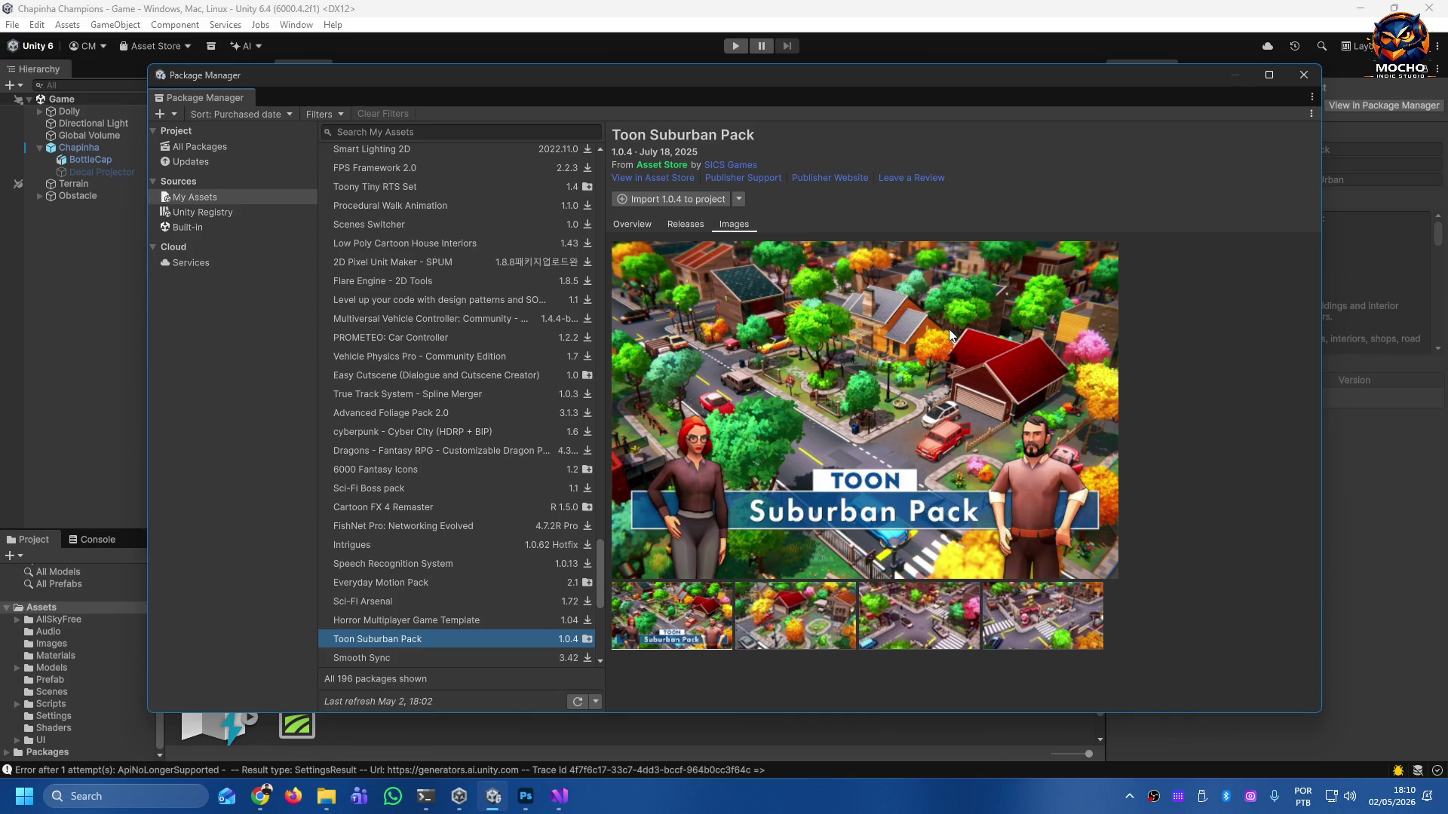
{"action": "key", "text": "Down"}
{"action": "key", "text": "Down"}
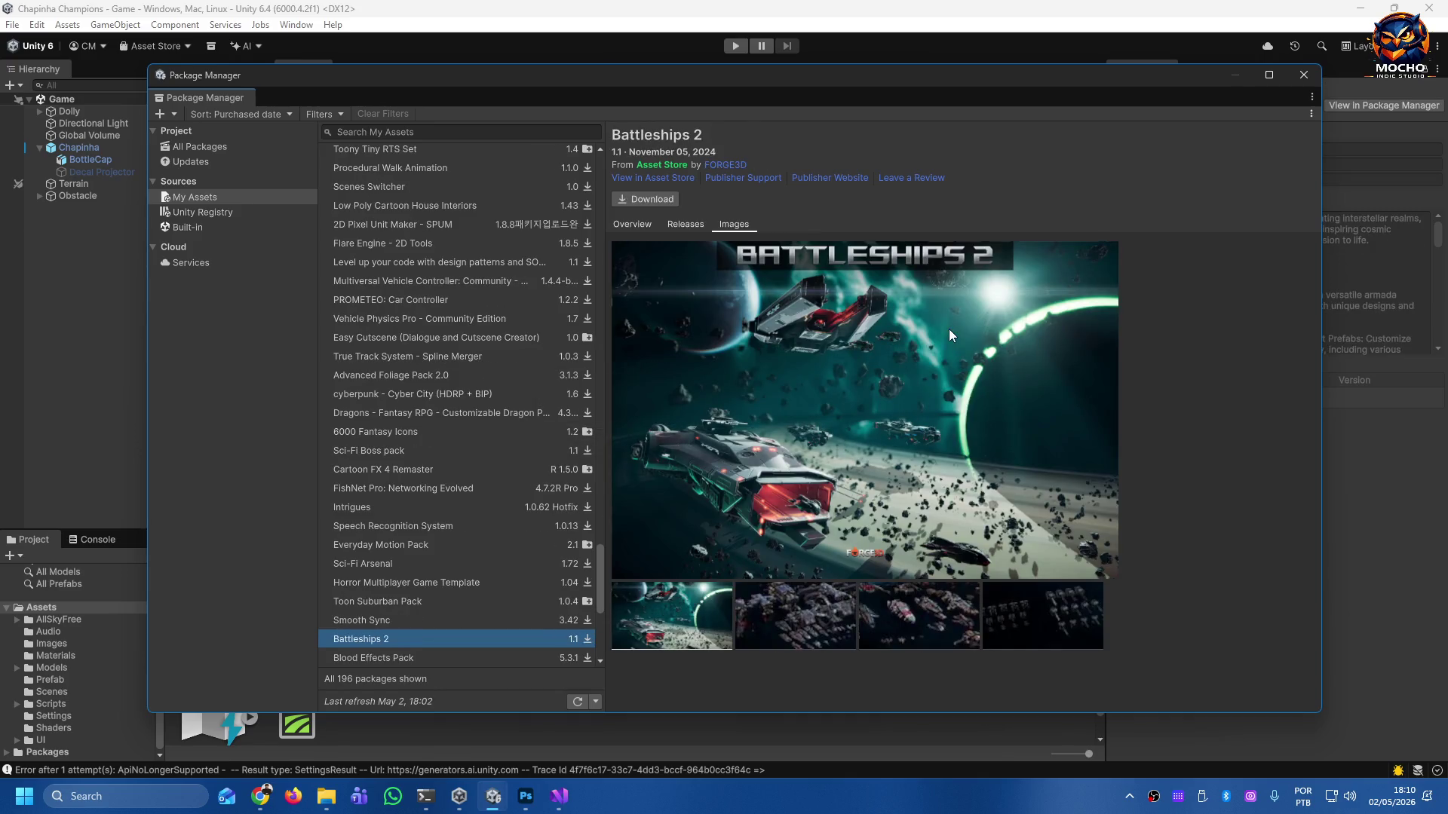
{"action": "key", "text": "Down"}
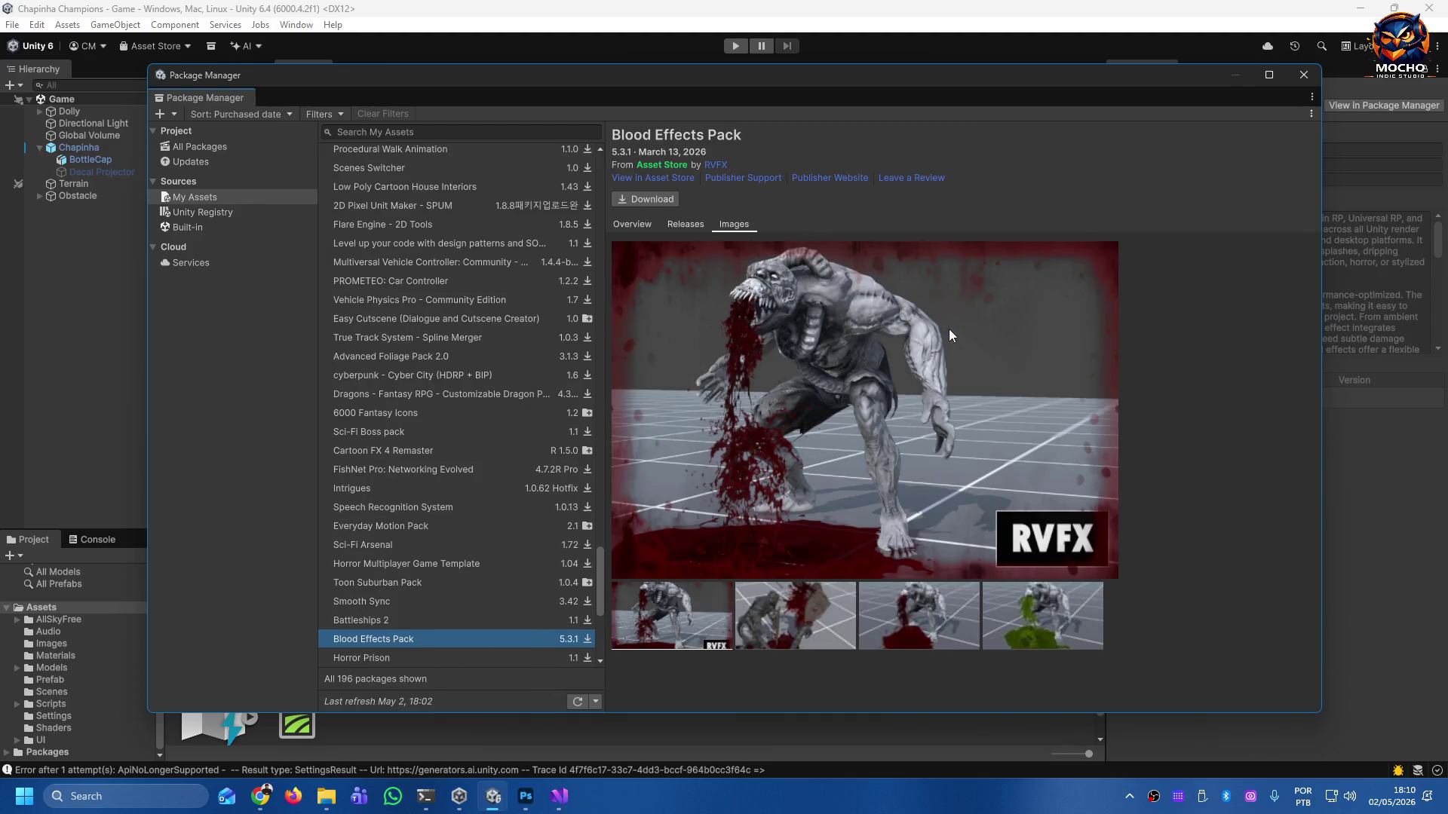
{"action": "key", "text": "Down"}
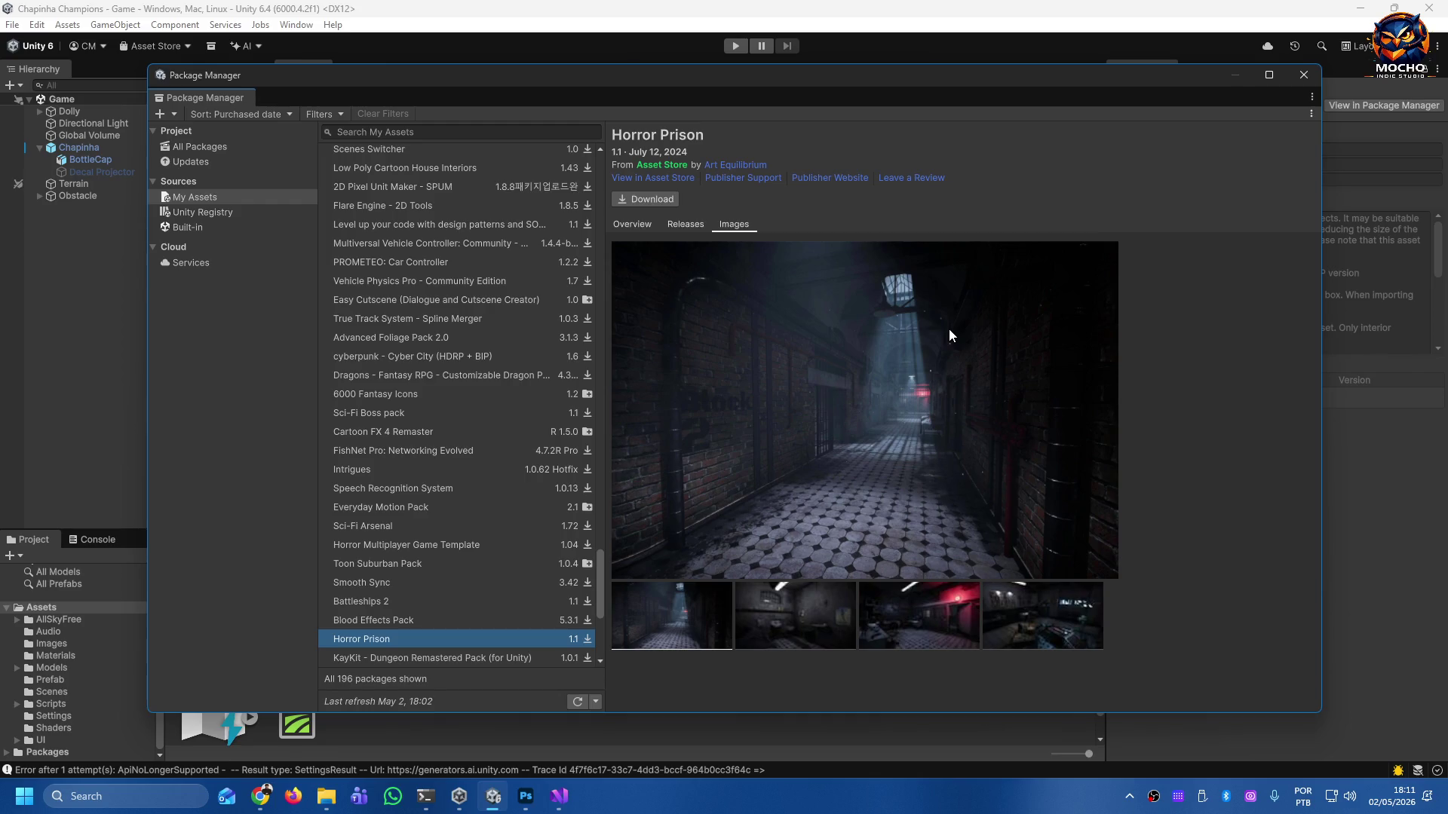
Step through the purchased packages in My Assets down to DOTween (HOTween v2).
{"action": "key", "text": "Down"}
{"action": "key", "text": "Down"}
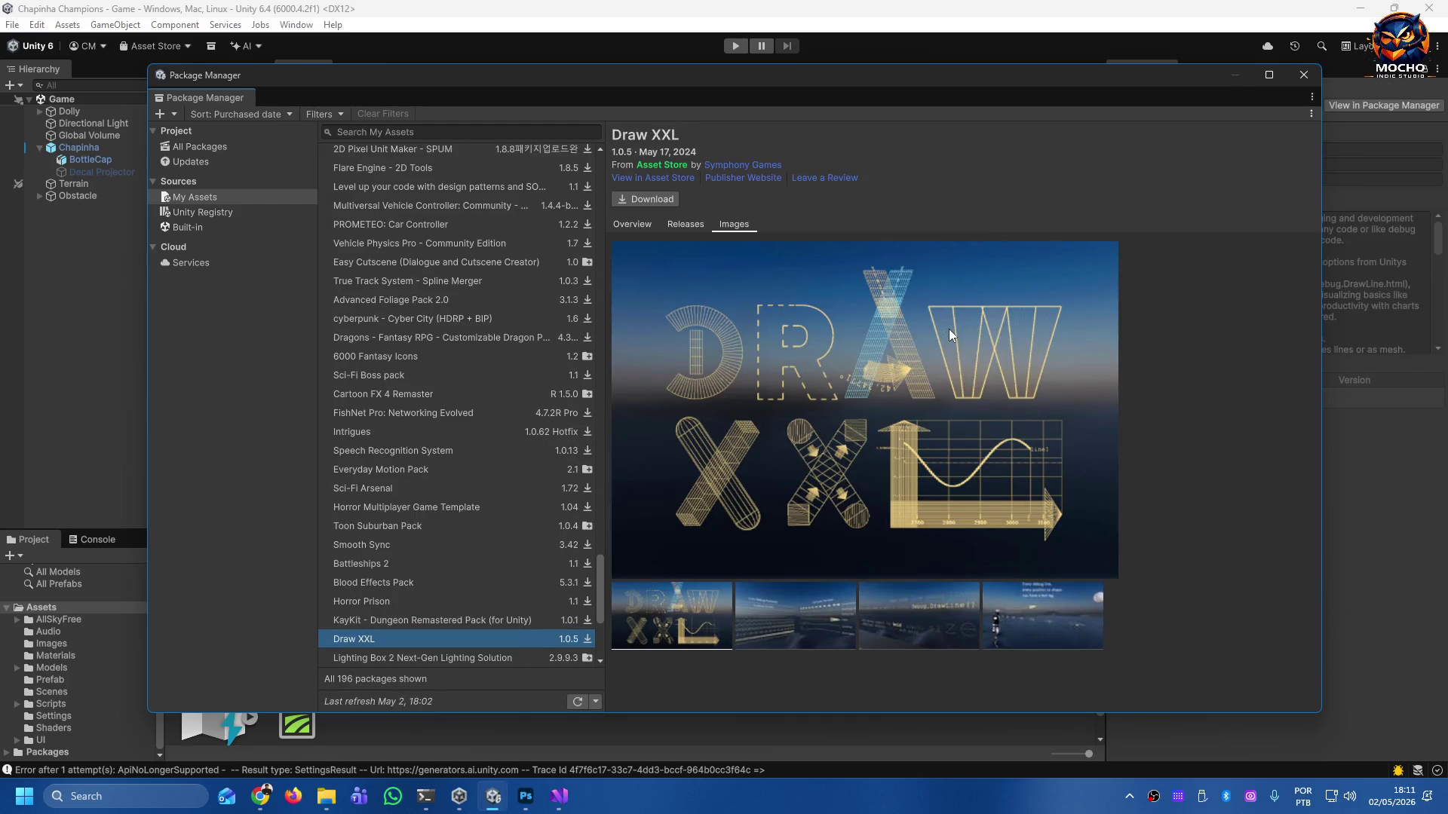
{"action": "key", "text": "Down"}
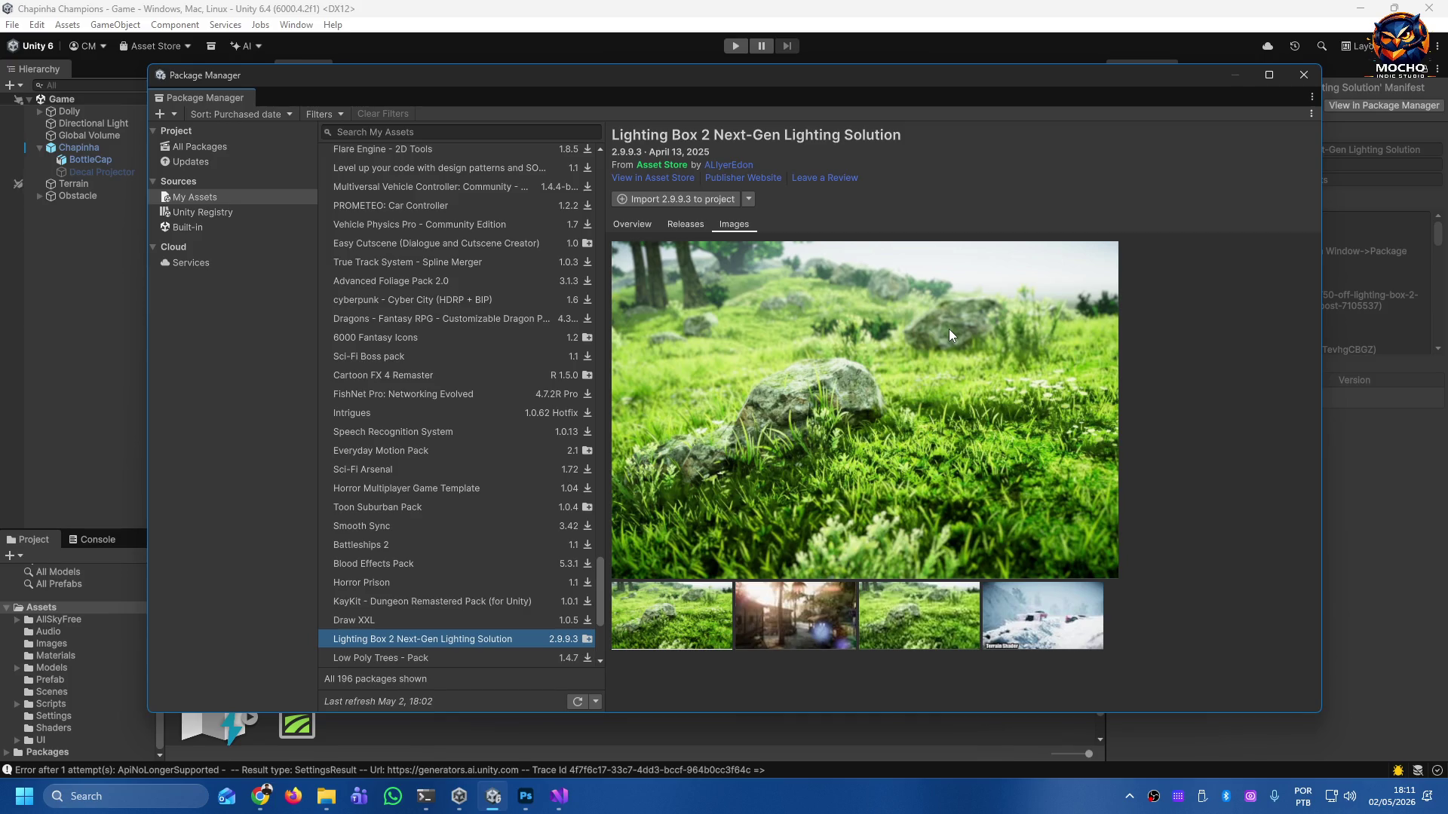
{"action": "key", "text": "Down"}
{"action": "key", "text": "Down"}
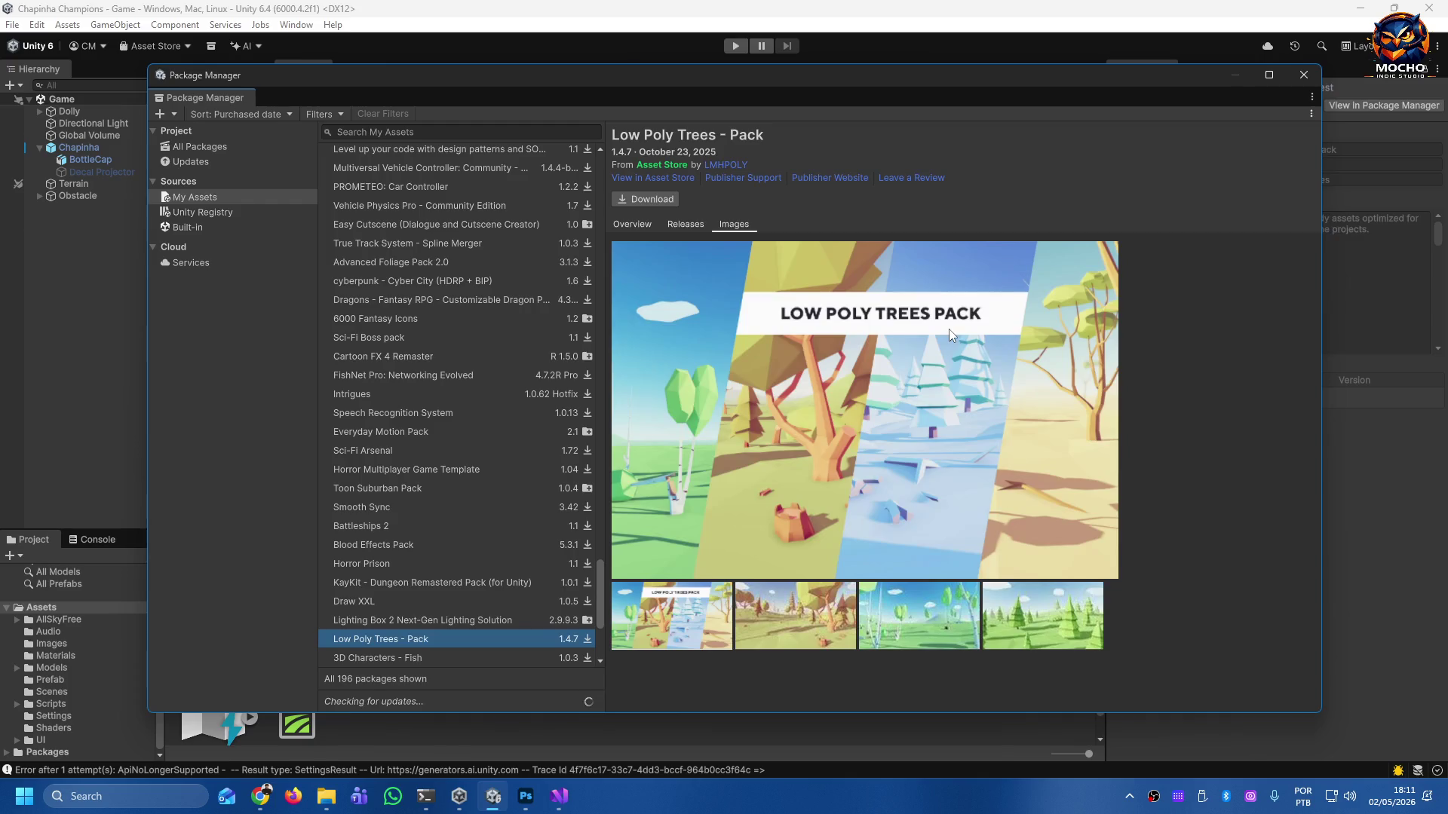
{"action": "key", "text": "Down"}
{"action": "key", "text": "Down"}
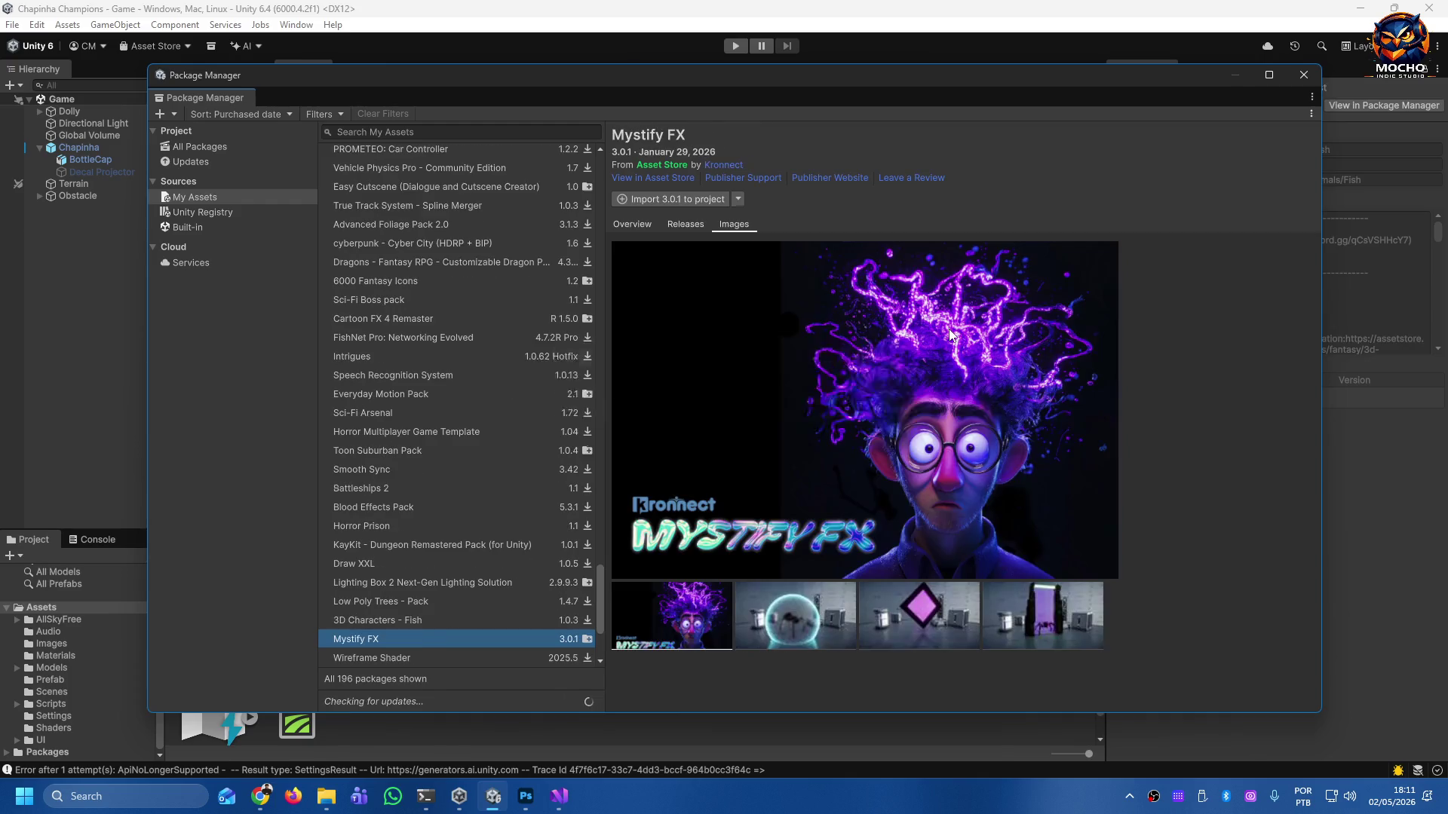
{"action": "key", "text": "Down"}
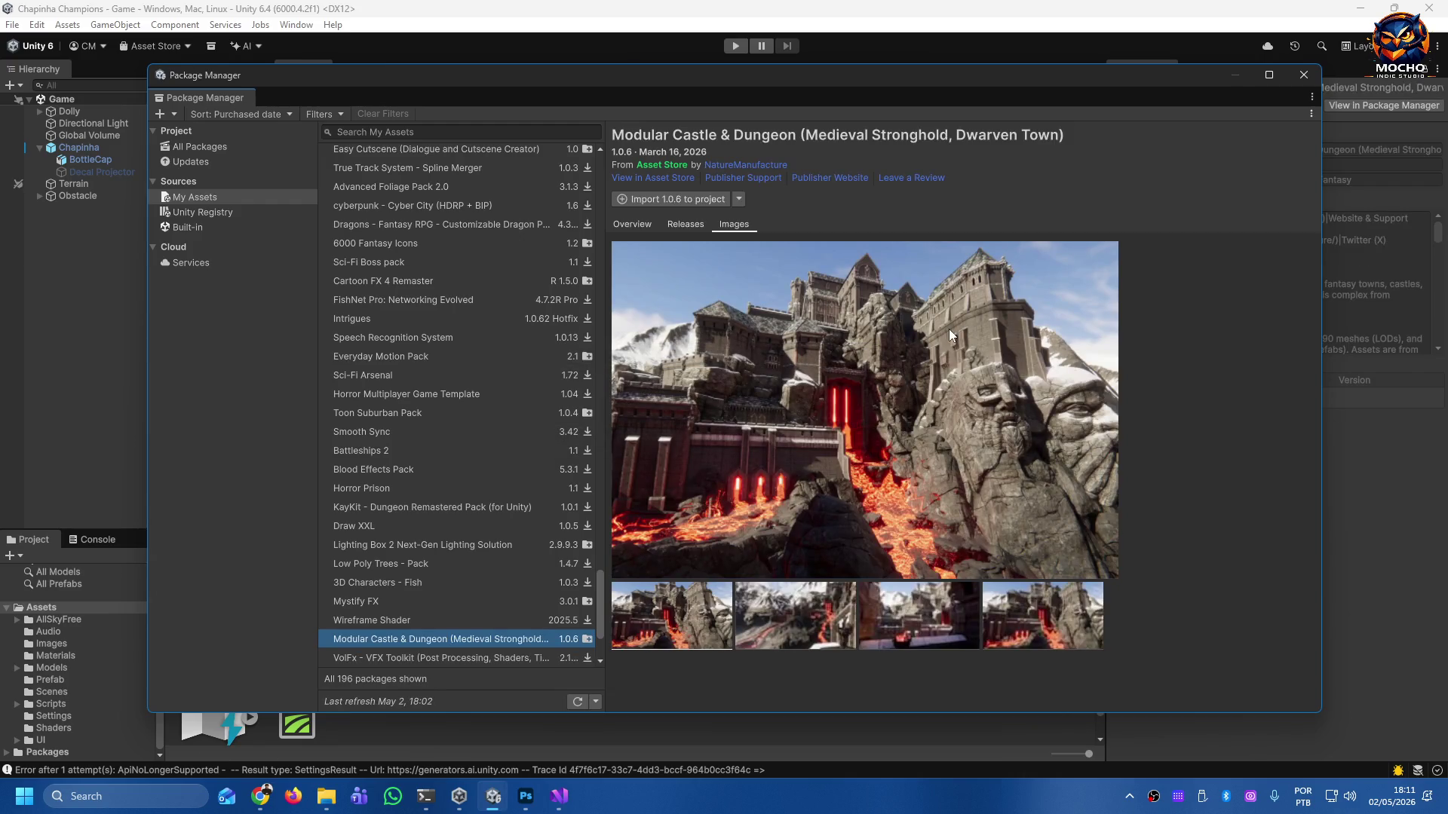
{"action": "key", "text": "Down"}
{"action": "key", "text": "Down"}
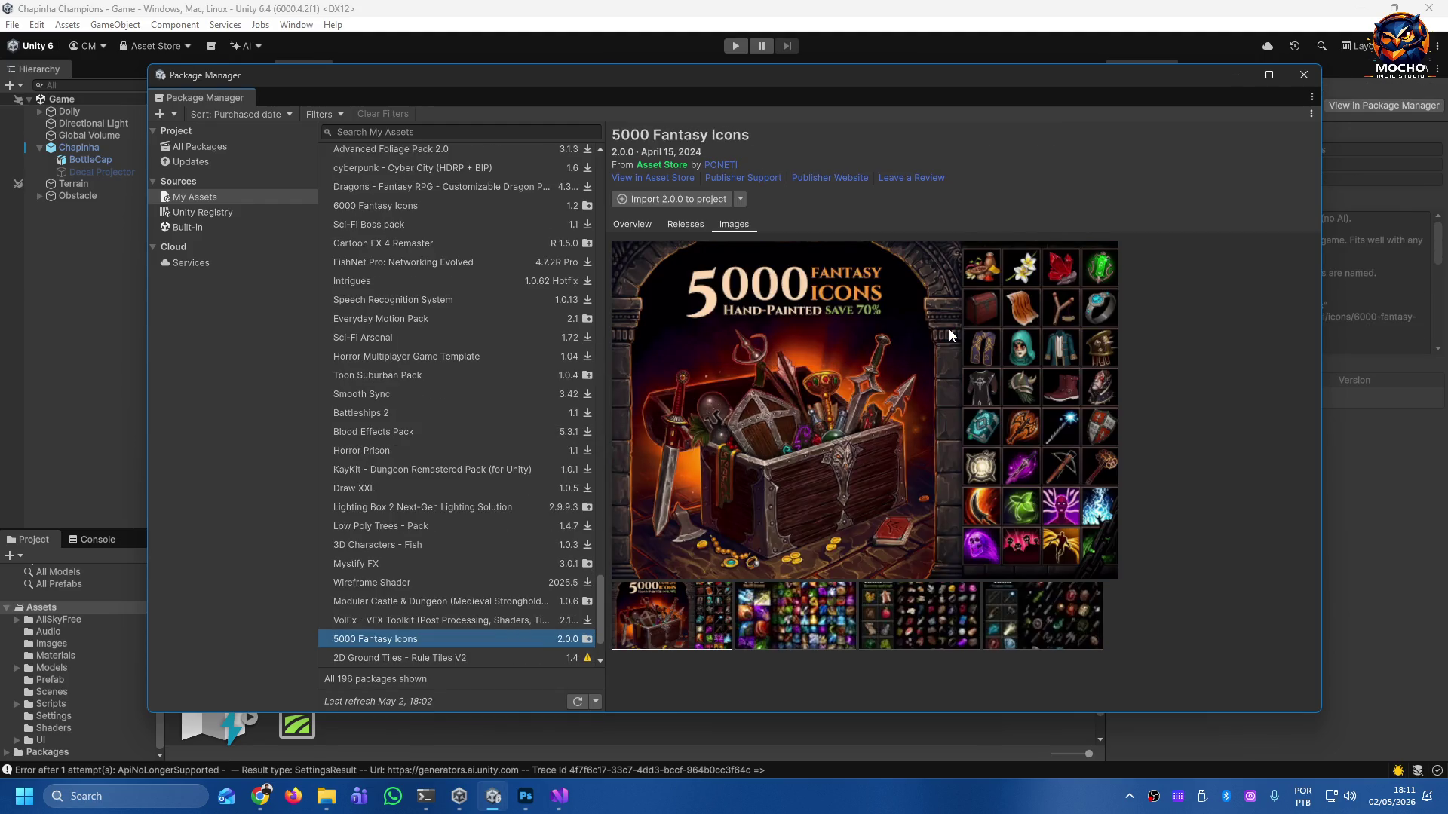
{"action": "key", "text": "Down"}
{"action": "key", "text": "Down"}
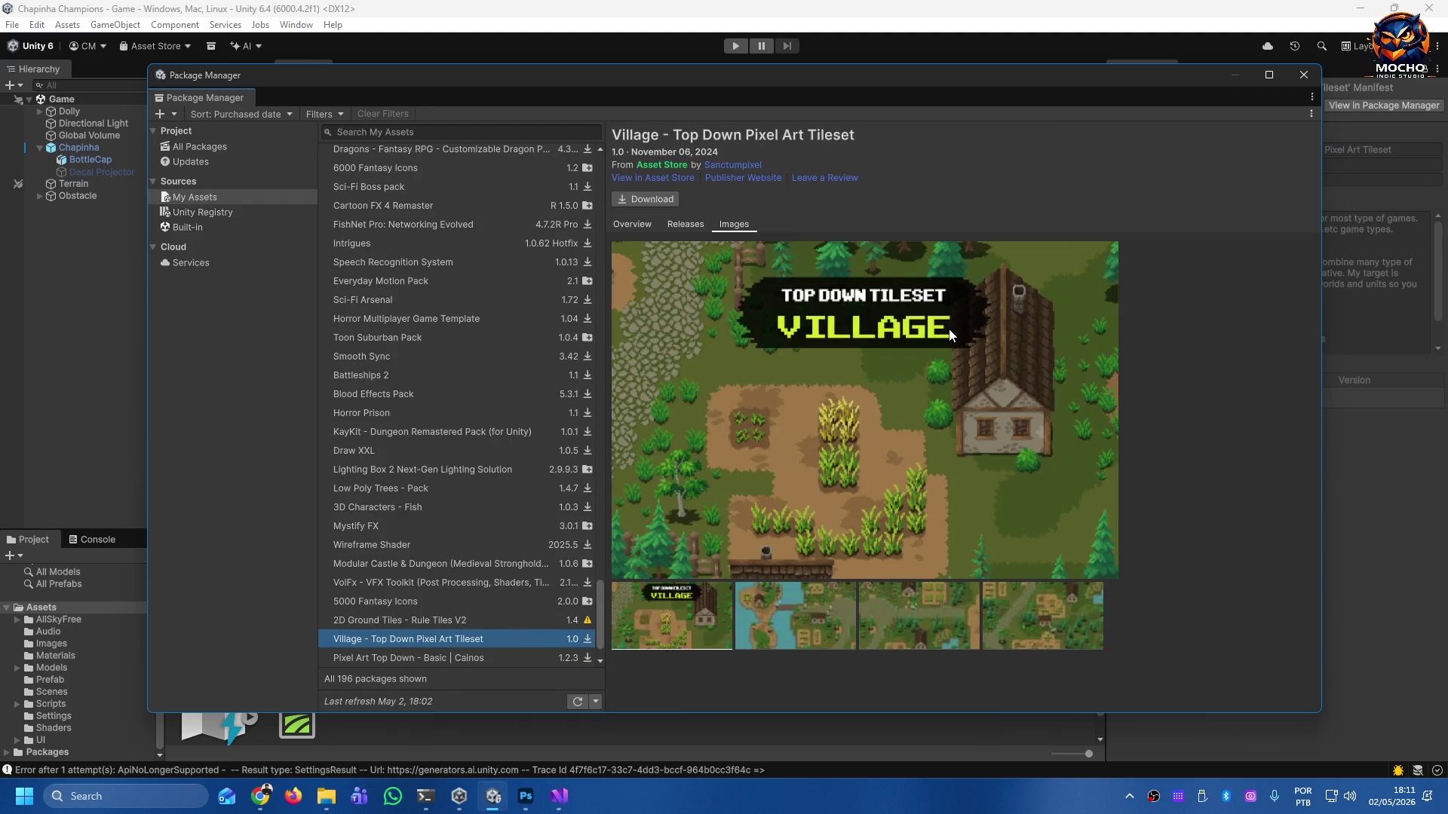
{"action": "key", "text": "Down"}
{"action": "key", "text": "Down"}
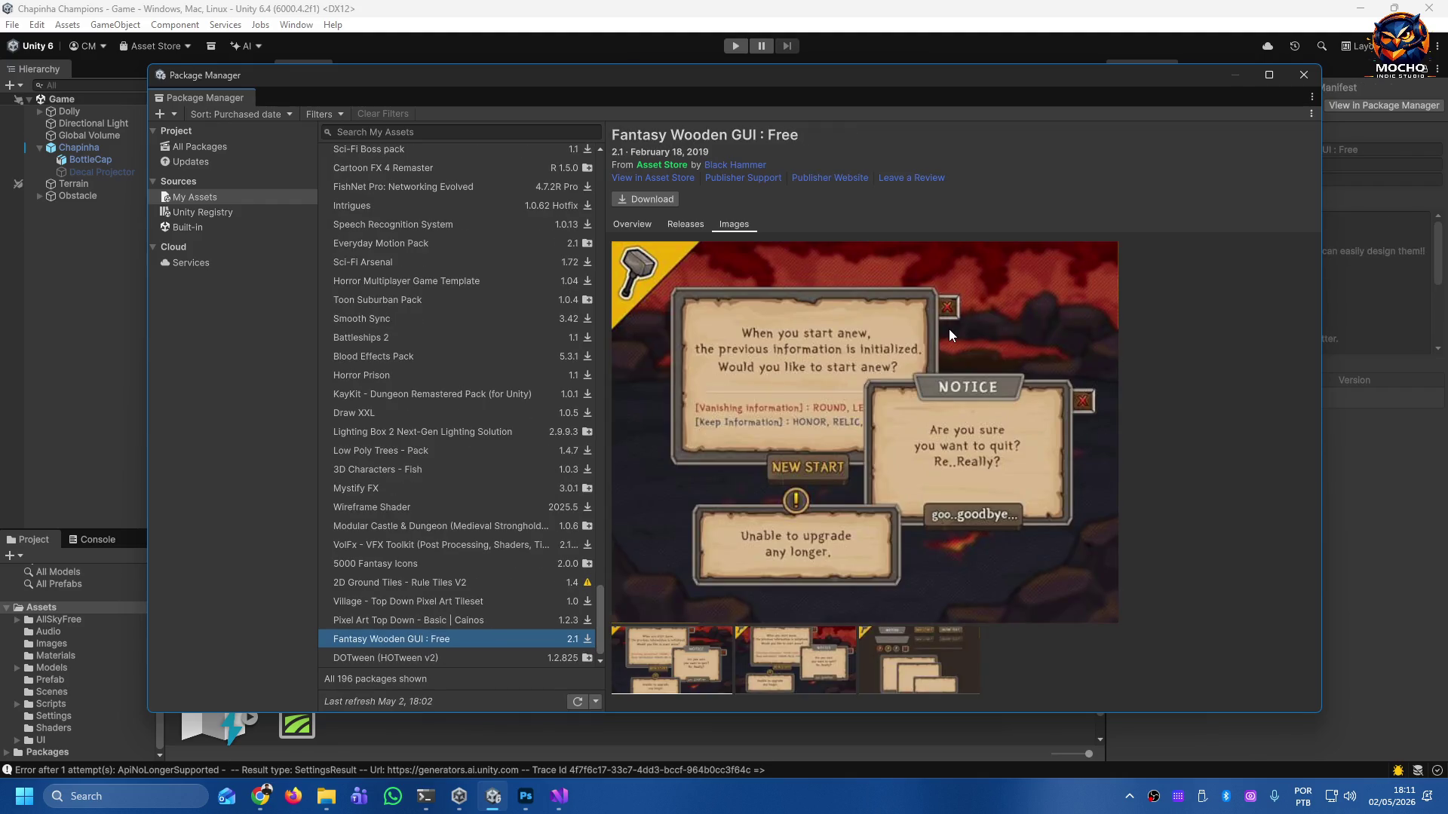
{"action": "key", "text": "Down"}
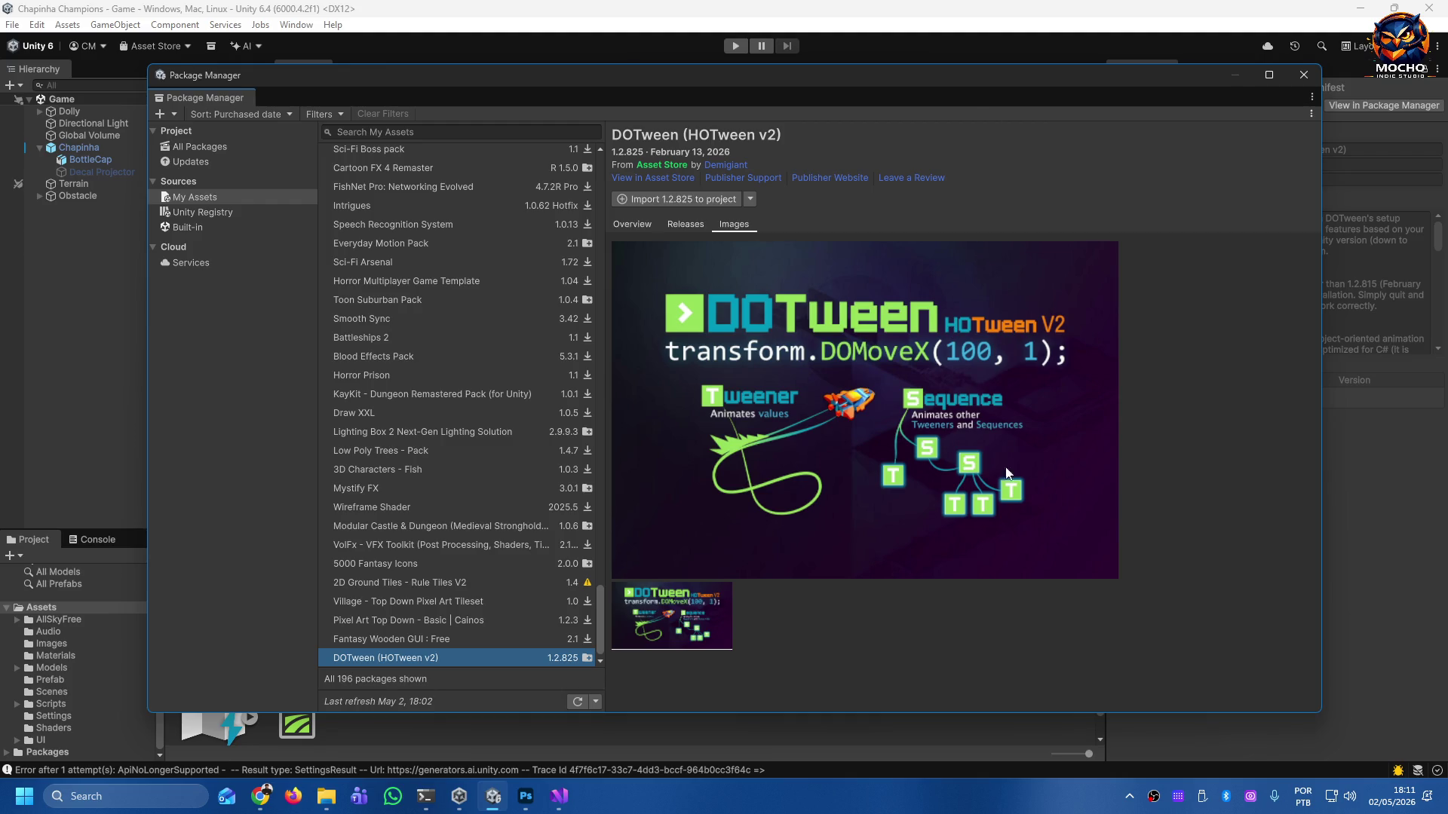
Bring the open File Explorer window in front of the editor and reposition it.
{"action": "mouse_move", "coordinate": [340, 793]}
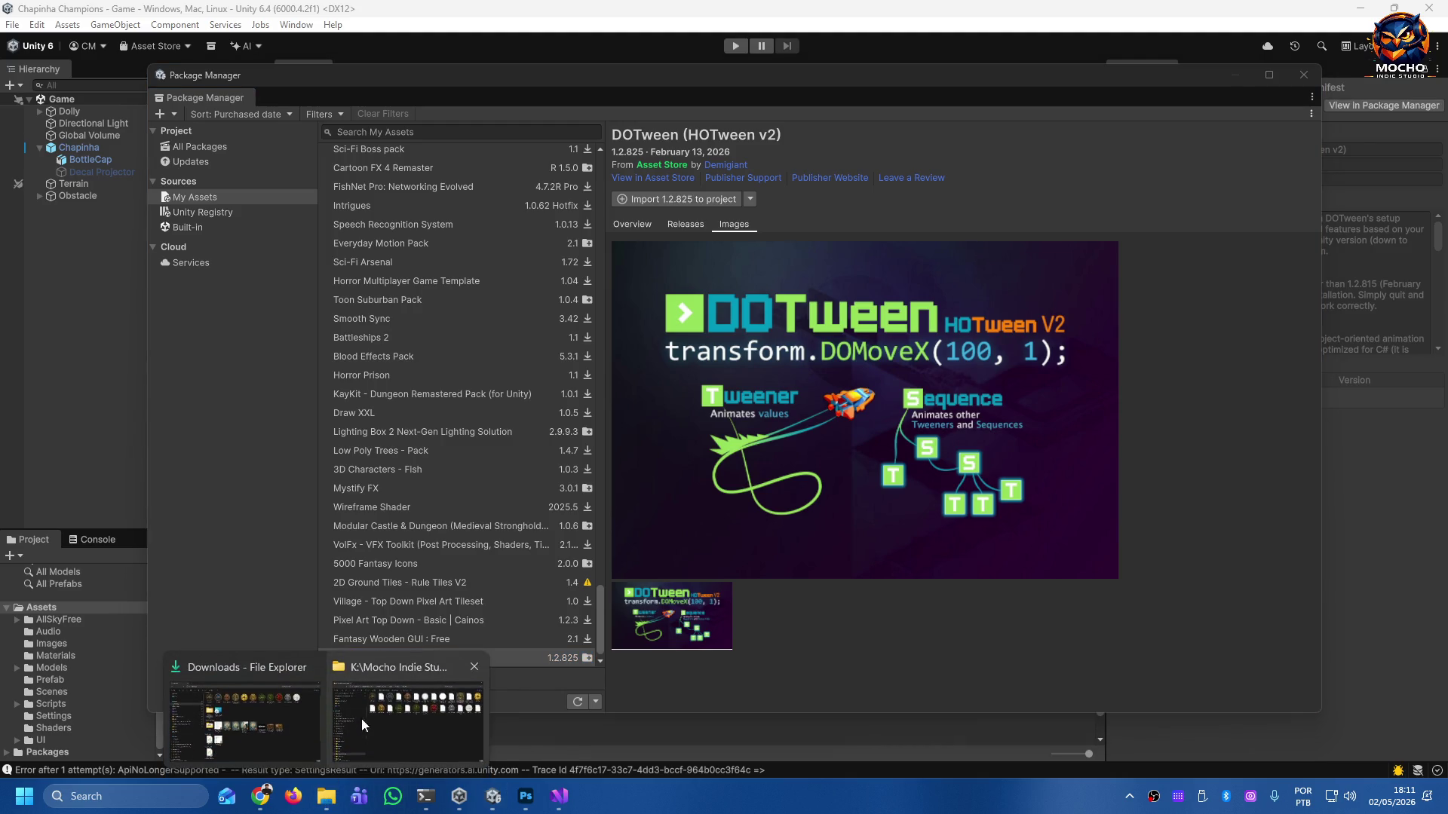
{"action": "left_click", "coordinate": [357, 721]}
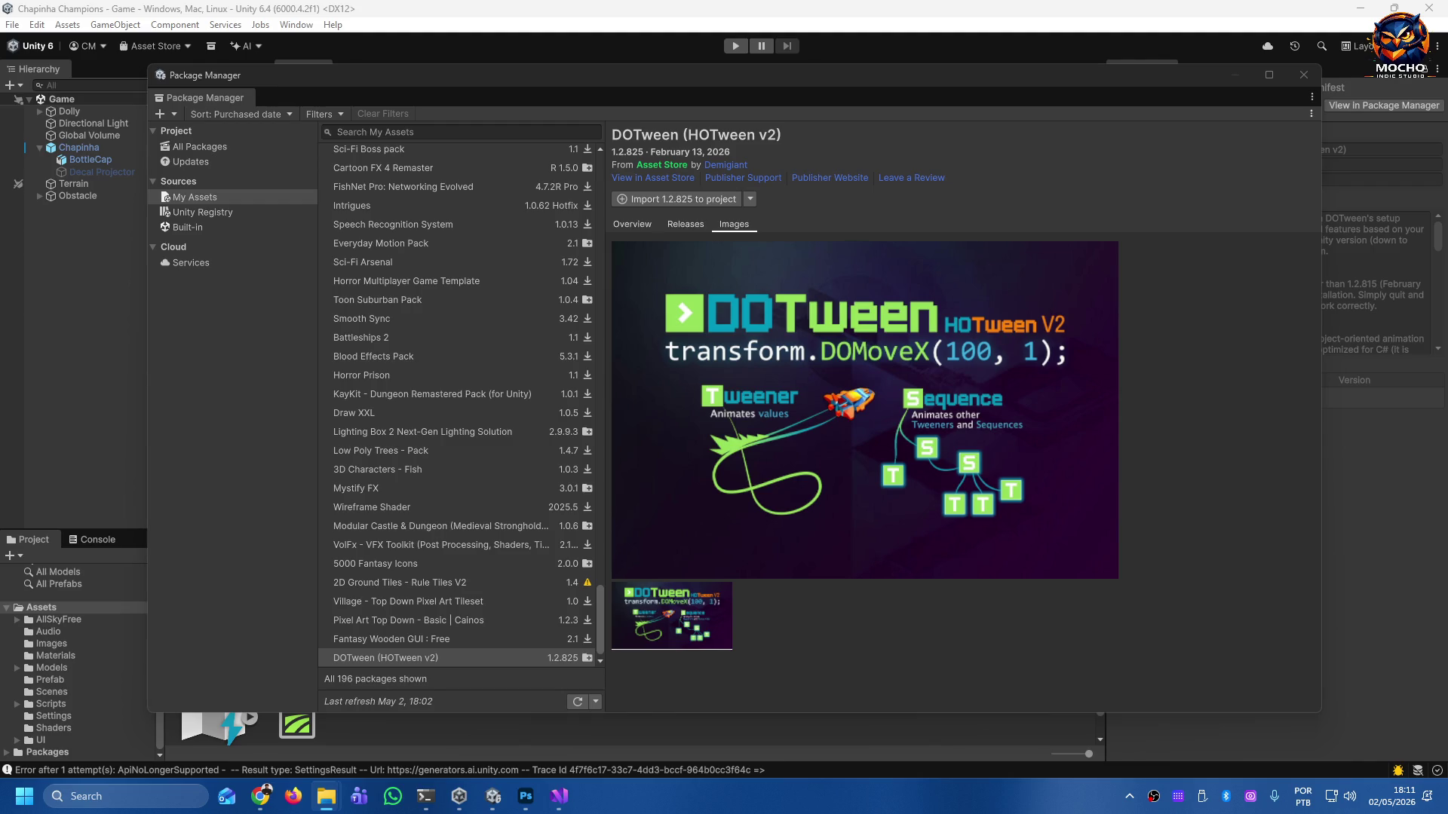
{"action": "mouse_move", "coordinate": [1067, 21]}
{"action": "left_mouse_down"}
{"action": "mouse_move", "coordinate": [760, 21]}
{"action": "mouse_move", "coordinate": [1067, 705]}
{"action": "mouse_move", "coordinate": [581, 142]}
{"action": "mouse_move", "coordinate": [301, 40]}
{"action": "left_mouse_up"}
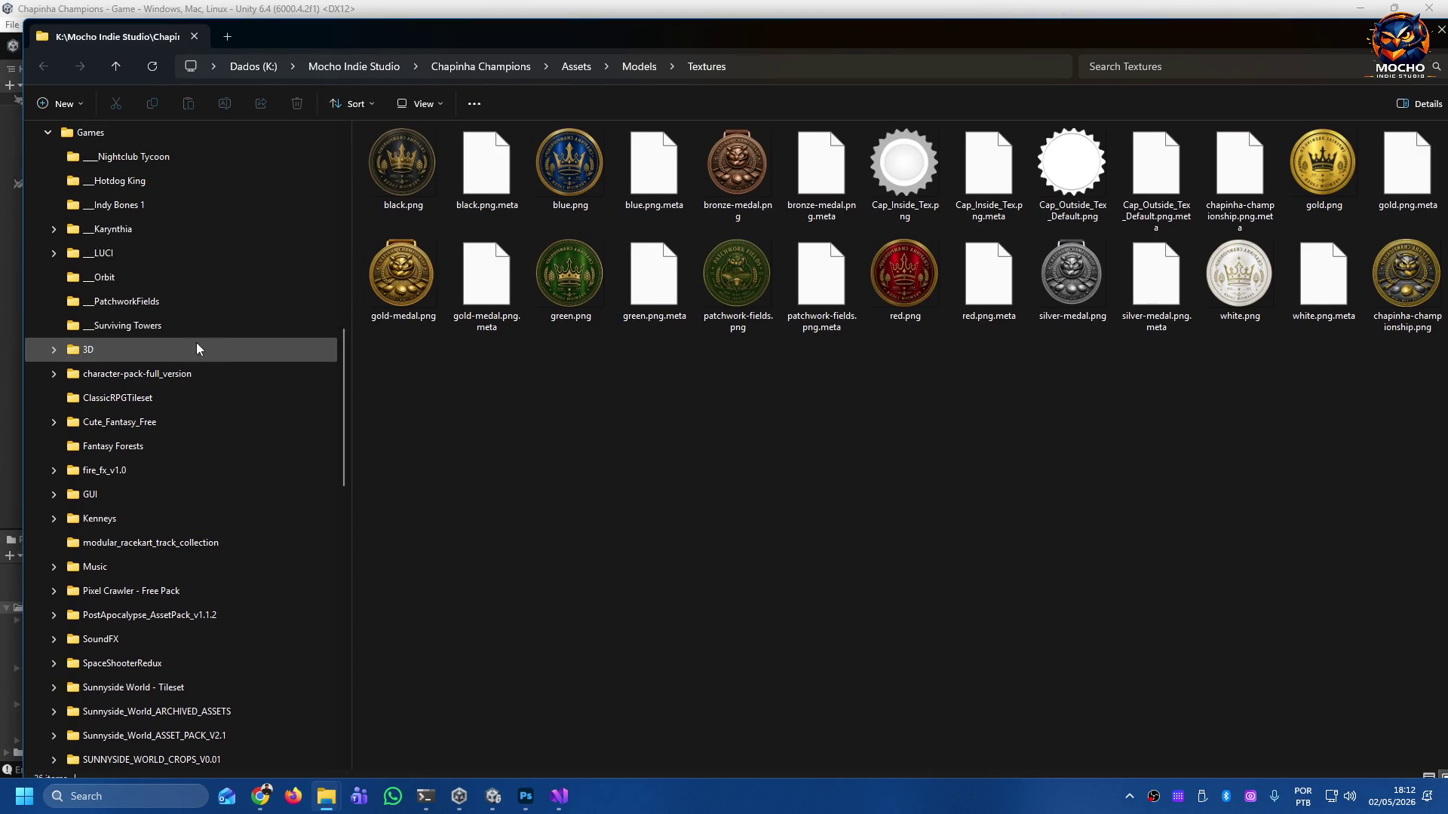
Browse the 3D and SYNTY Packs asset folders in File Explorer.
{"action": "left_click", "coordinate": [143, 350]}
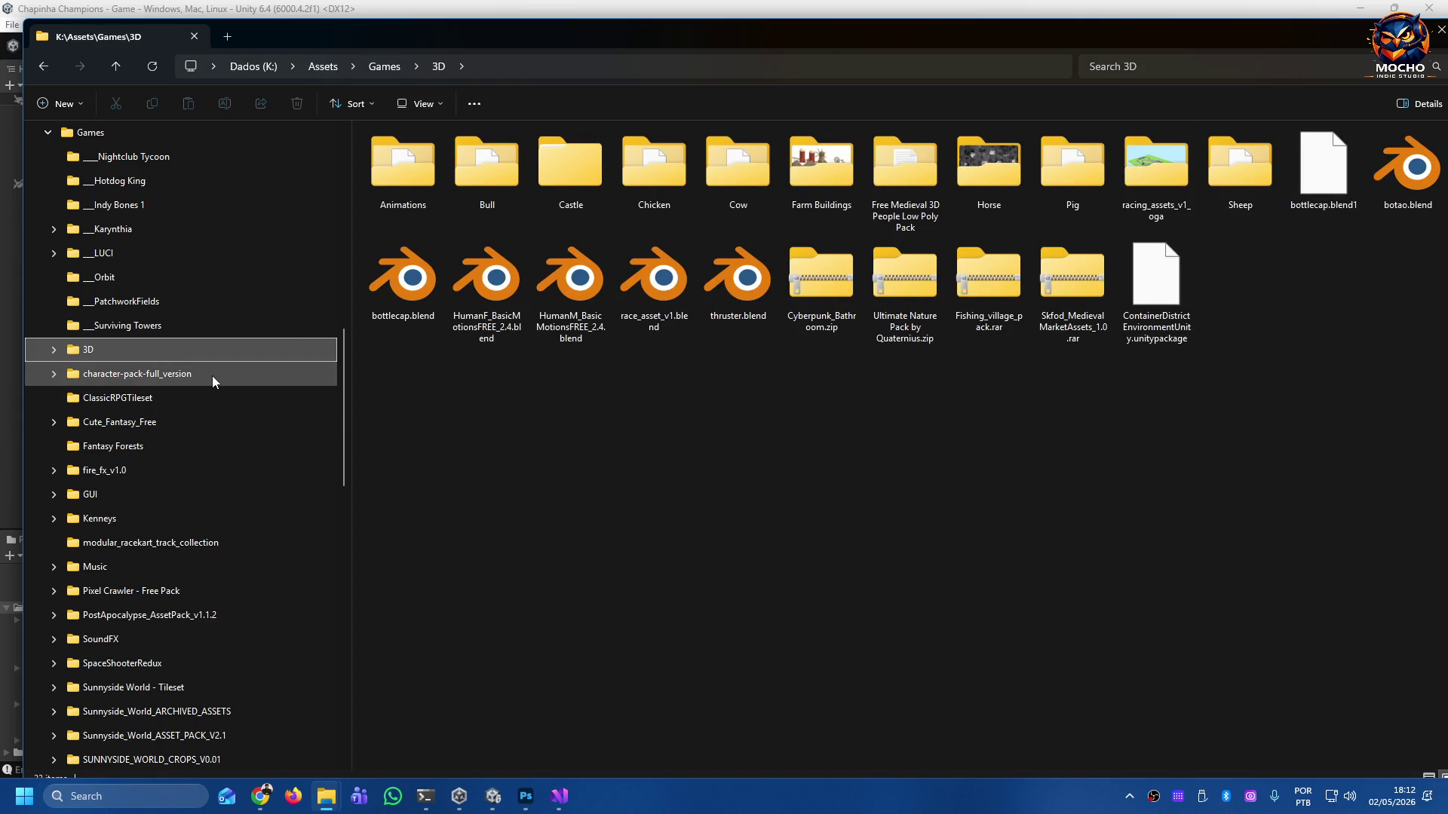
{"action": "scroll", "coordinate": [241, 449], "scroll_direction": "down", "scroll_amount": 1}
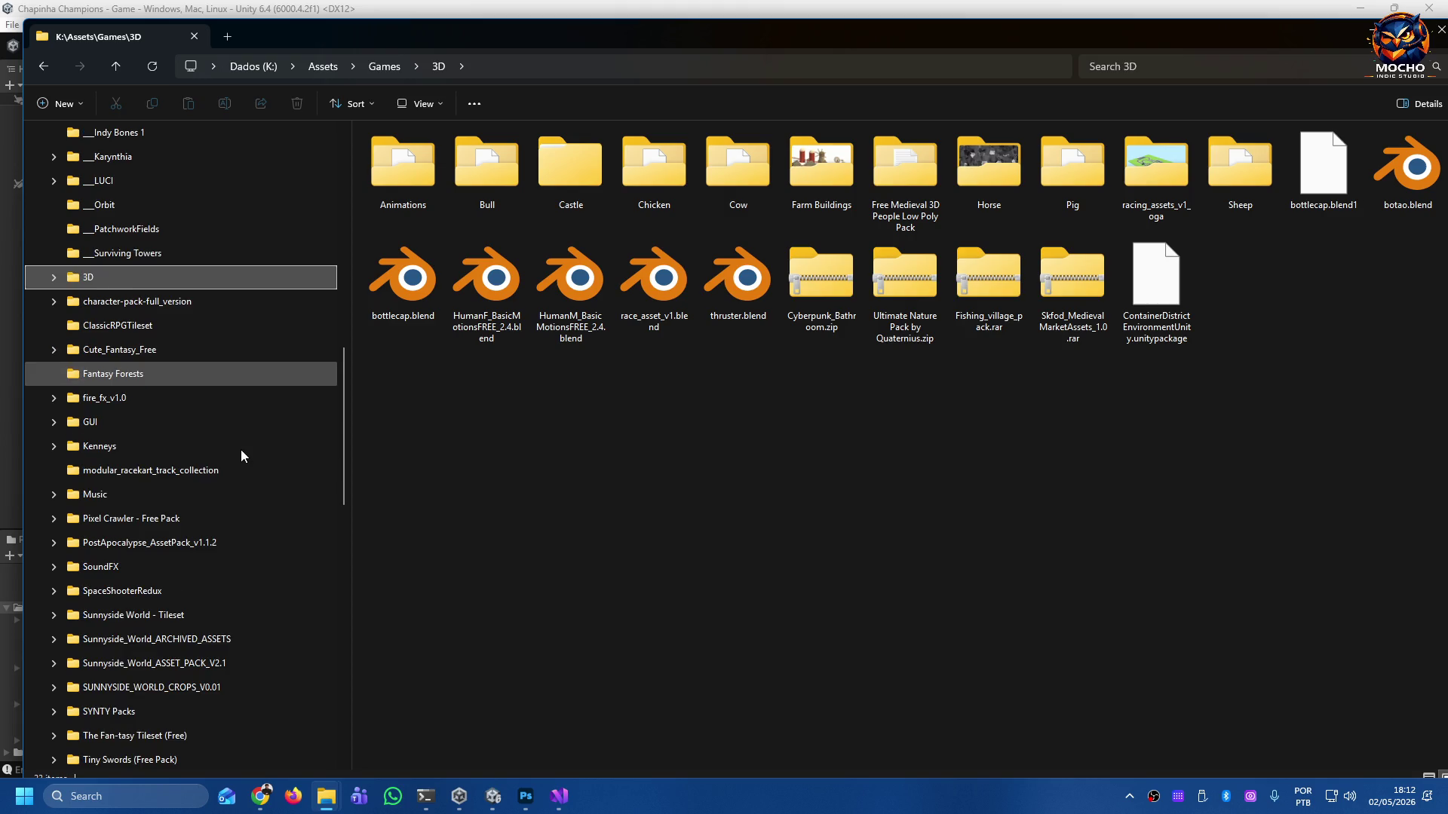
{"action": "scroll", "coordinate": [242, 449], "scroll_direction": "down", "scroll_amount": 1}
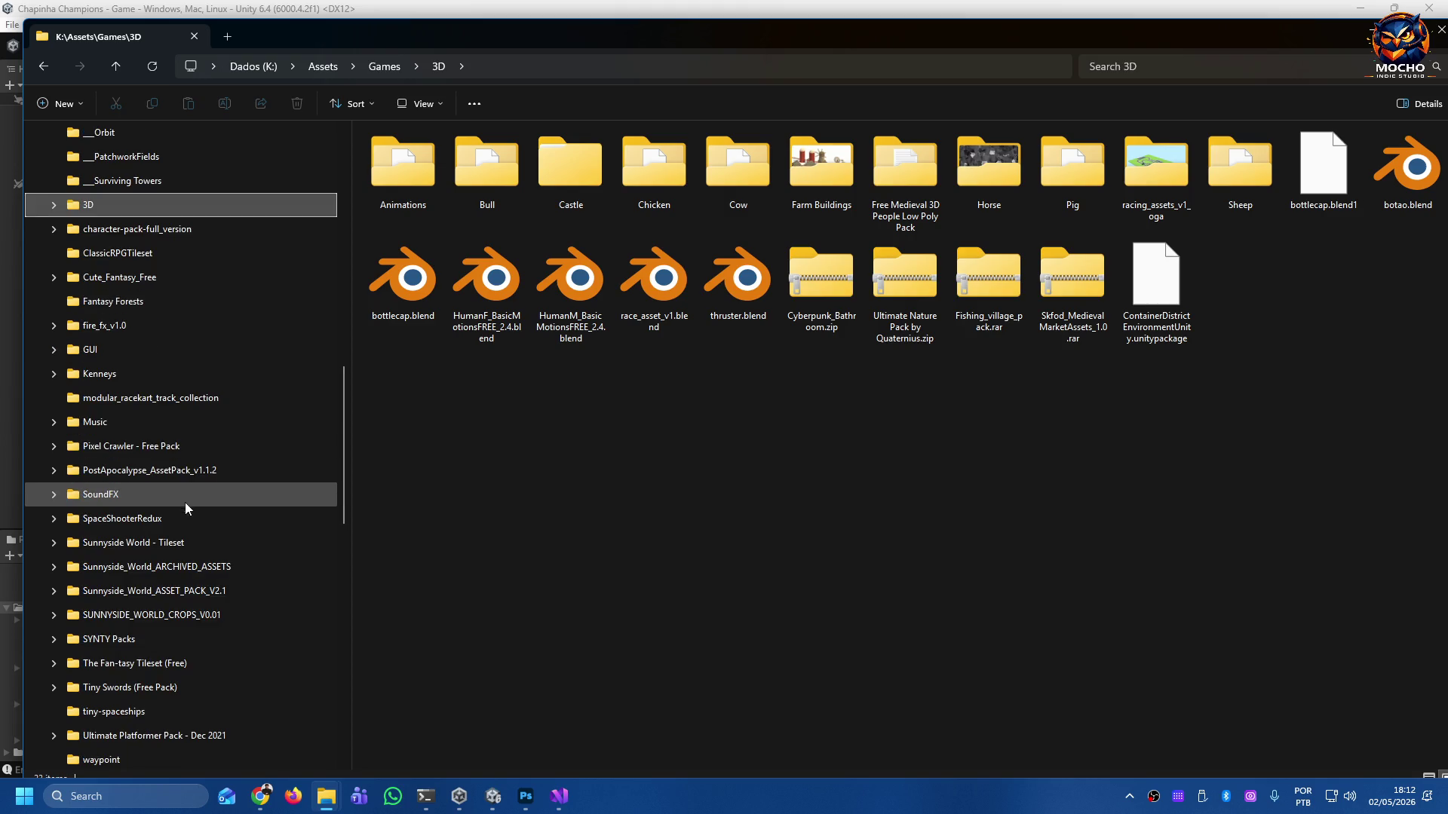
{"action": "scroll", "coordinate": [181, 532], "scroll_direction": "down", "scroll_amount": 1}
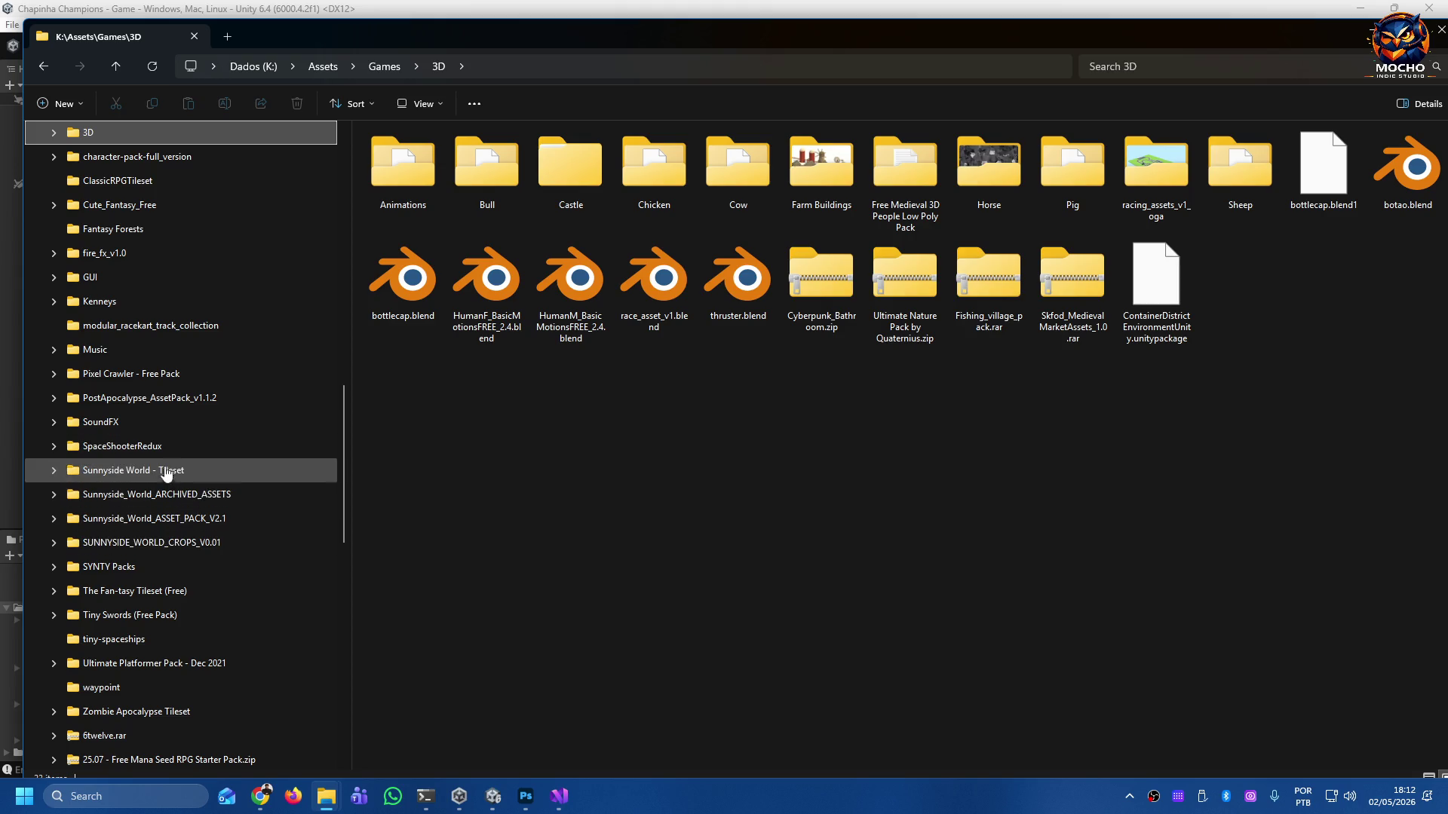
{"action": "left_click", "coordinate": [86, 570]}
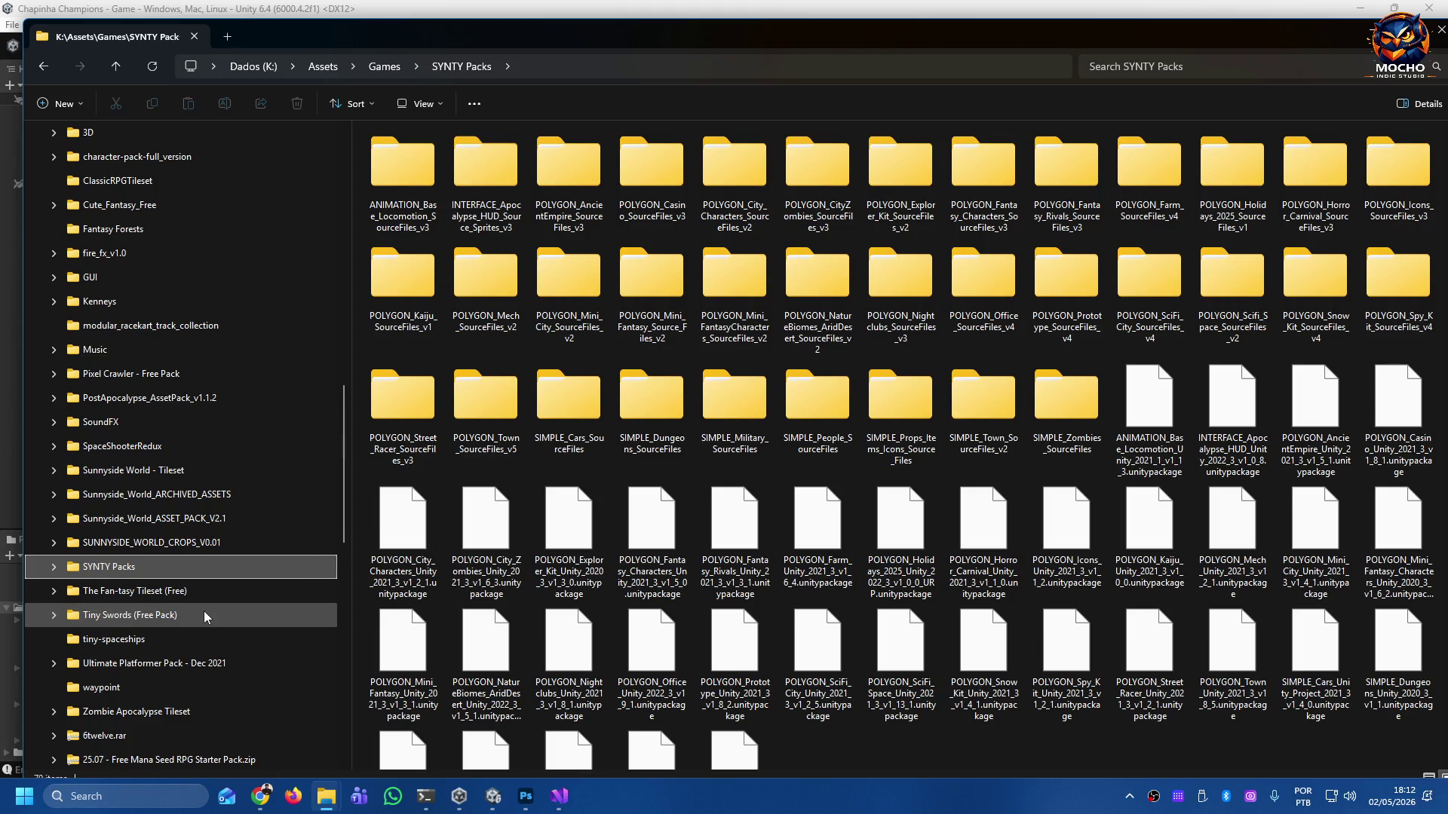
{"action": "scroll", "coordinate": [203, 611], "scroll_direction": "down", "scroll_amount": 2}
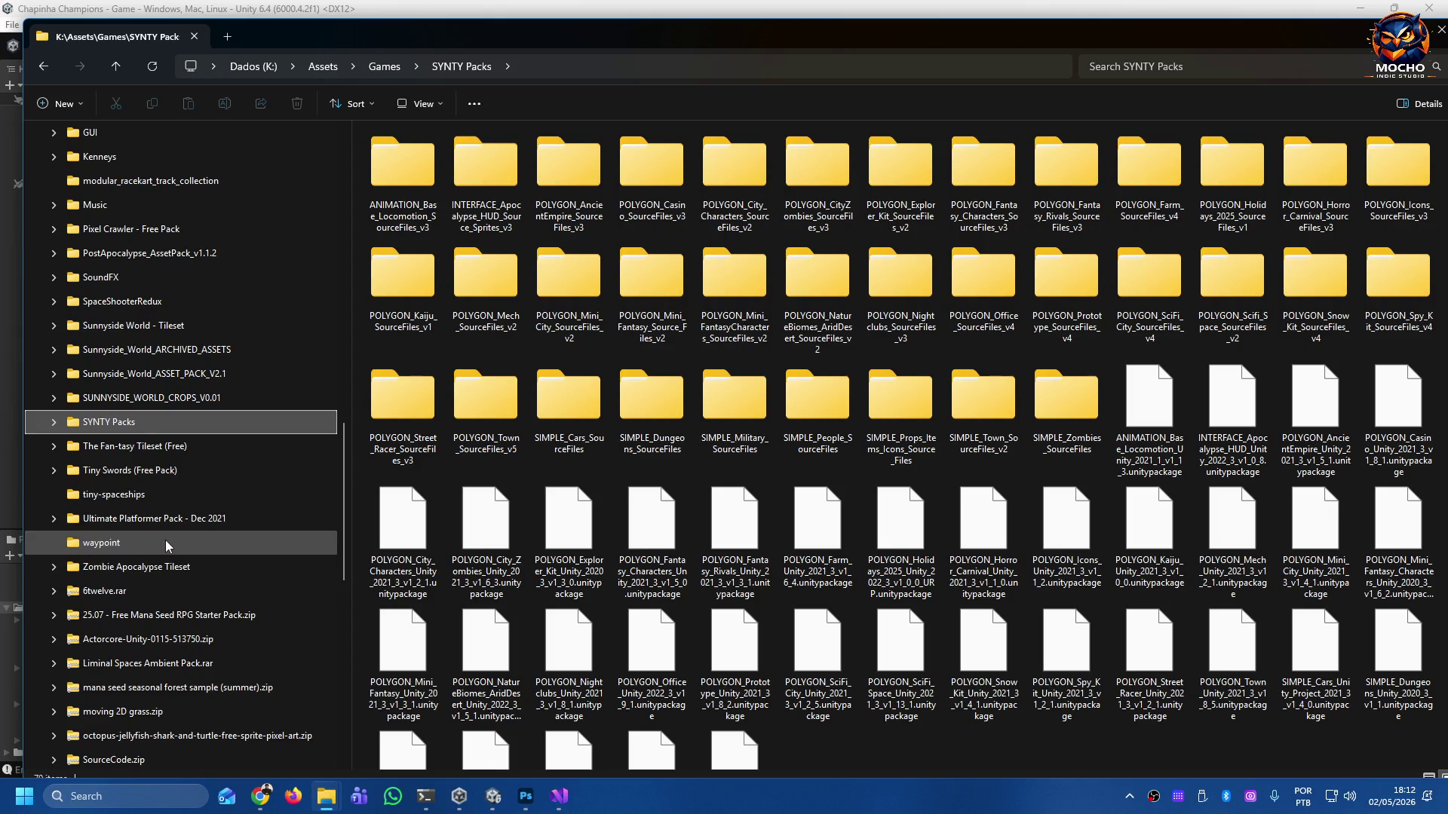
Look through the Ultimate Platformer Pack - Dec 2021 folder, then close Explorer and Package Manager.
{"action": "left_click", "coordinate": [151, 520]}
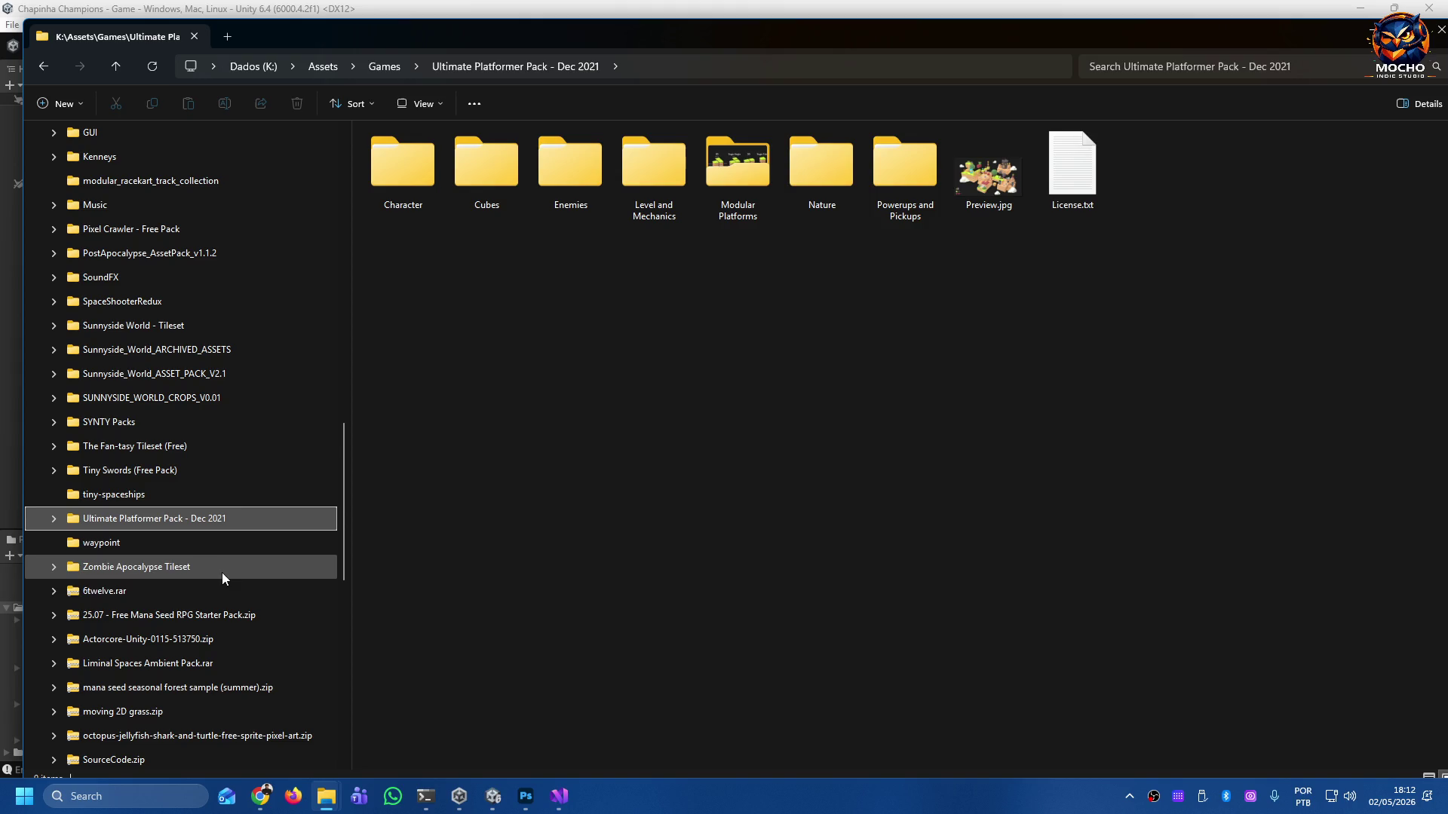
{"action": "scroll", "coordinate": [229, 589], "scroll_direction": "down", "scroll_amount": 1}
{"action": "scroll", "coordinate": [230, 592], "scroll_direction": "down", "scroll_amount": 1}
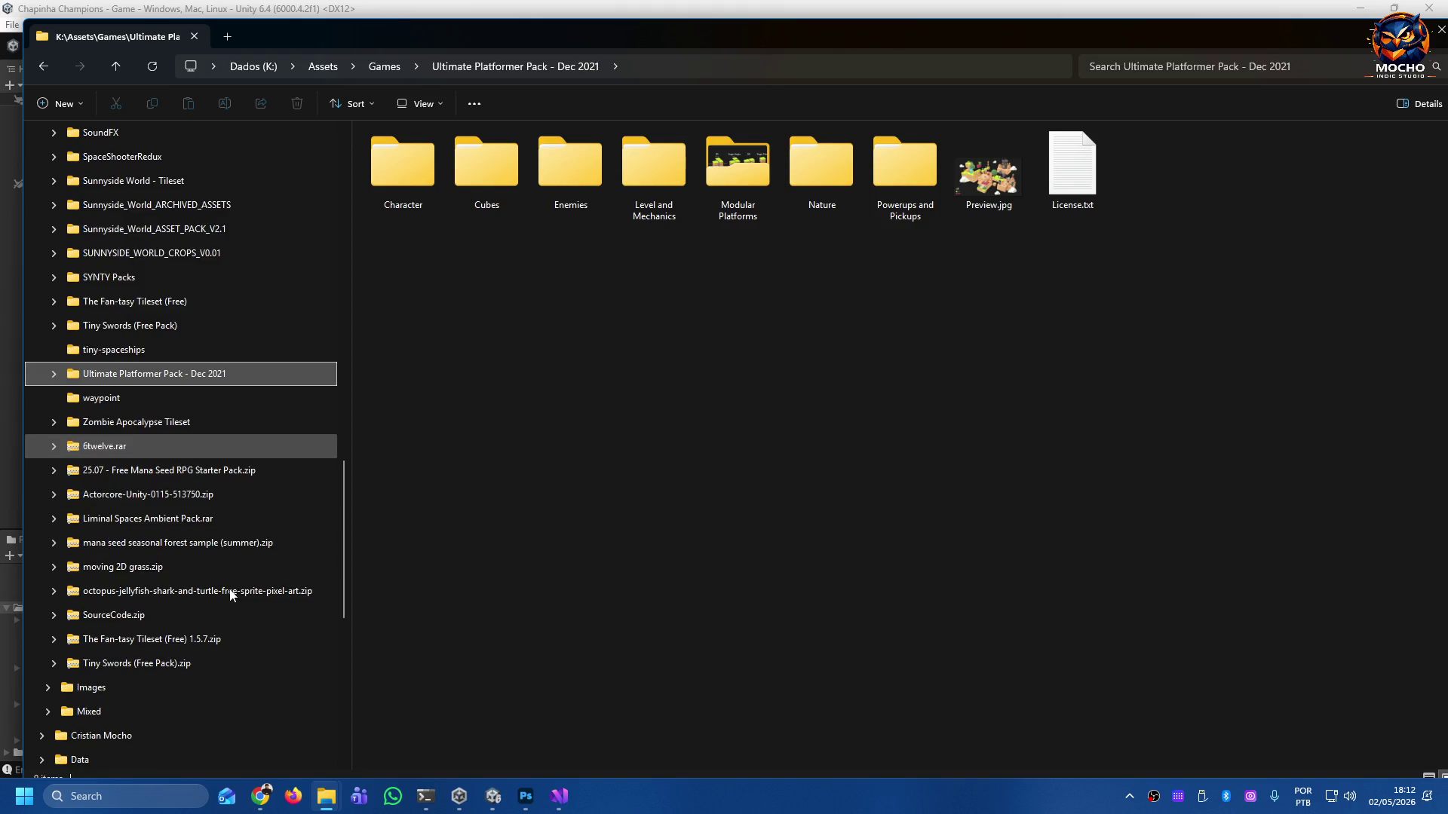
{"action": "left_click", "coordinate": [1440, 29]}
{"action": "left_click", "coordinate": [1302, 74]}
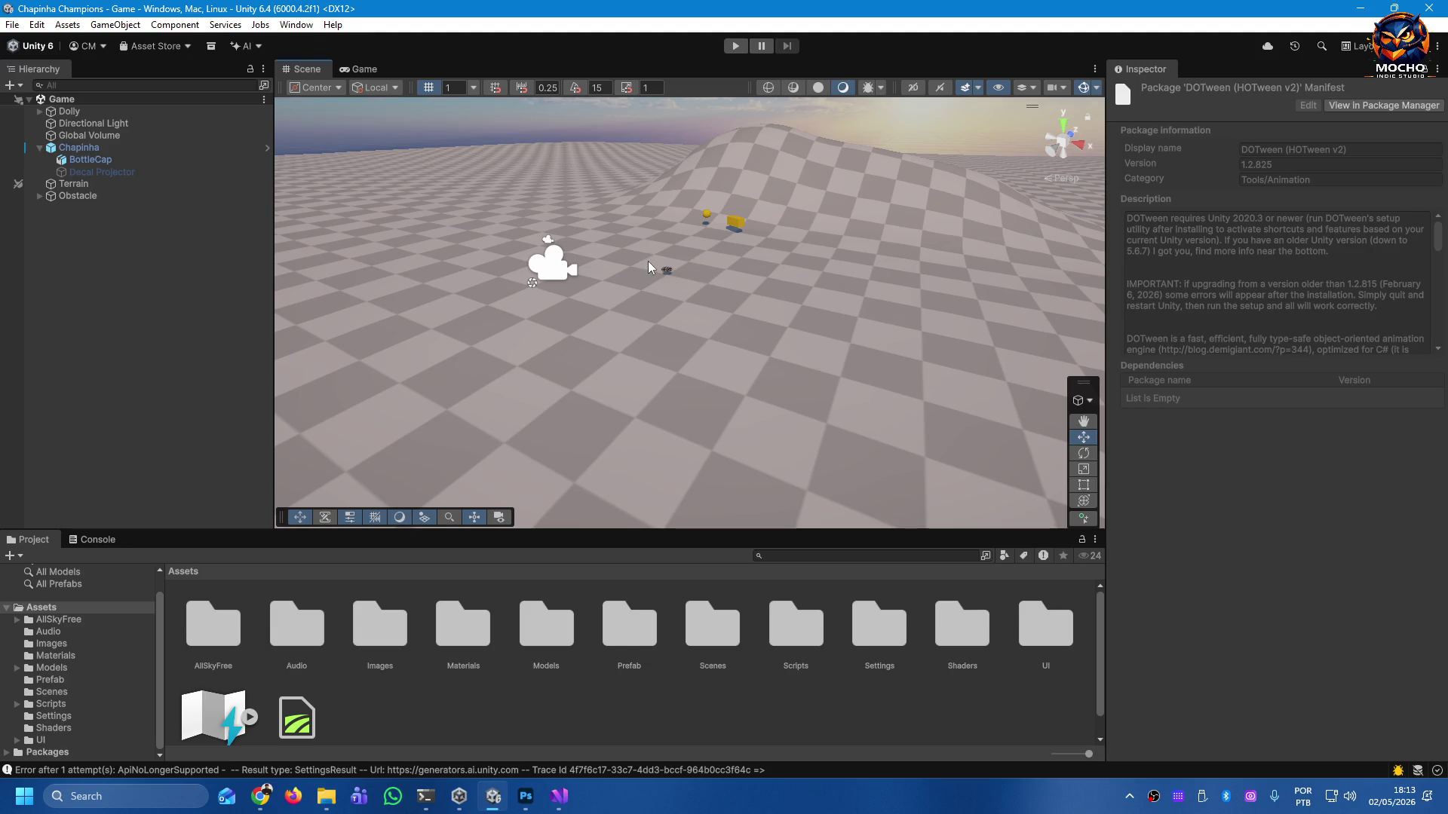
Fly the scene camera around the bottle cap, then enter Play mode.
{"action": "mouse_move", "coordinate": [655, 254]}
{"action": "left_mouse_down"}
{"action": "mouse_move", "coordinate": [612, 269]}
{"action": "mouse_move", "coordinate": [678, 188]}
{"action": "mouse_move", "coordinate": [837, 386]}
{"action": "mouse_move", "coordinate": [804, 445]}
{"action": "left_mouse_up"}
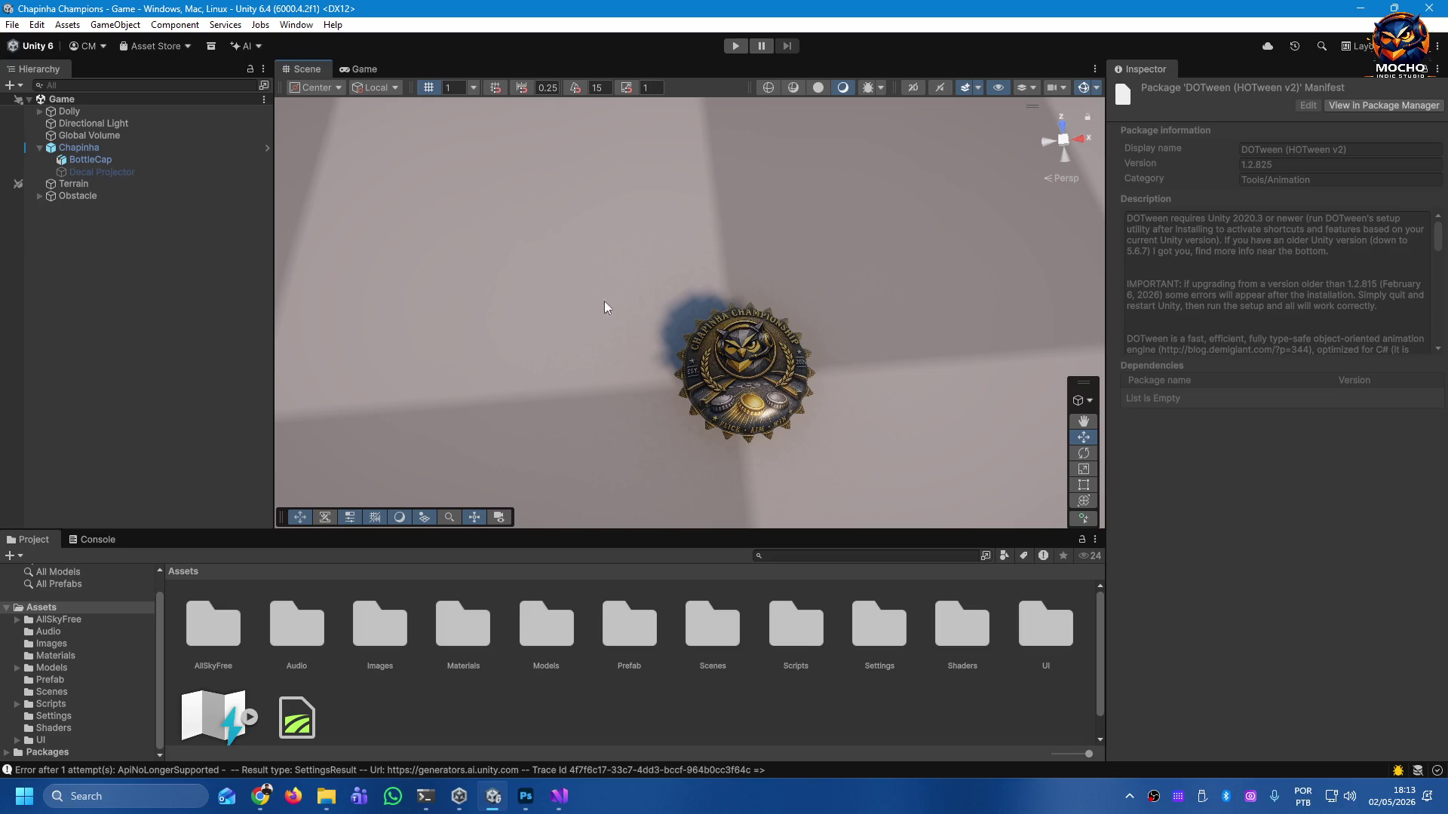
{"action": "mouse_move", "coordinate": [858, 435]}
{"action": "left_mouse_down"}
{"action": "mouse_move", "coordinate": [540, 411]}
{"action": "mouse_move", "coordinate": [445, 243]}
{"action": "mouse_move", "coordinate": [582, 249]}
{"action": "mouse_move", "coordinate": [803, 226]}
{"action": "left_mouse_up"}
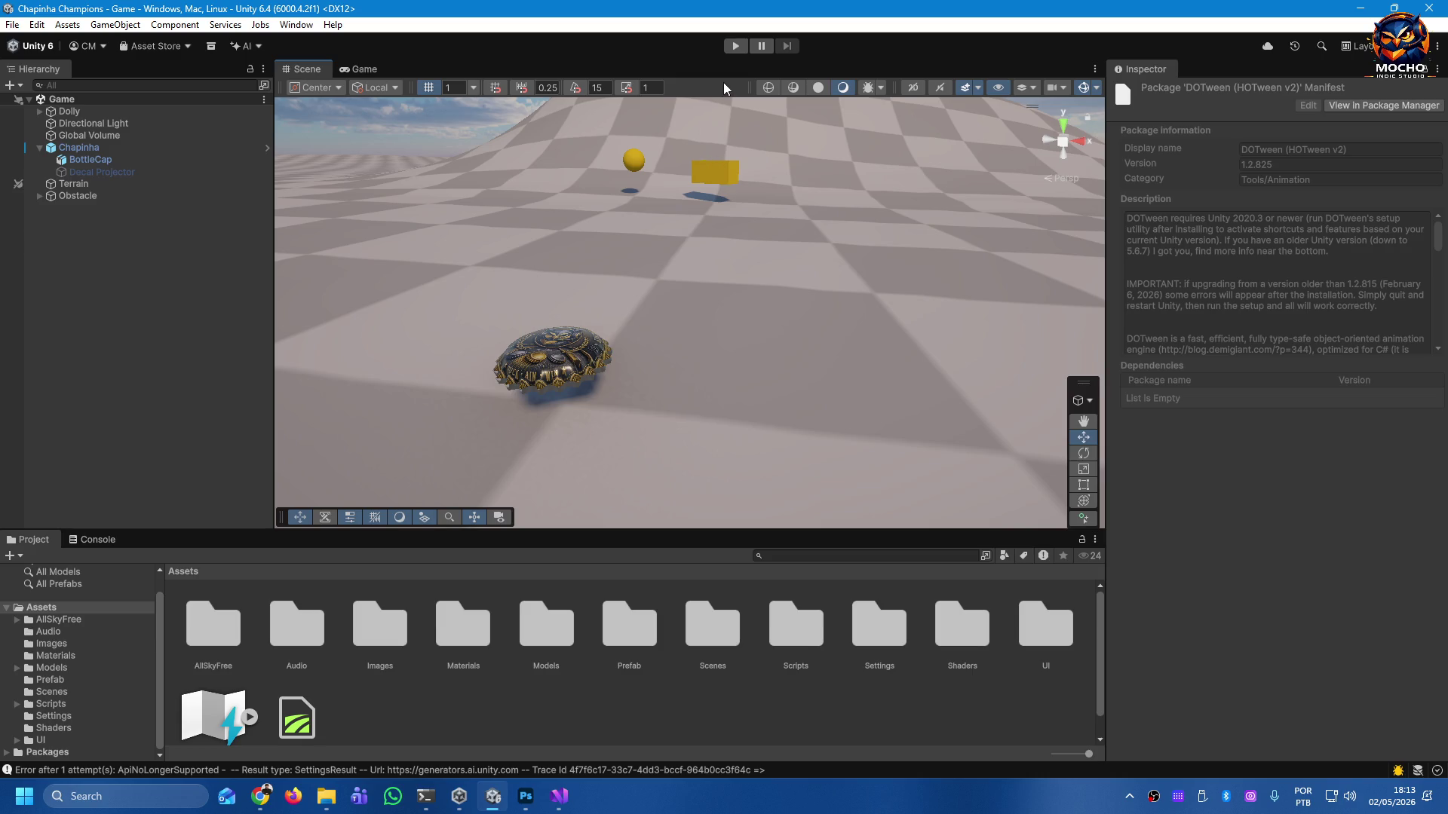
{"action": "left_click", "coordinate": [735, 46]}
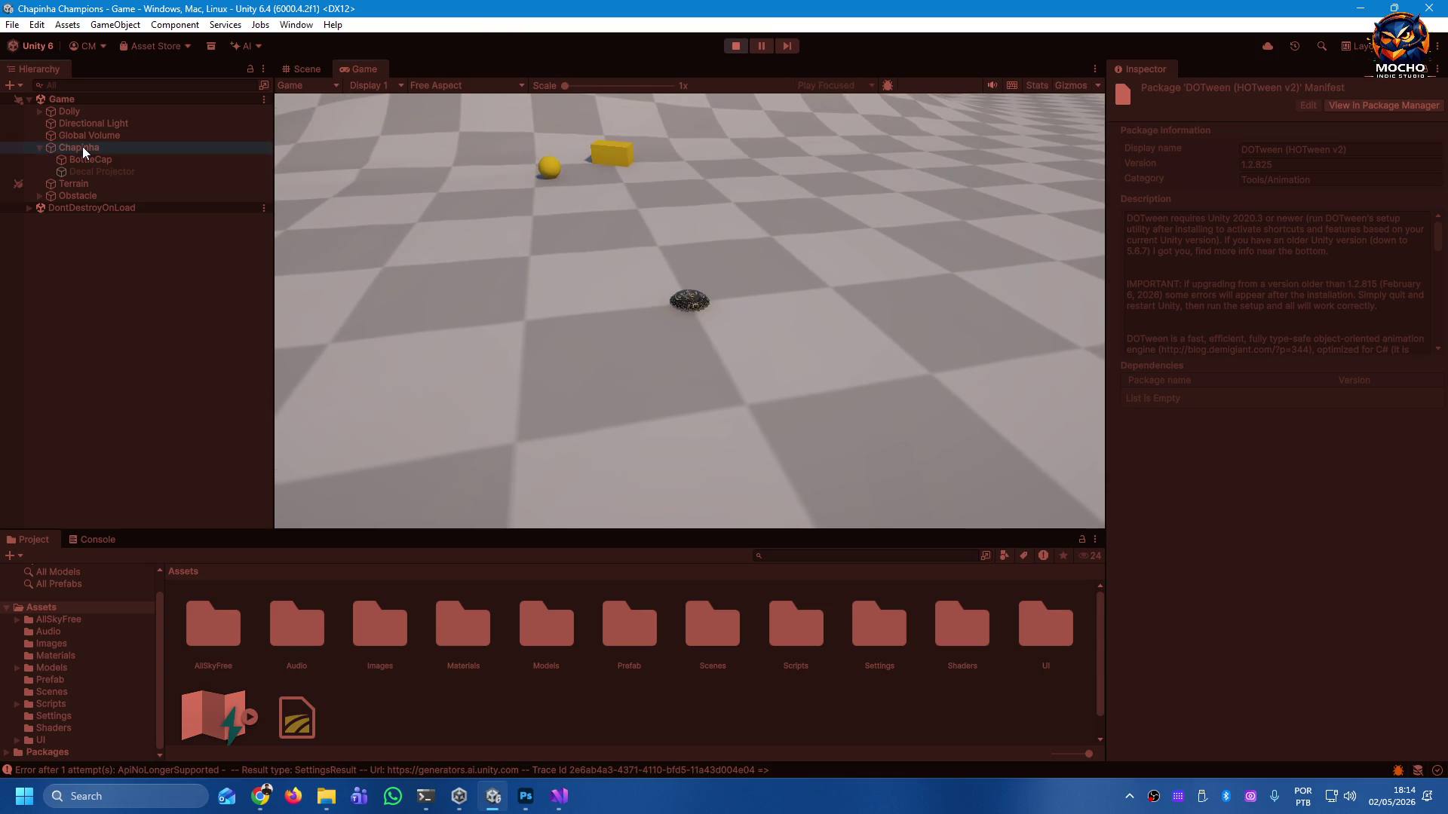
Inspect Chapinha's components and the power-indicator sprite in Assets > Images.
{"action": "left_click", "coordinate": [83, 146]}
{"action": "scroll", "coordinate": [1222, 454], "scroll_direction": "down", "scroll_amount": 3}
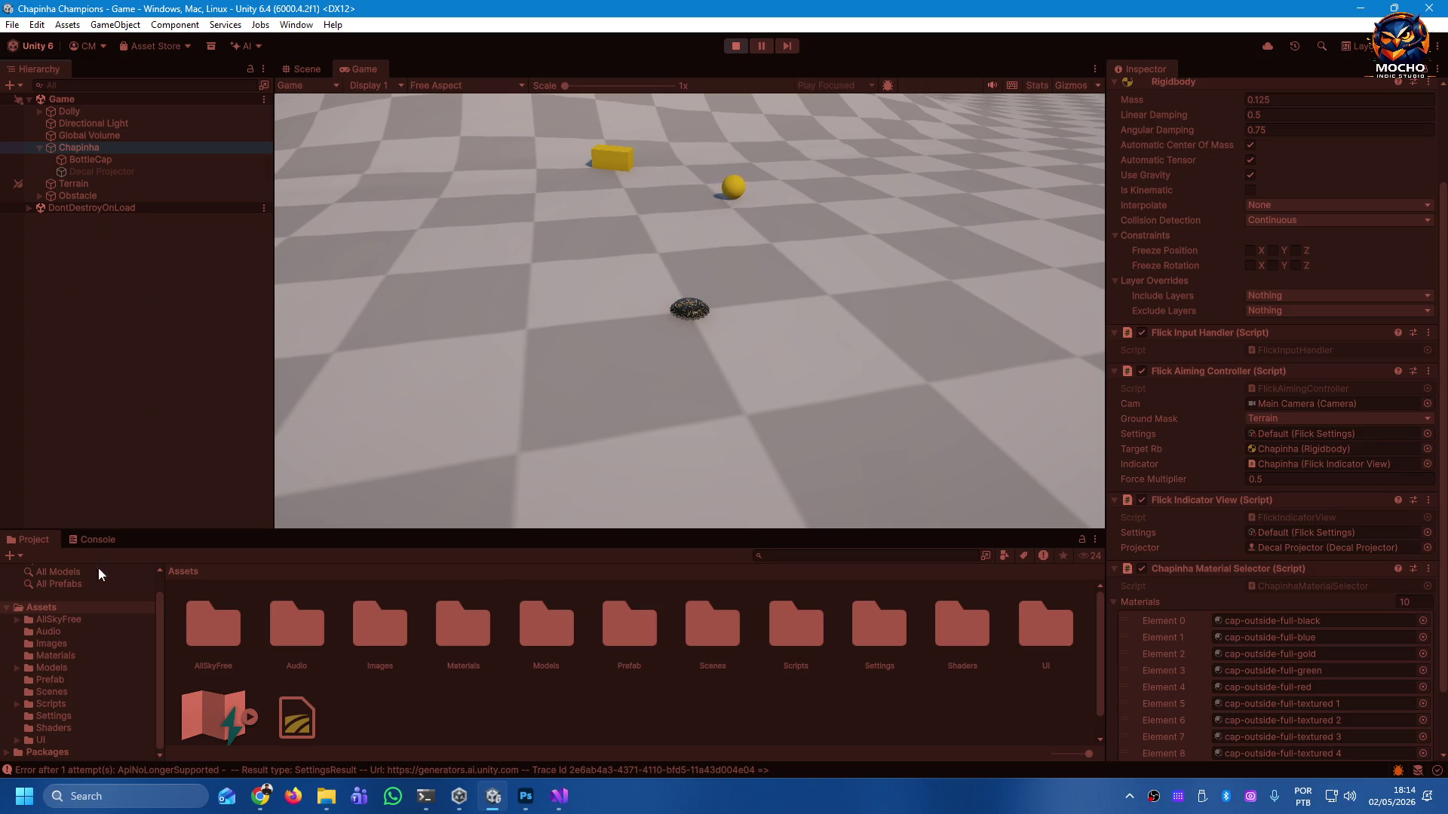
{"action": "left_click", "coordinate": [56, 642]}
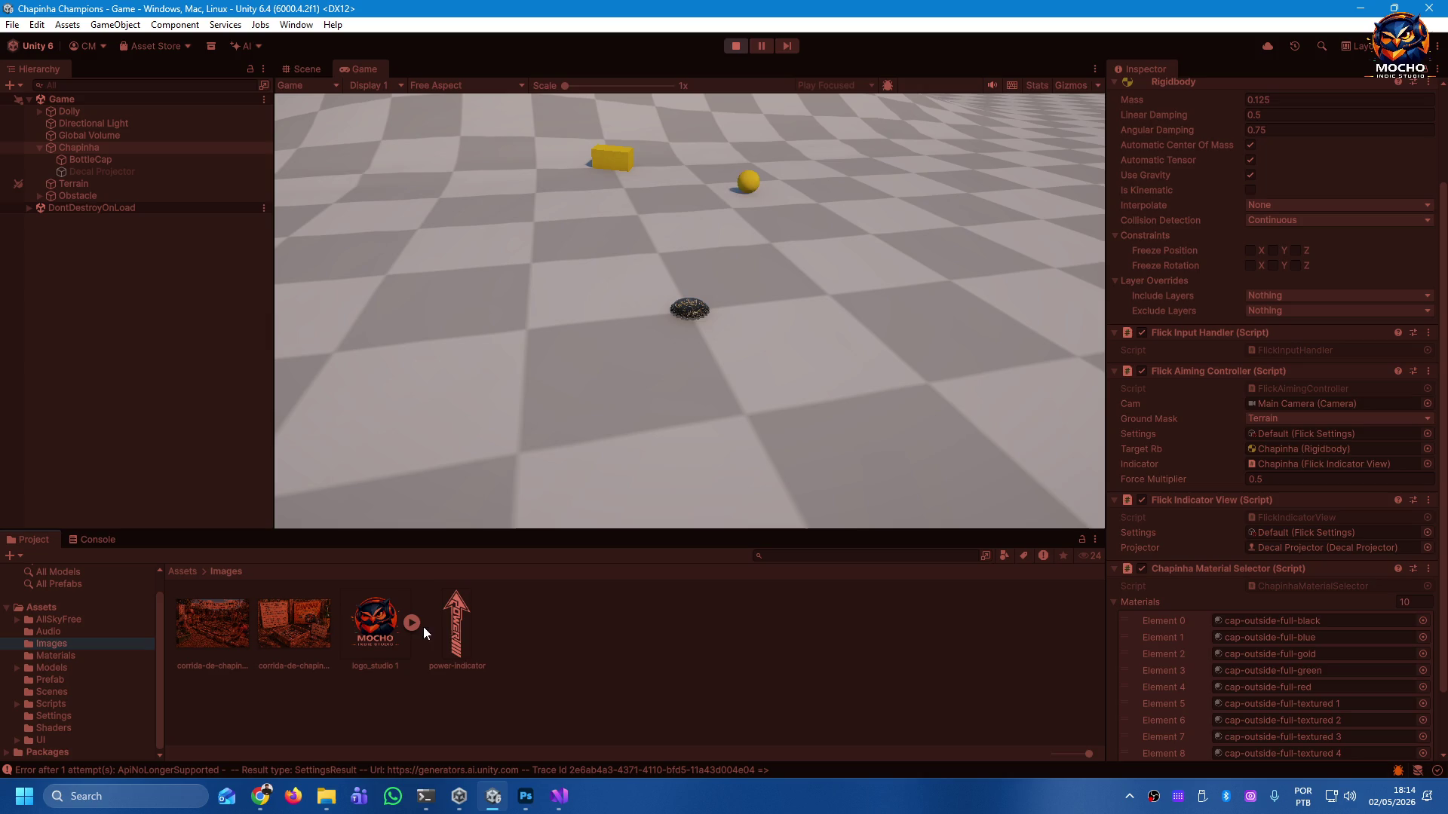
{"action": "left_click", "coordinate": [446, 629]}
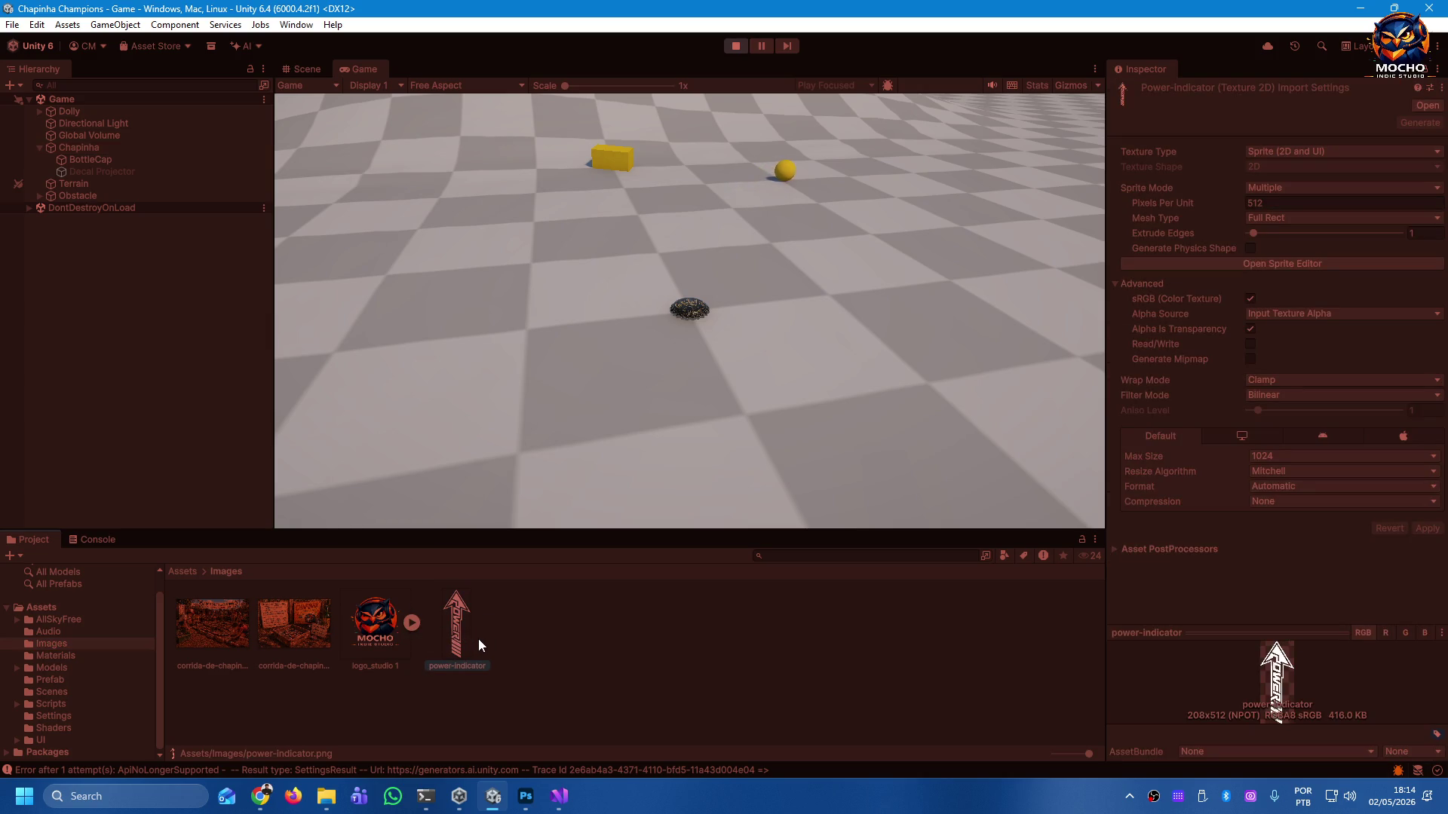
{"action": "left_click", "coordinate": [85, 148]}
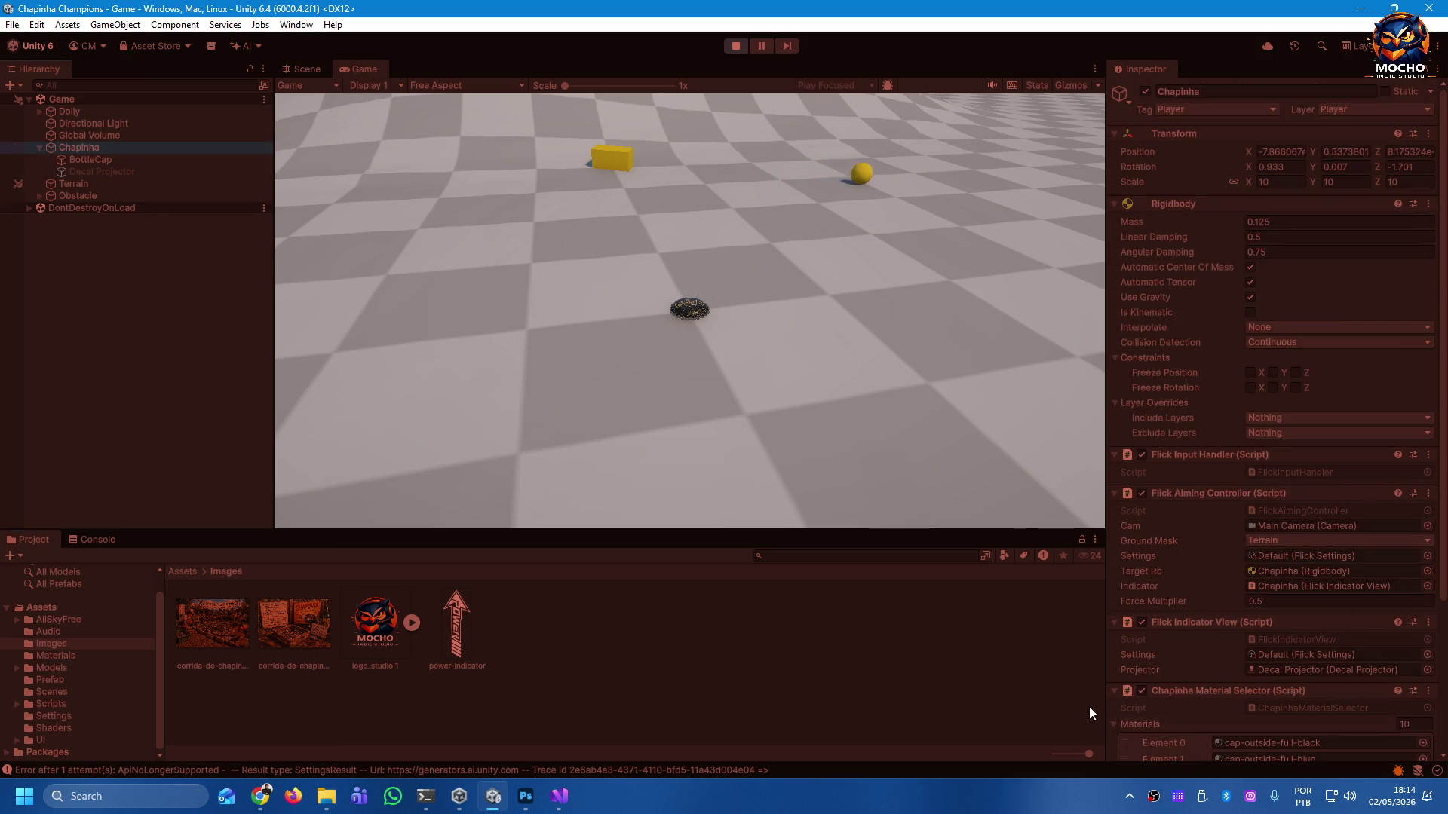
{"action": "scroll", "coordinate": [1401, 623], "scroll_direction": "down", "scroll_amount": 2}
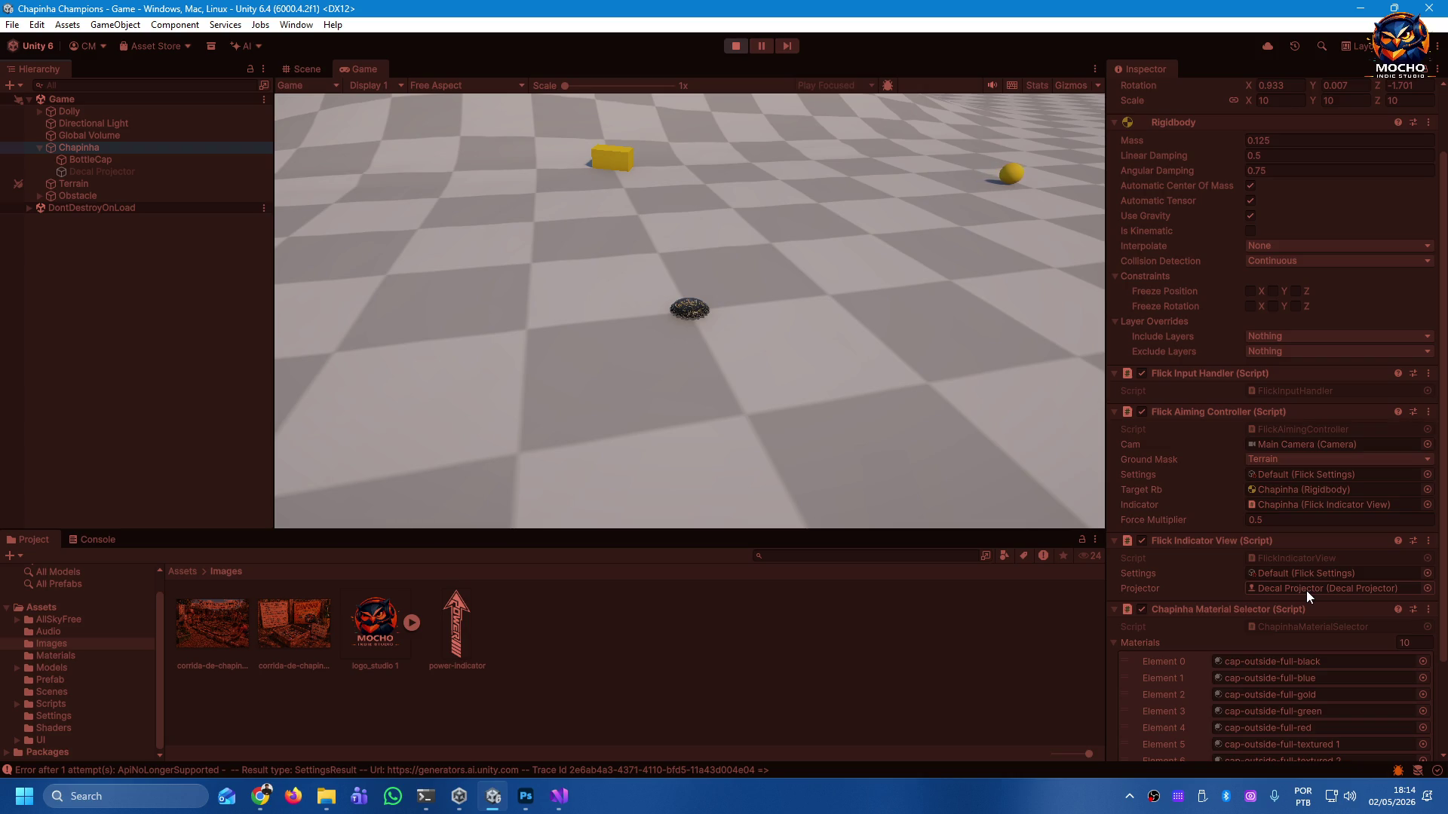
Flick the bottle cap several times across the checkered terrain toward the hill.
{"action": "mouse_move", "coordinate": [691, 306]}
{"action": "left_mouse_down"}
{"action": "mouse_move", "coordinate": [744, 412]}
{"action": "mouse_move", "coordinate": [858, 467]}
{"action": "mouse_move", "coordinate": [792, 493]}
{"action": "left_mouse_up"}
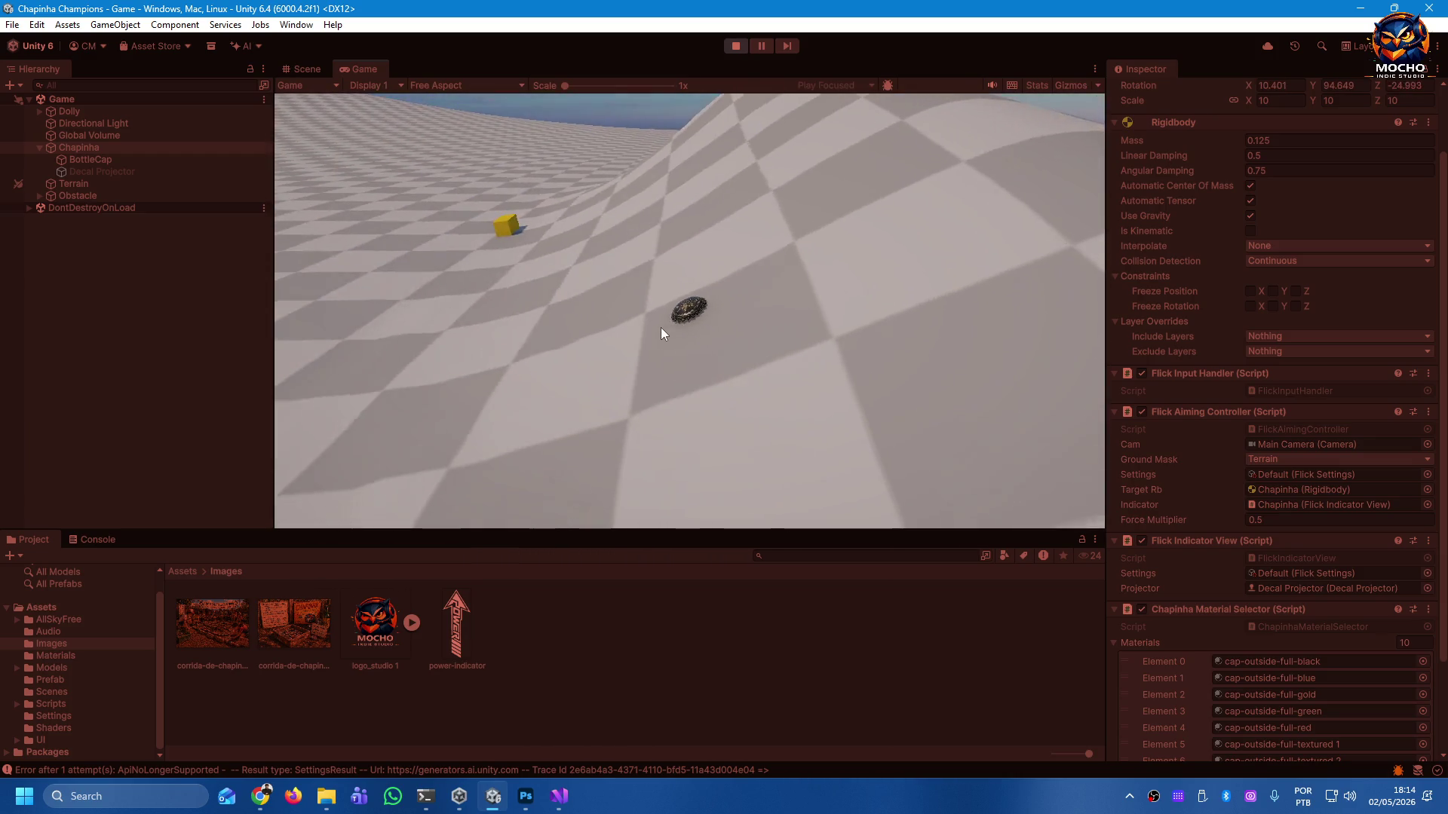
{"action": "mouse_move", "coordinate": [690, 329]}
{"action": "left_mouse_down"}
{"action": "mouse_move", "coordinate": [716, 359]}
{"action": "mouse_move", "coordinate": [671, 428]}
{"action": "mouse_move", "coordinate": [853, 398]}
{"action": "mouse_move", "coordinate": [973, 291]}
{"action": "mouse_move", "coordinate": [604, 219]}
{"action": "mouse_move", "coordinate": [598, 346]}
{"action": "mouse_move", "coordinate": [633, 265]}
{"action": "mouse_move", "coordinate": [653, 316]}
{"action": "mouse_move", "coordinate": [655, 292]}
{"action": "mouse_move", "coordinate": [609, 270]}
{"action": "mouse_move", "coordinate": [628, 293]}
{"action": "left_mouse_up"}
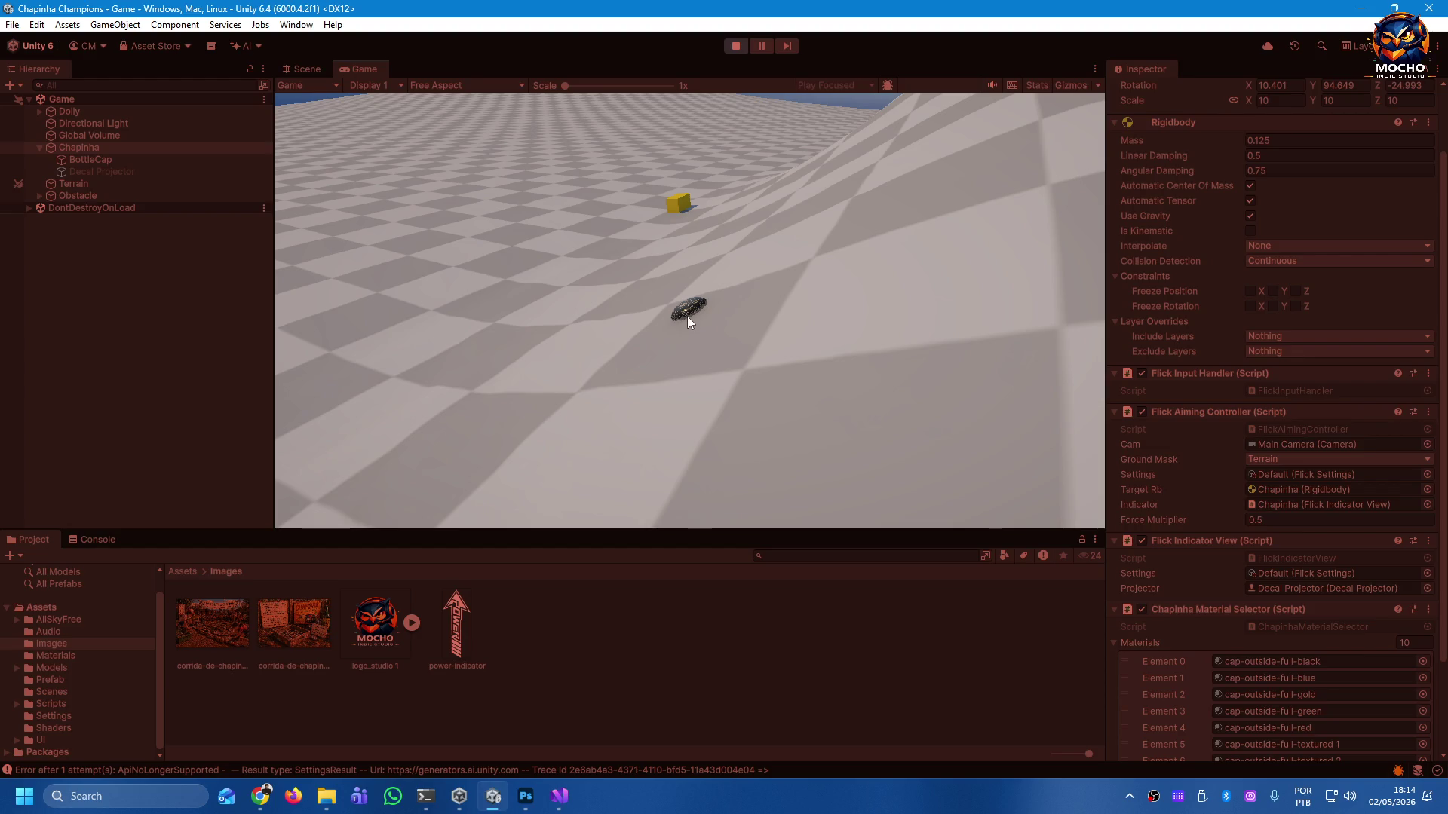
{"action": "mouse_move", "coordinate": [683, 309]}
{"action": "left_mouse_down"}
{"action": "mouse_move", "coordinate": [730, 401]}
{"action": "mouse_move", "coordinate": [701, 410]}
{"action": "left_mouse_up"}
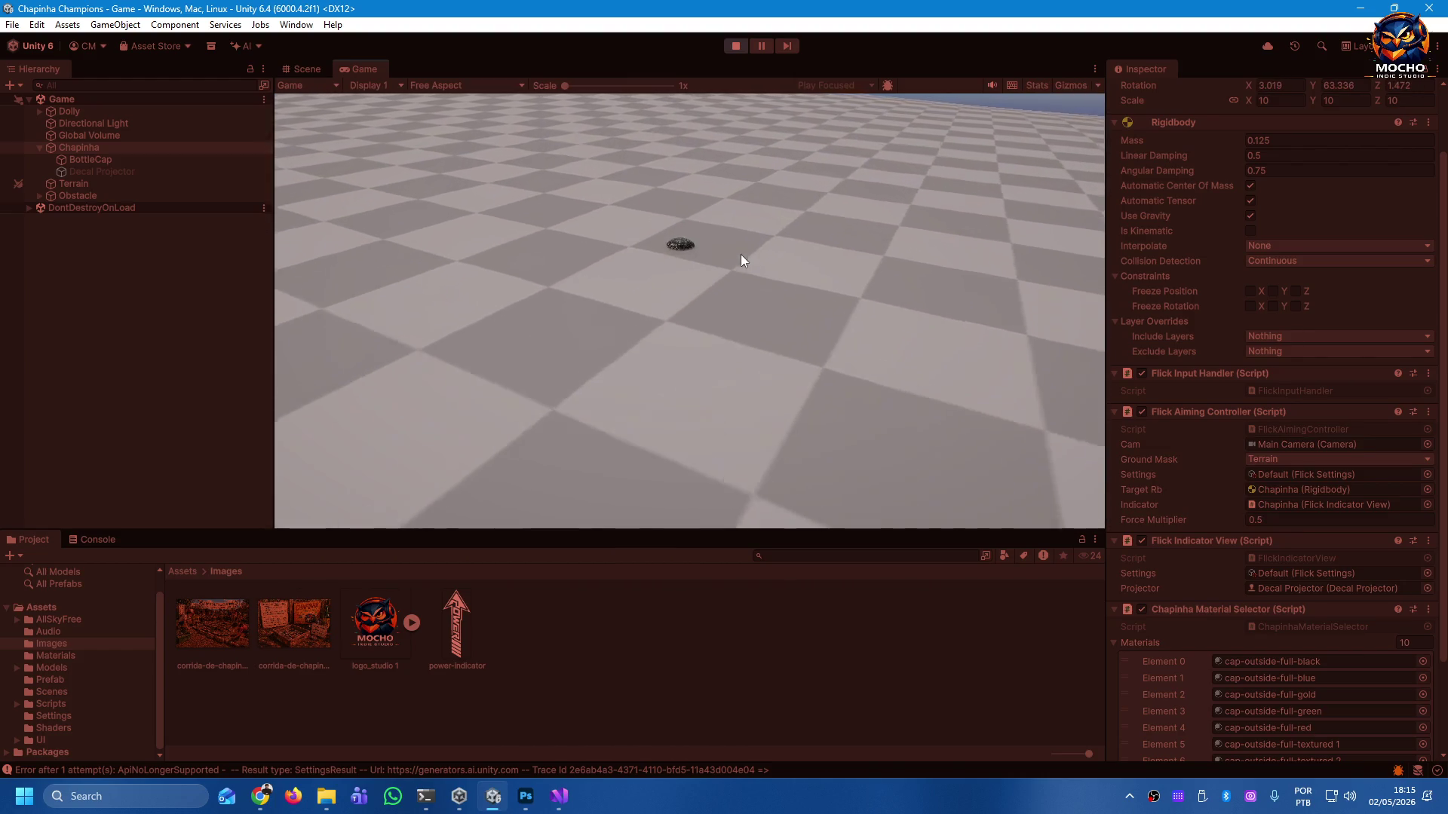
{"action": "mouse_move", "coordinate": [687, 306]}
{"action": "left_mouse_down"}
{"action": "mouse_move", "coordinate": [695, 427]}
{"action": "mouse_move", "coordinate": [776, 404]}
{"action": "mouse_move", "coordinate": [738, 410]}
{"action": "left_mouse_up"}
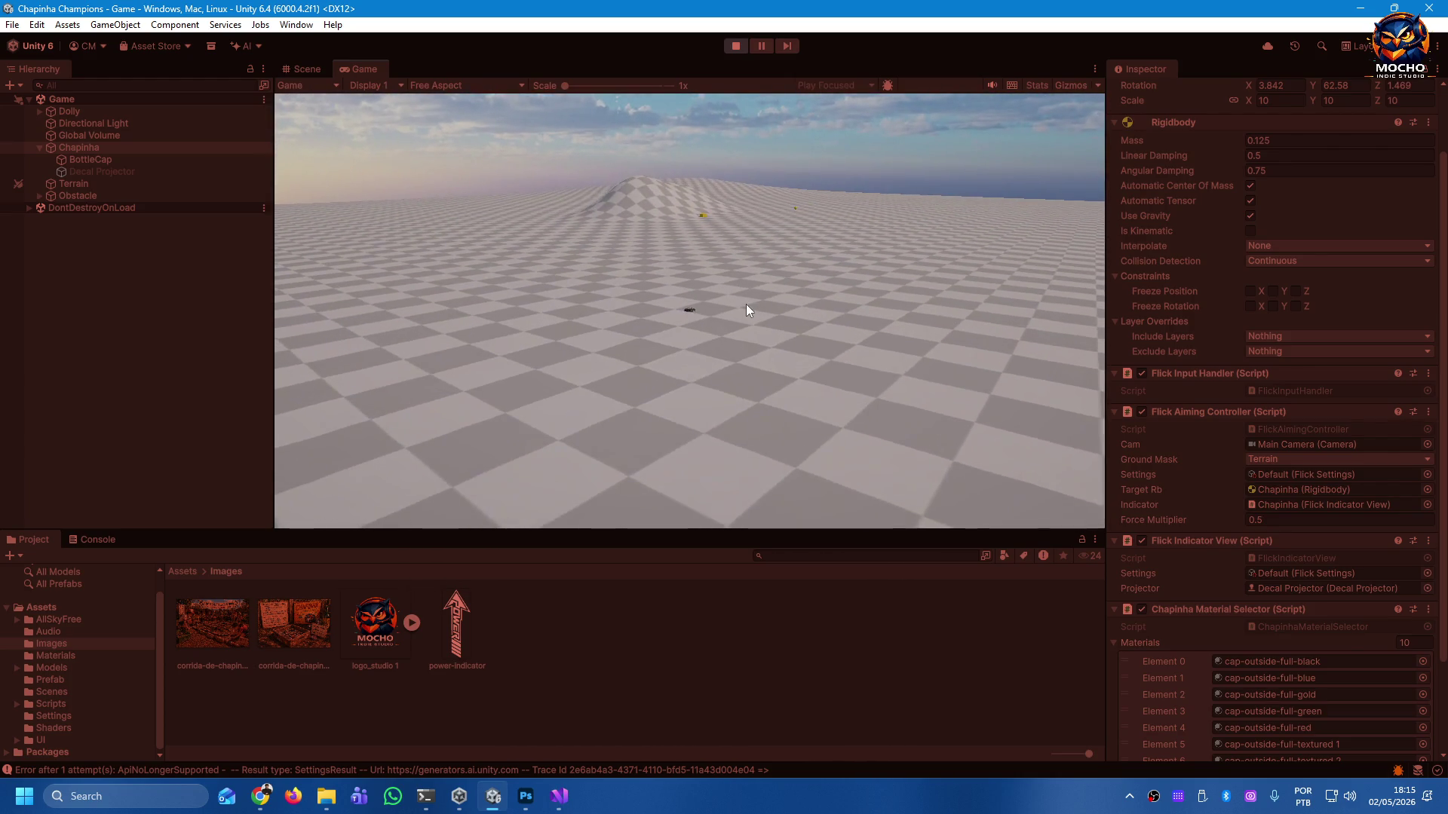
{"action": "left_click_drag", "start_coordinate": [699, 312], "coordinate": [714, 363]}
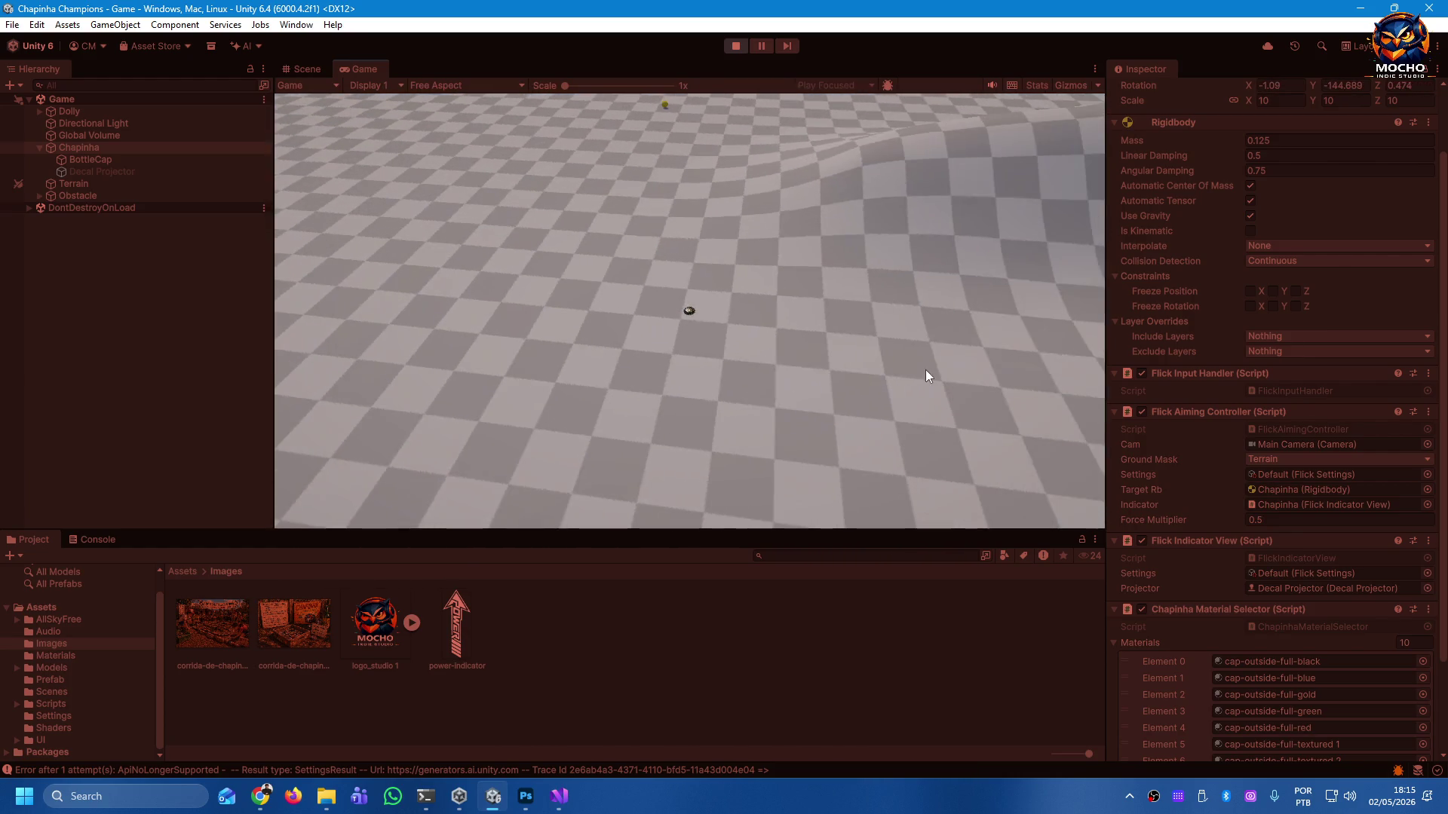
{"action": "left_click_drag", "start_coordinate": [700, 317], "coordinate": [641, 322]}
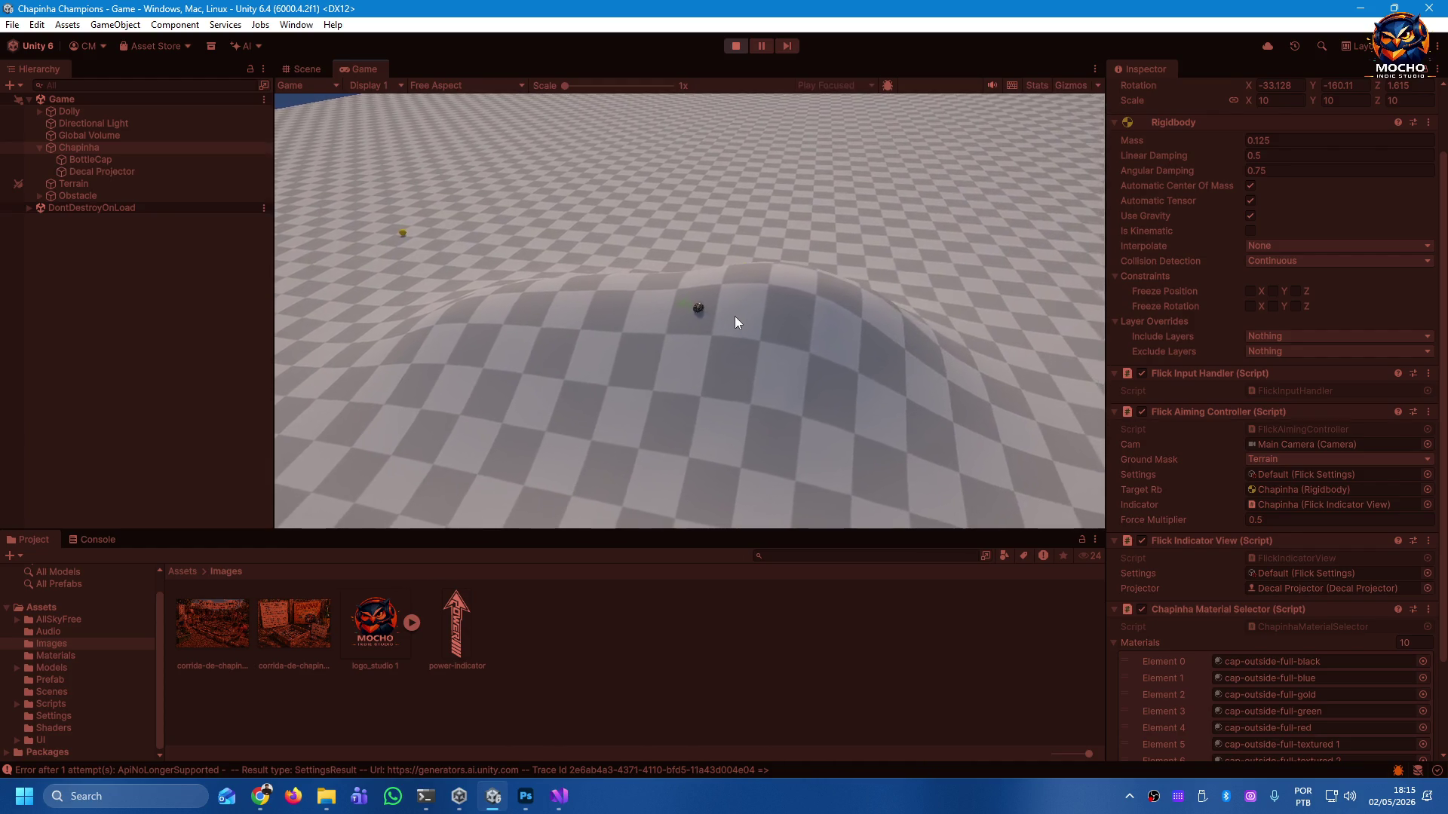
{"action": "left_click_drag", "start_coordinate": [743, 320], "coordinate": [749, 331]}
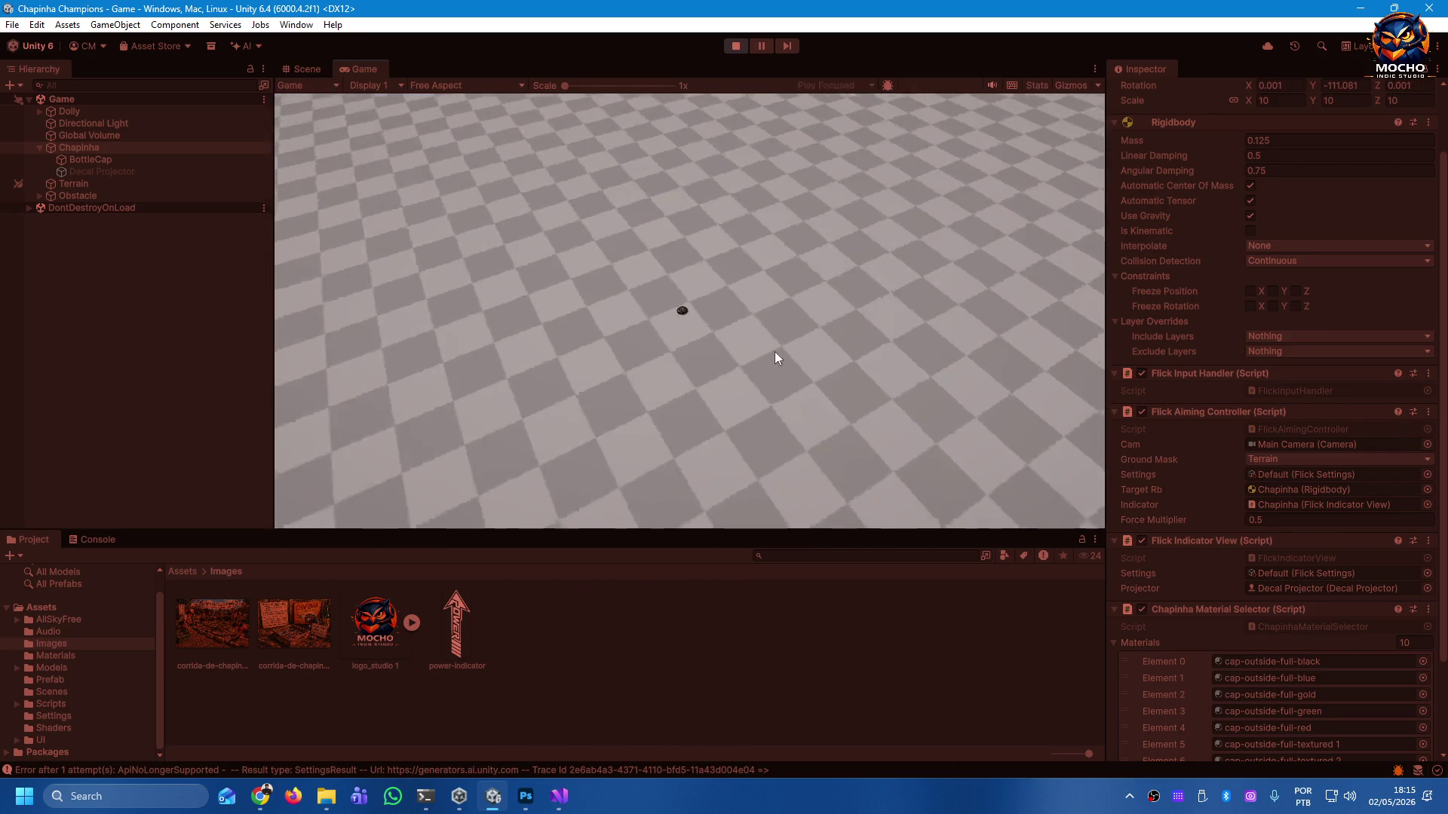
{"action": "left_click_drag", "start_coordinate": [698, 308], "coordinate": [685, 356]}
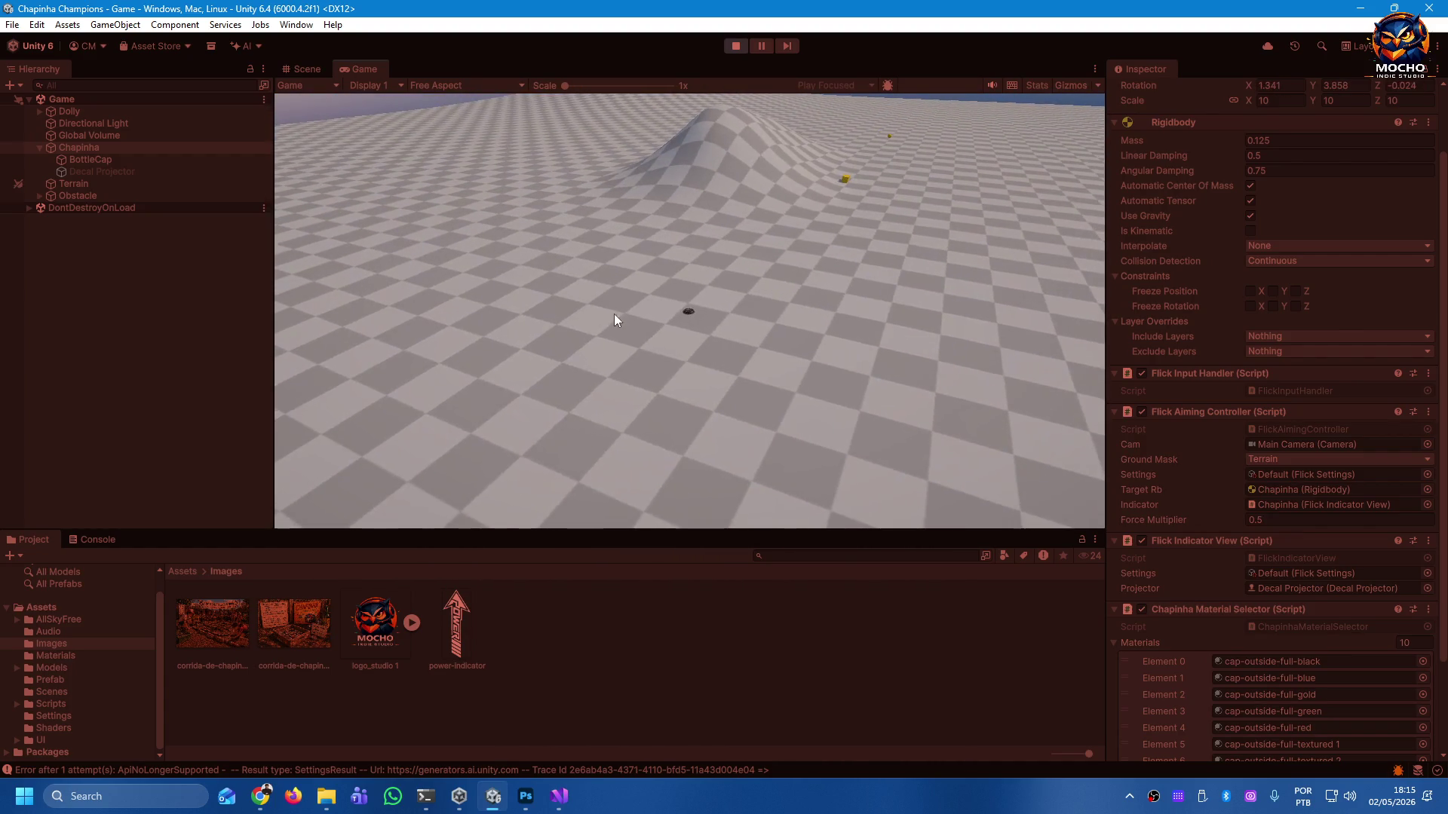
{"action": "mouse_move", "coordinate": [686, 320]}
{"action": "left_mouse_down"}
{"action": "mouse_move", "coordinate": [661, 342]}
{"action": "mouse_move", "coordinate": [681, 339]}
{"action": "left_mouse_up"}
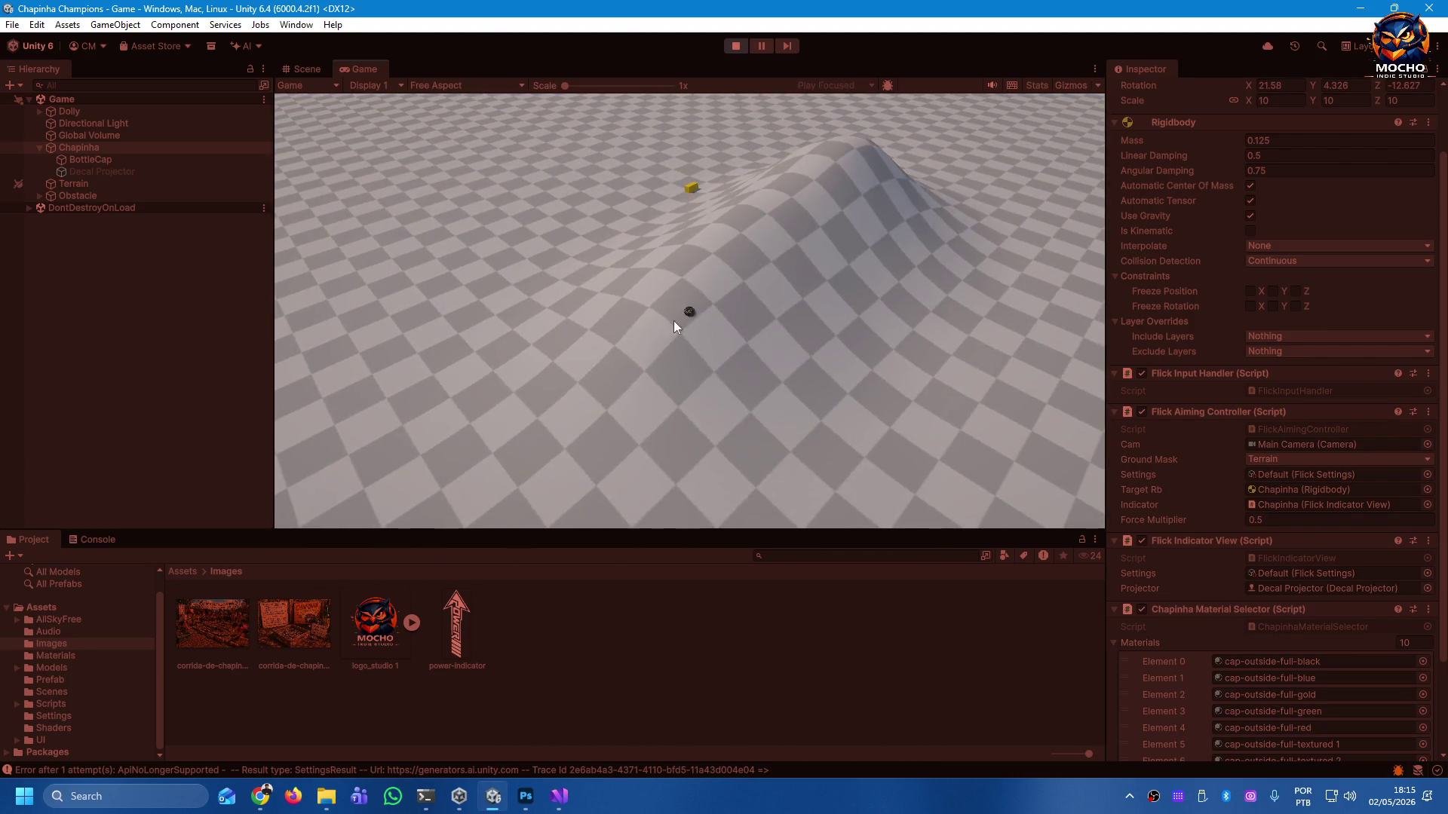
Keep flicking the cap far up the hill and across the field, then stop Play mode.
{"action": "left_click_drag", "start_coordinate": [691, 312], "coordinate": [664, 350]}
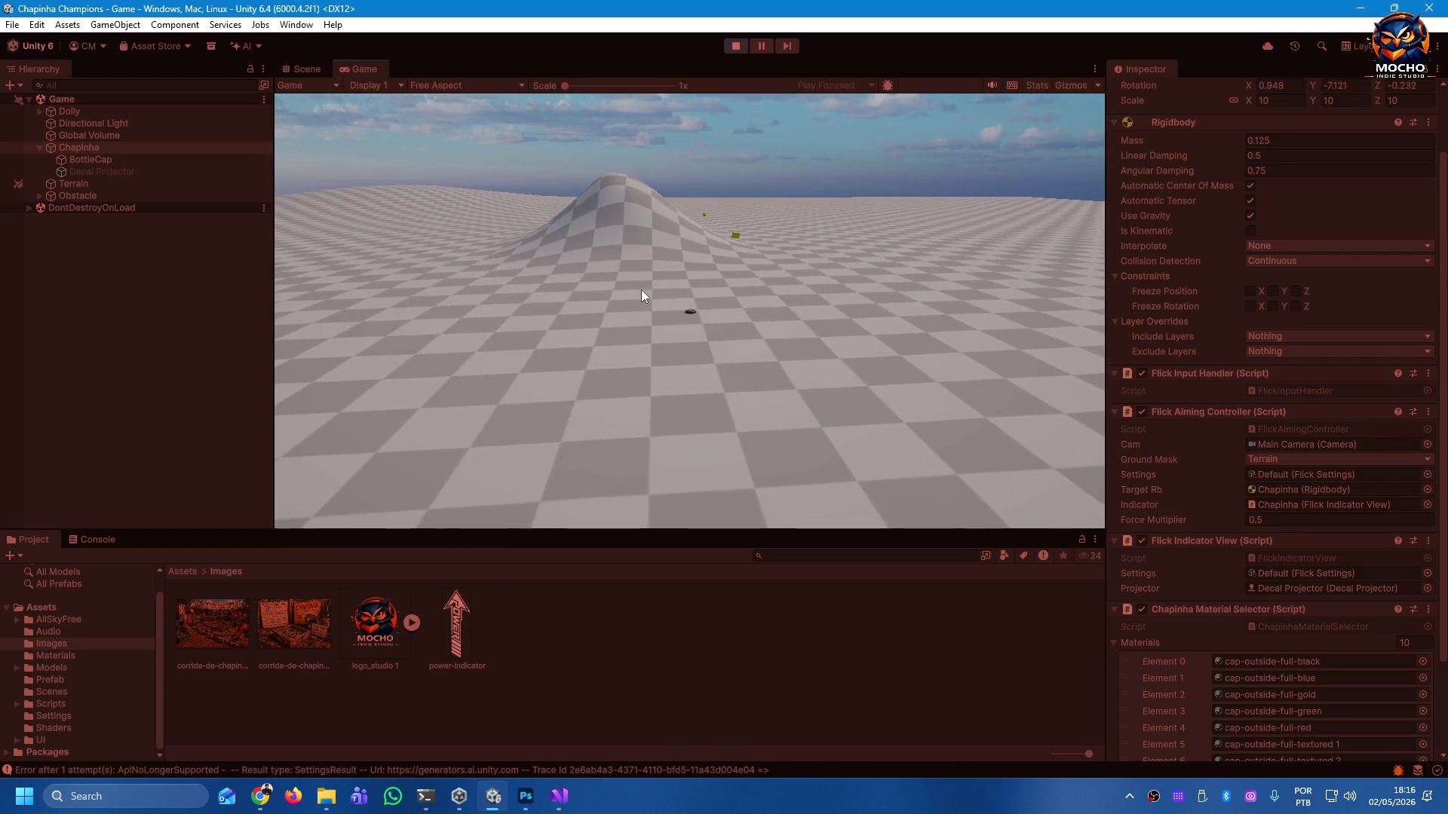
{"action": "mouse_move", "coordinate": [690, 312]}
{"action": "left_mouse_down"}
{"action": "mouse_move", "coordinate": [730, 348]}
{"action": "mouse_move", "coordinate": [712, 340]}
{"action": "left_mouse_up"}
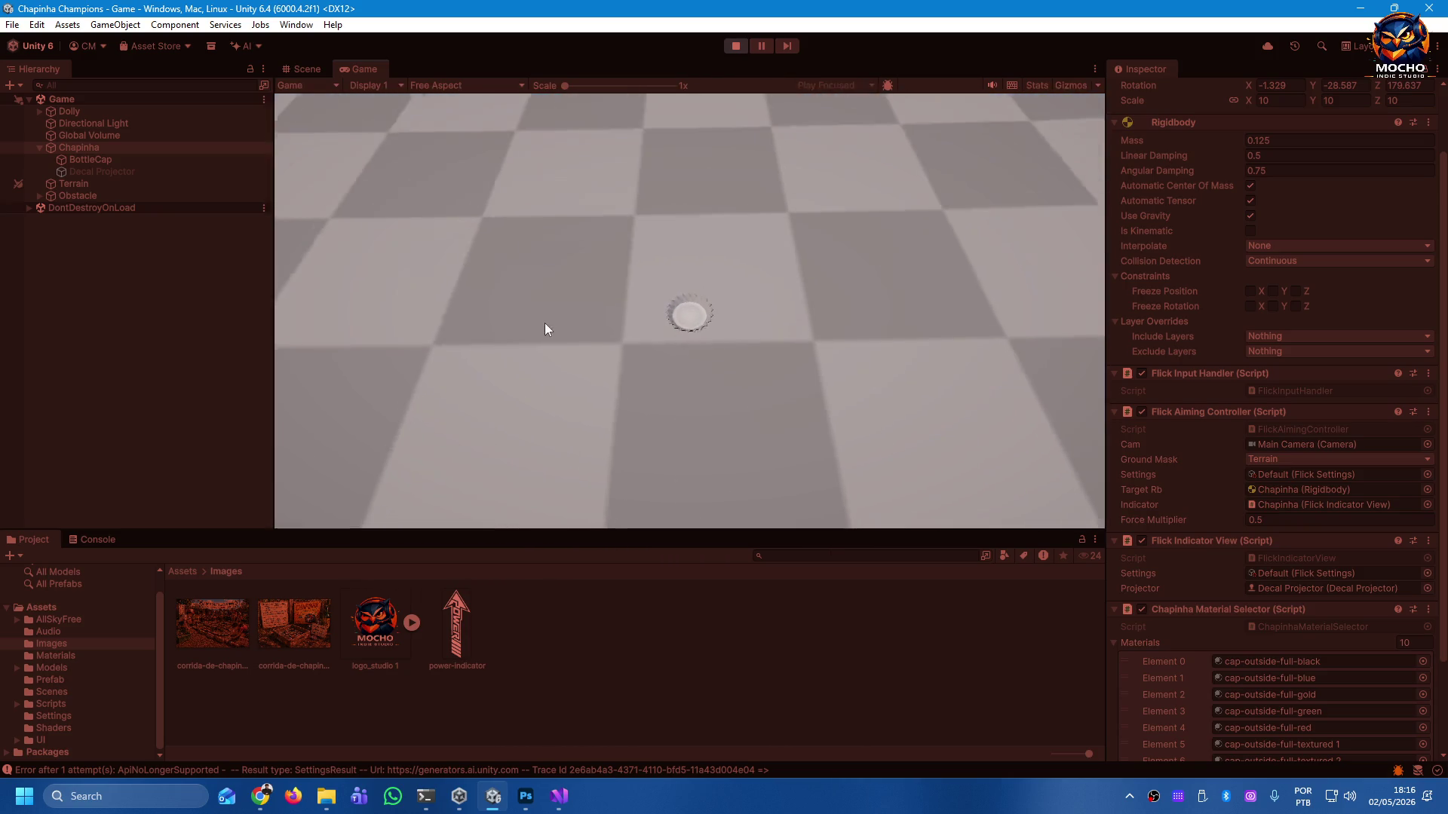
{"action": "mouse_move", "coordinate": [692, 353]}
{"action": "left_mouse_down"}
{"action": "mouse_move", "coordinate": [687, 413]}
{"action": "mouse_move", "coordinate": [608, 454]}
{"action": "left_mouse_up"}
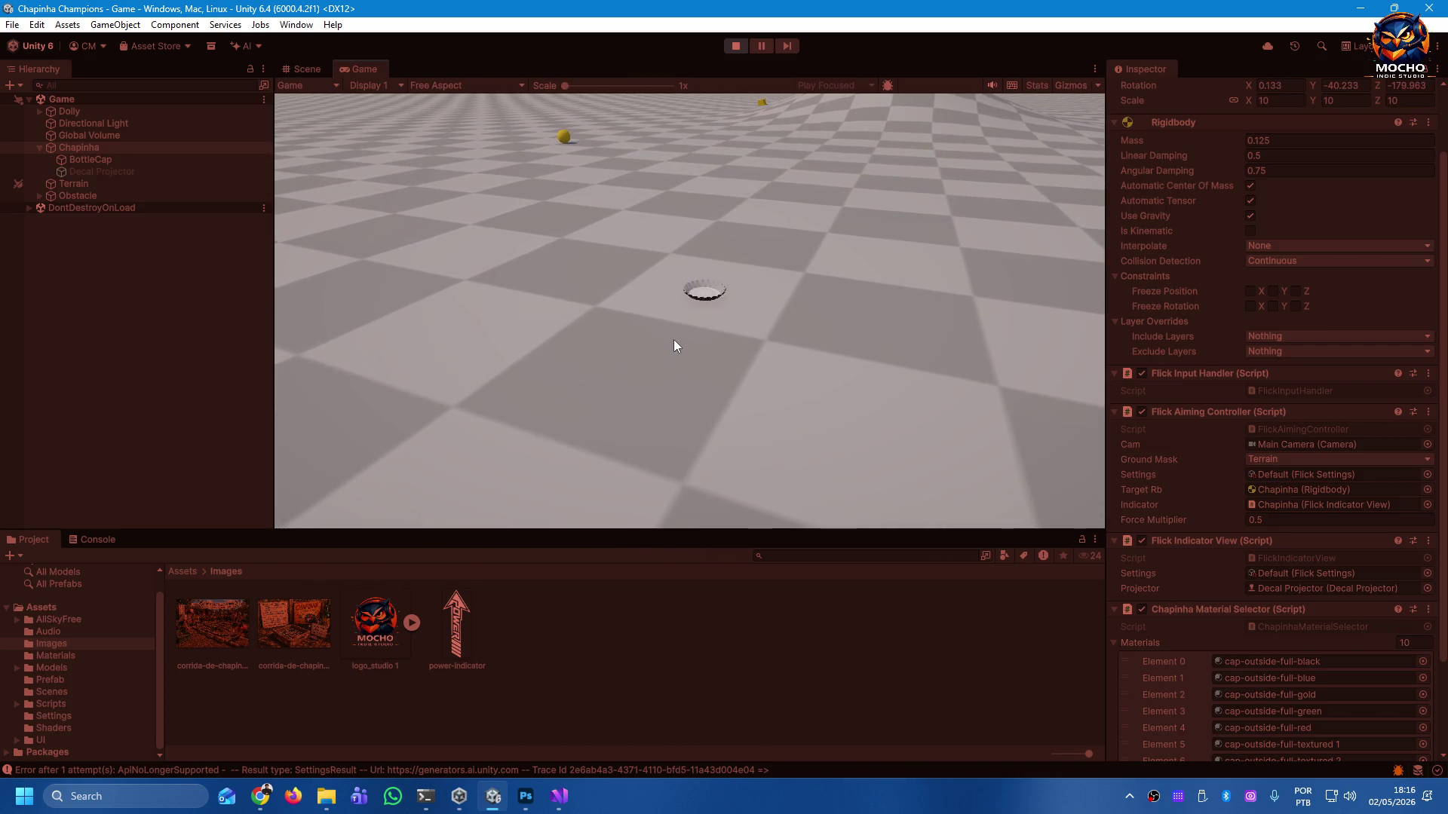
{"action": "left_click_drag", "start_coordinate": [697, 305], "coordinate": [648, 360]}
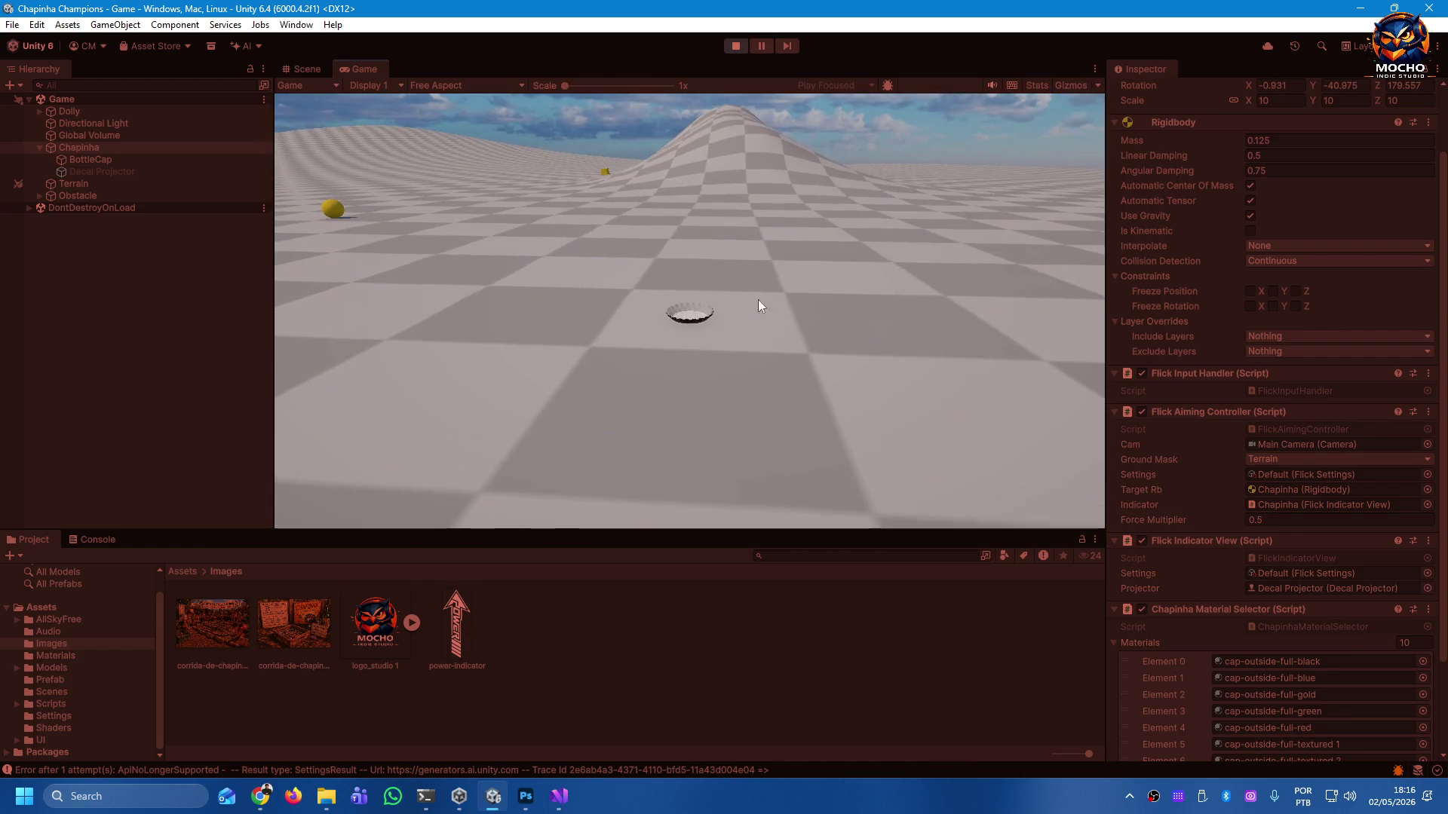
{"action": "mouse_move", "coordinate": [681, 333]}
{"action": "left_mouse_down"}
{"action": "mouse_move", "coordinate": [676, 382]}
{"action": "mouse_move", "coordinate": [674, 366]}
{"action": "left_mouse_up"}
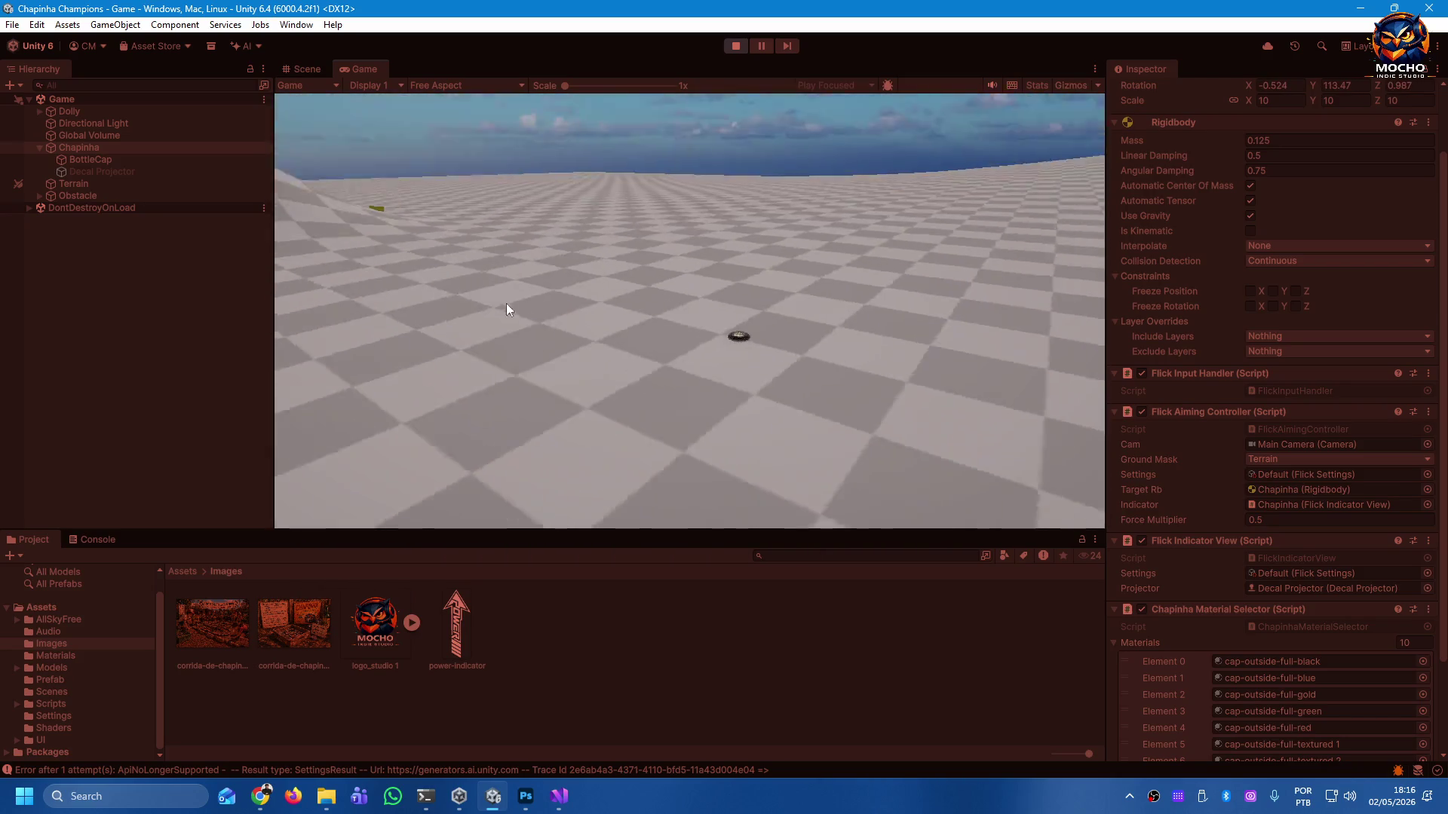
{"action": "left_click_drag", "start_coordinate": [682, 314], "coordinate": [672, 384]}
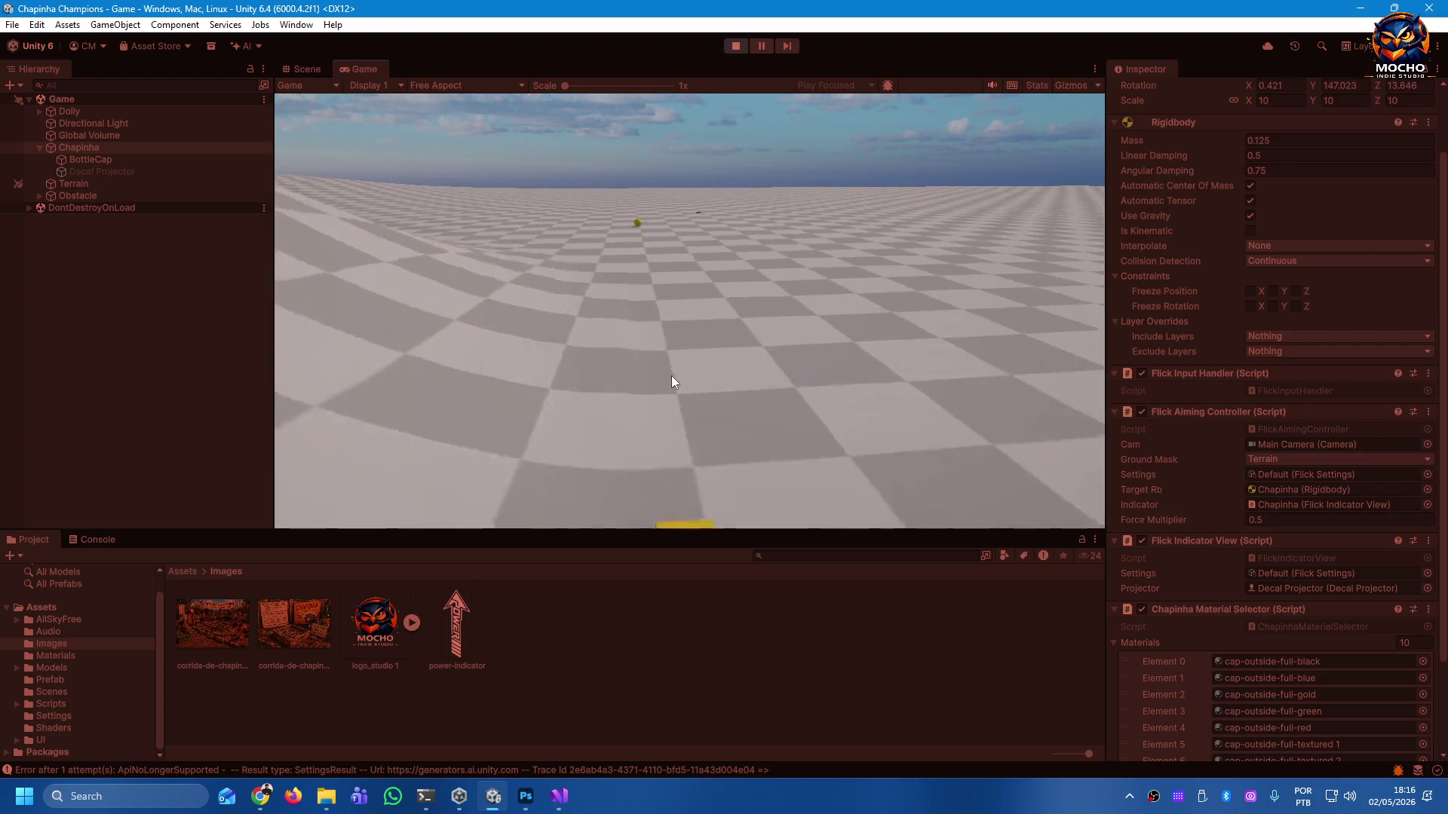
{"action": "left_click_drag", "start_coordinate": [689, 297], "coordinate": [712, 358]}
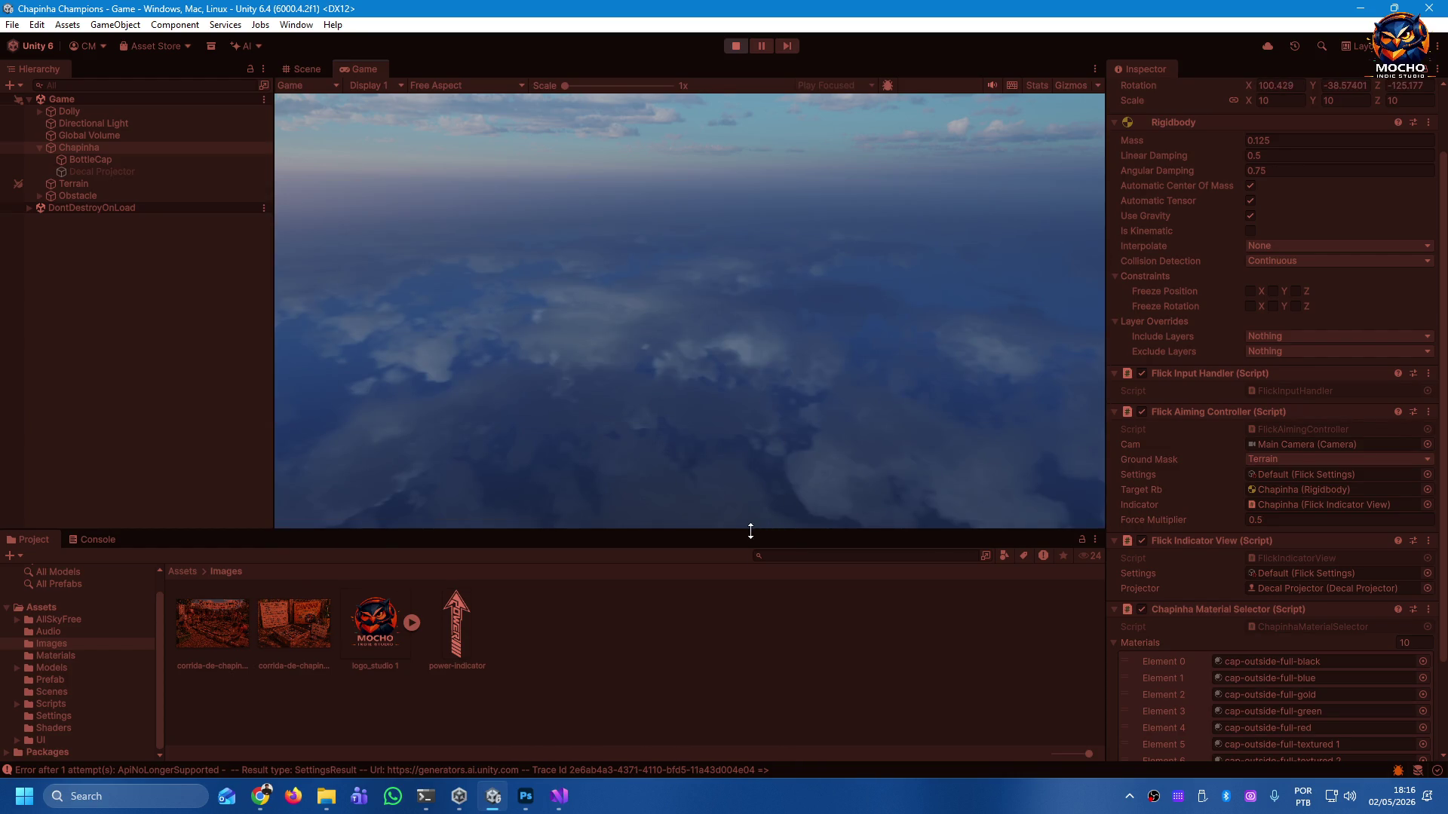
{"action": "left_click", "coordinate": [736, 46]}
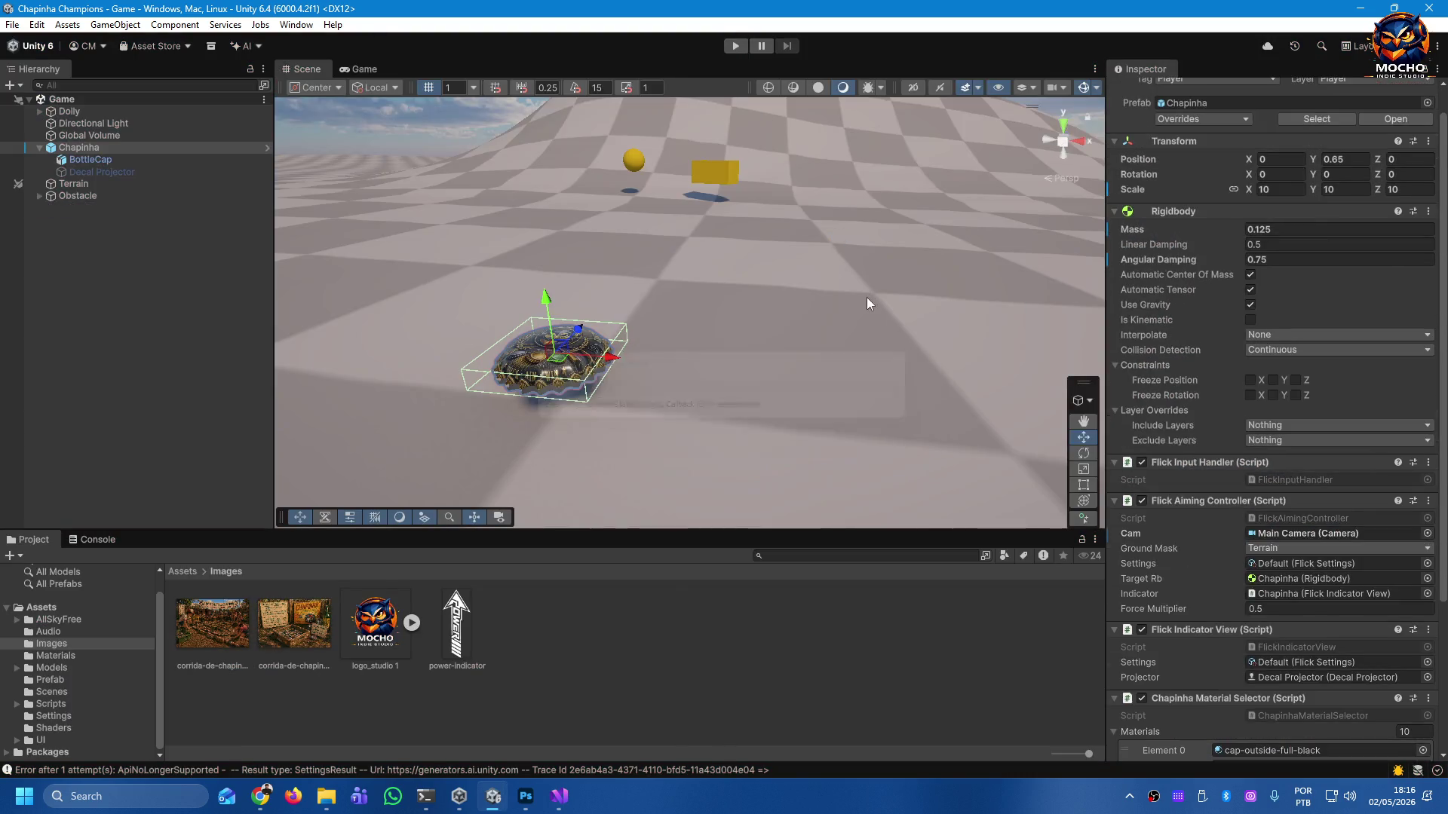
Open ChapinhaCamera.cs from Assets > Scripts > Camera in Visual Studio.
{"action": "left_click", "coordinate": [135, 327]}
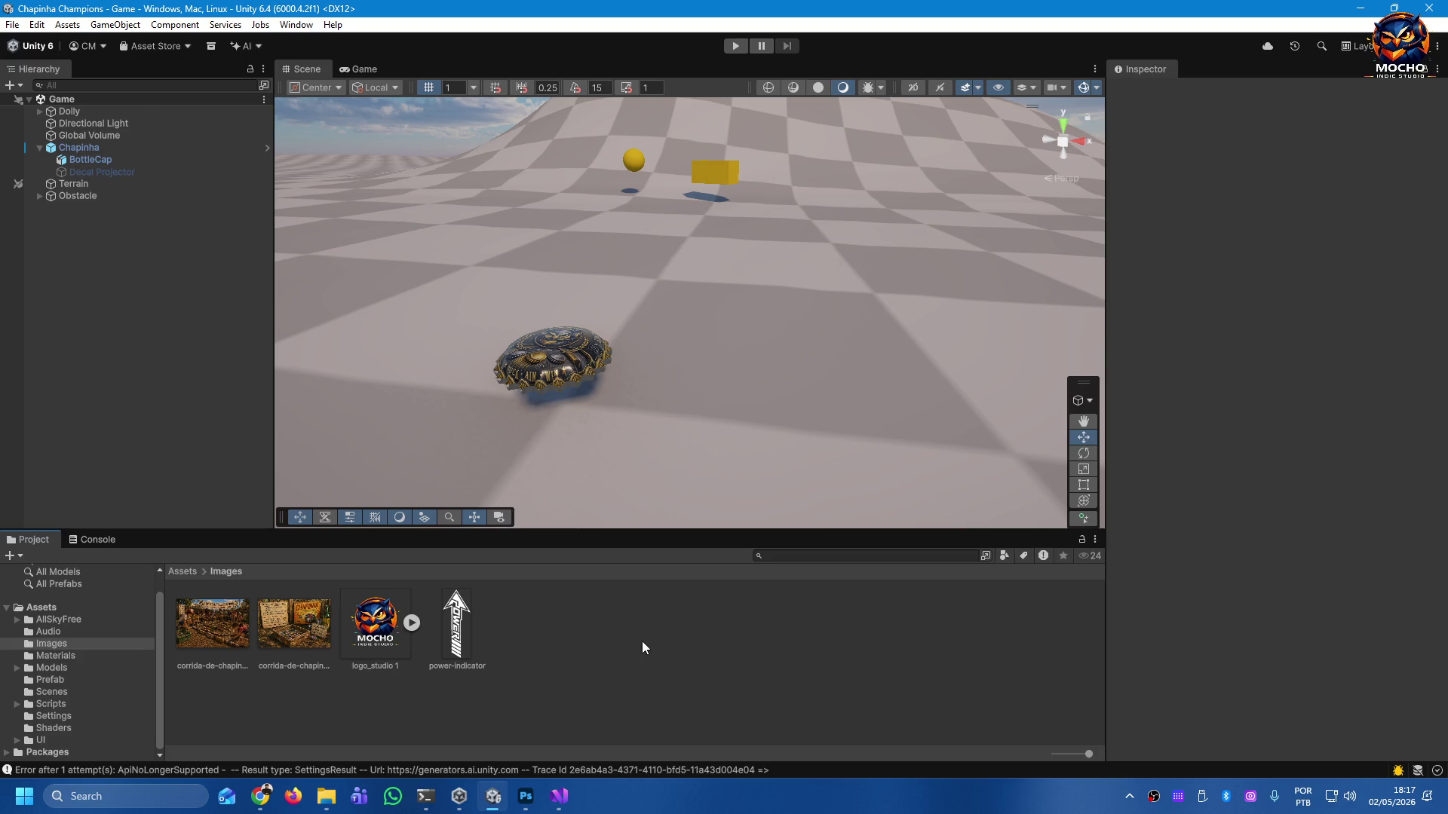
{"action": "left_click", "coordinate": [34, 691]}
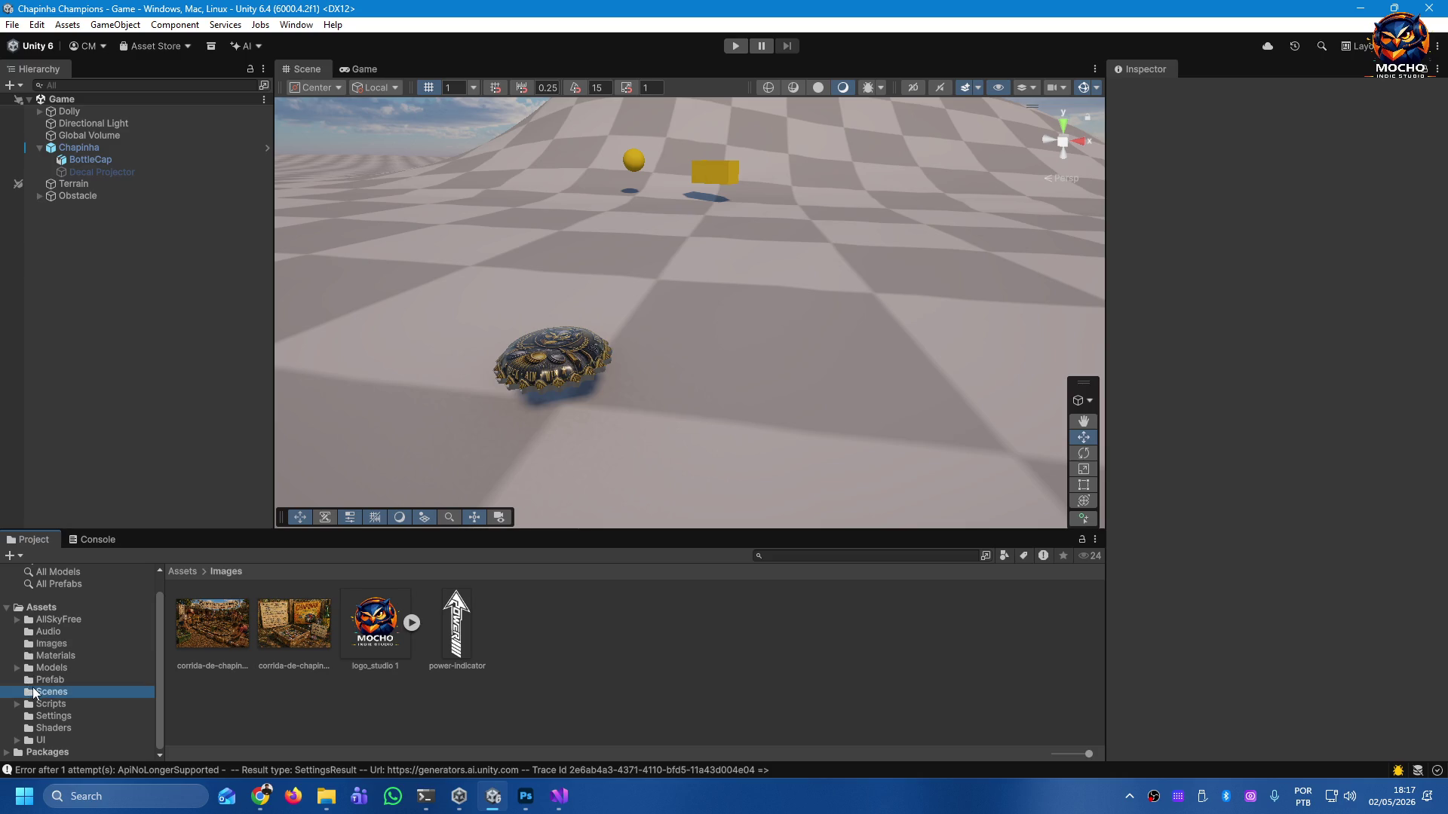
{"action": "left_click", "coordinate": [48, 704]}
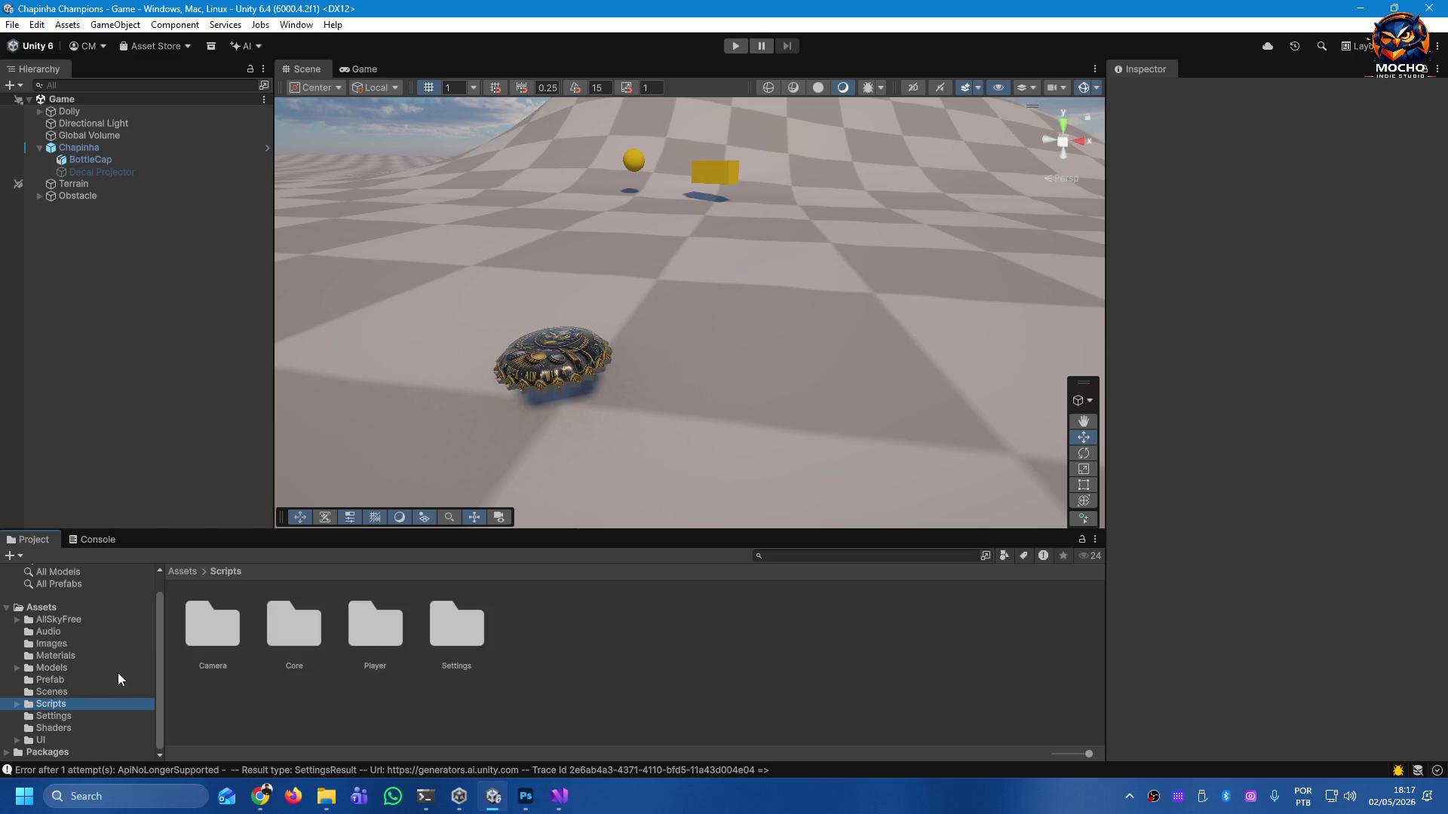
{"action": "left_click", "coordinate": [18, 706]}
{"action": "left_click", "coordinate": [63, 716]}
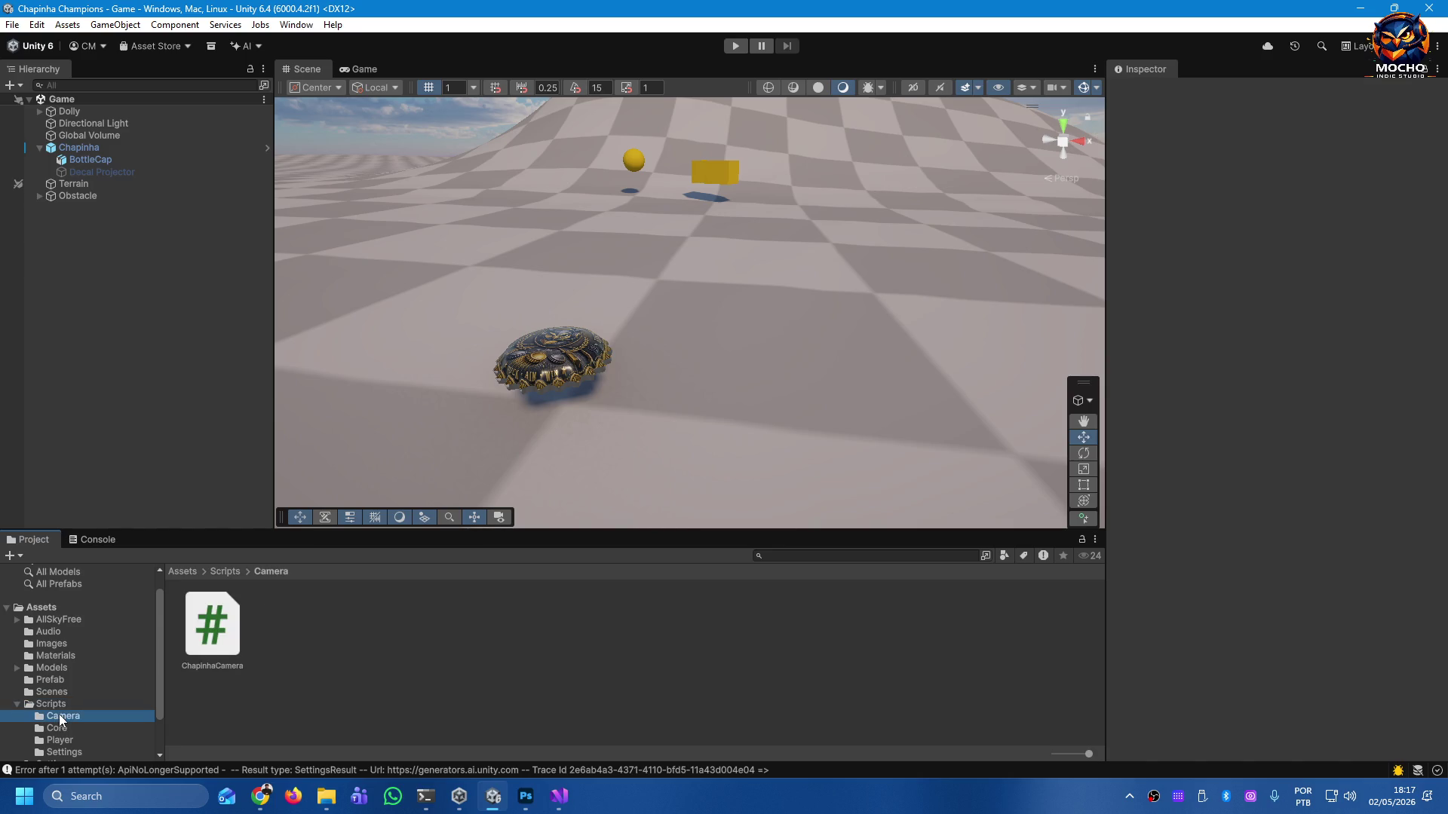
{"action": "double_click", "coordinate": [203, 643]}
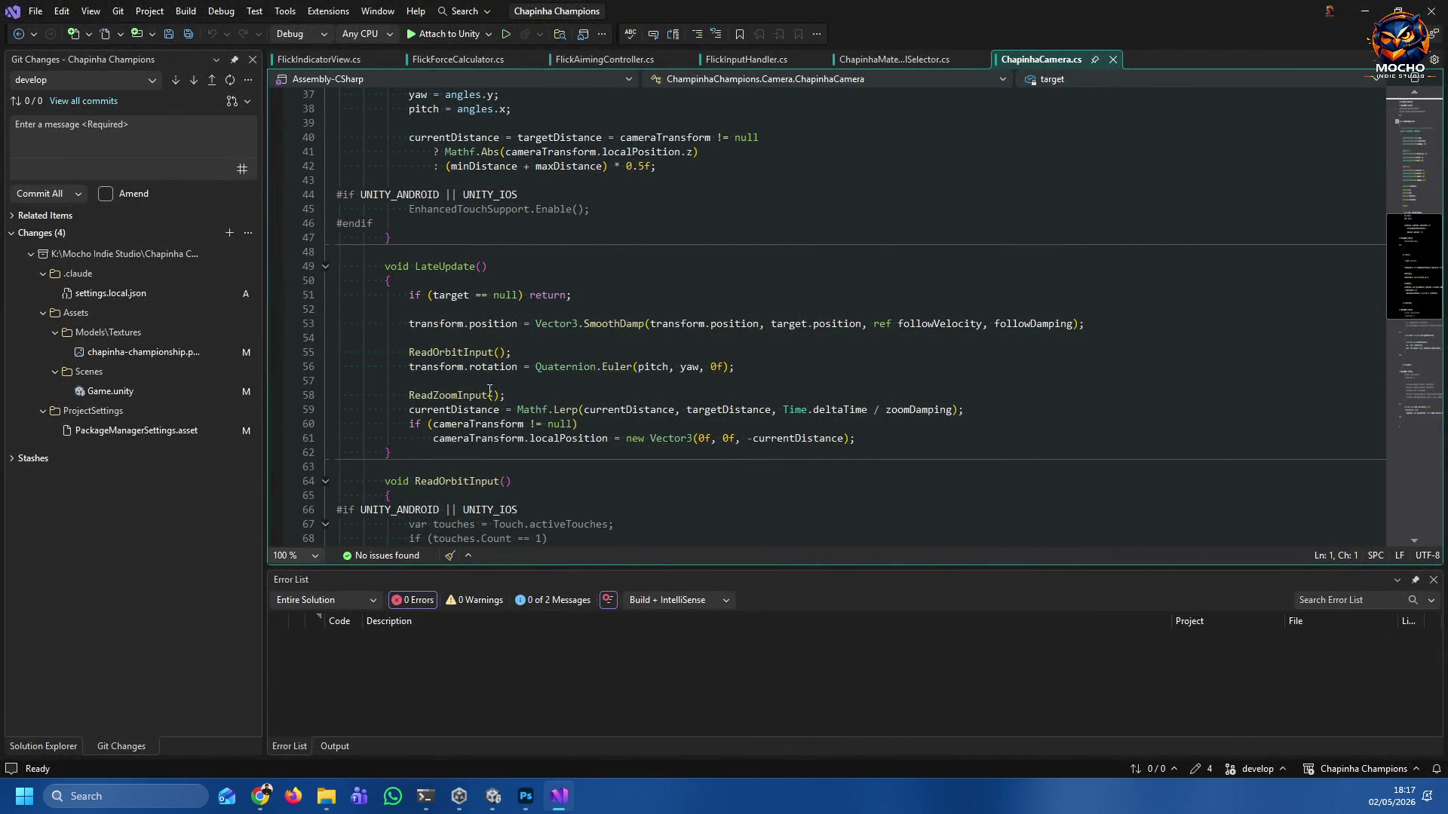
Scroll through ChapinhaCamera.cs, then open Core > FlickSettings.cs from Solution Explorer.
{"action": "scroll", "coordinate": [709, 408], "scroll_direction": "up", "scroll_amount": 12}
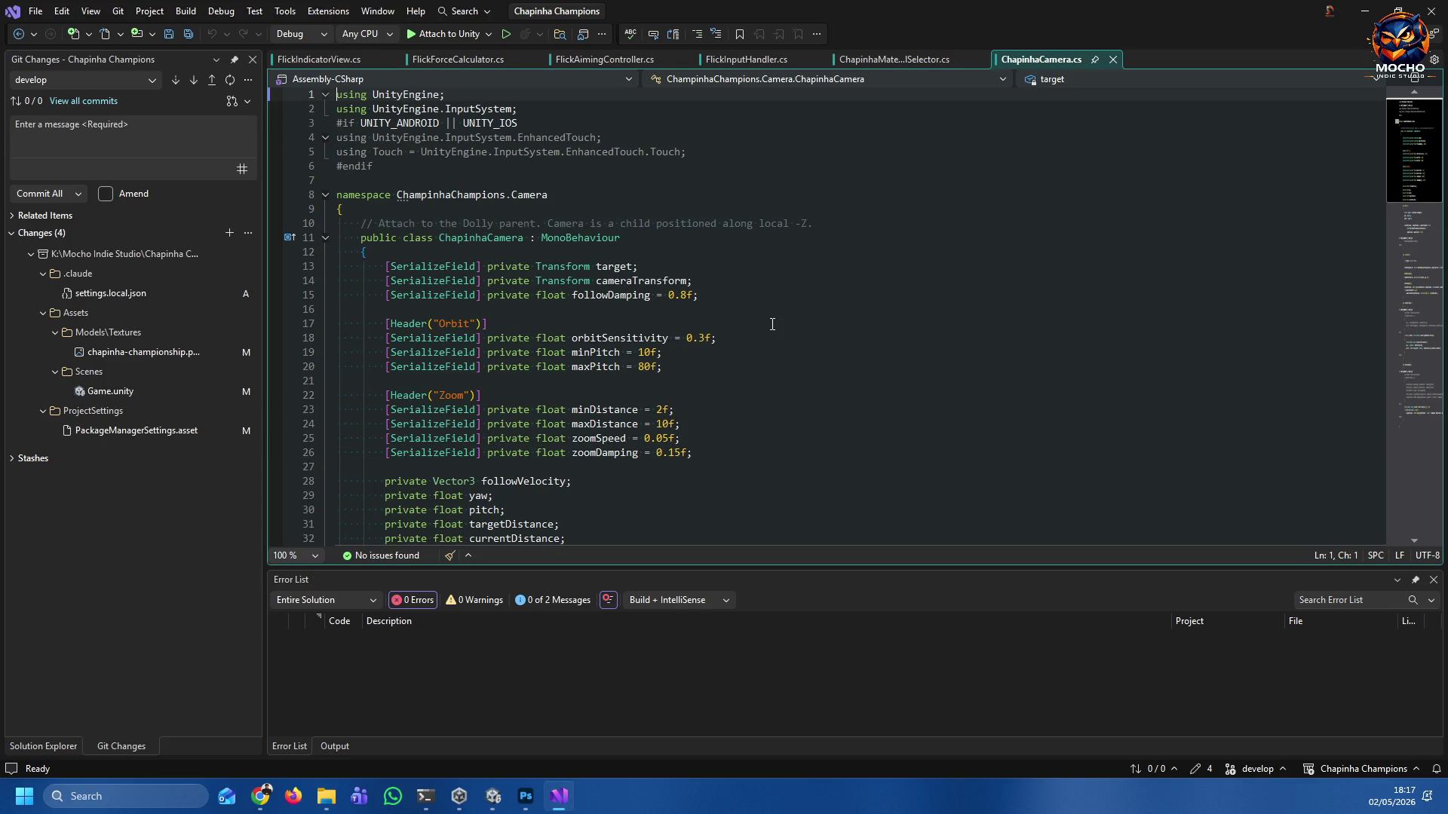
{"action": "scroll", "coordinate": [771, 324], "scroll_direction": "down", "scroll_amount": 7}
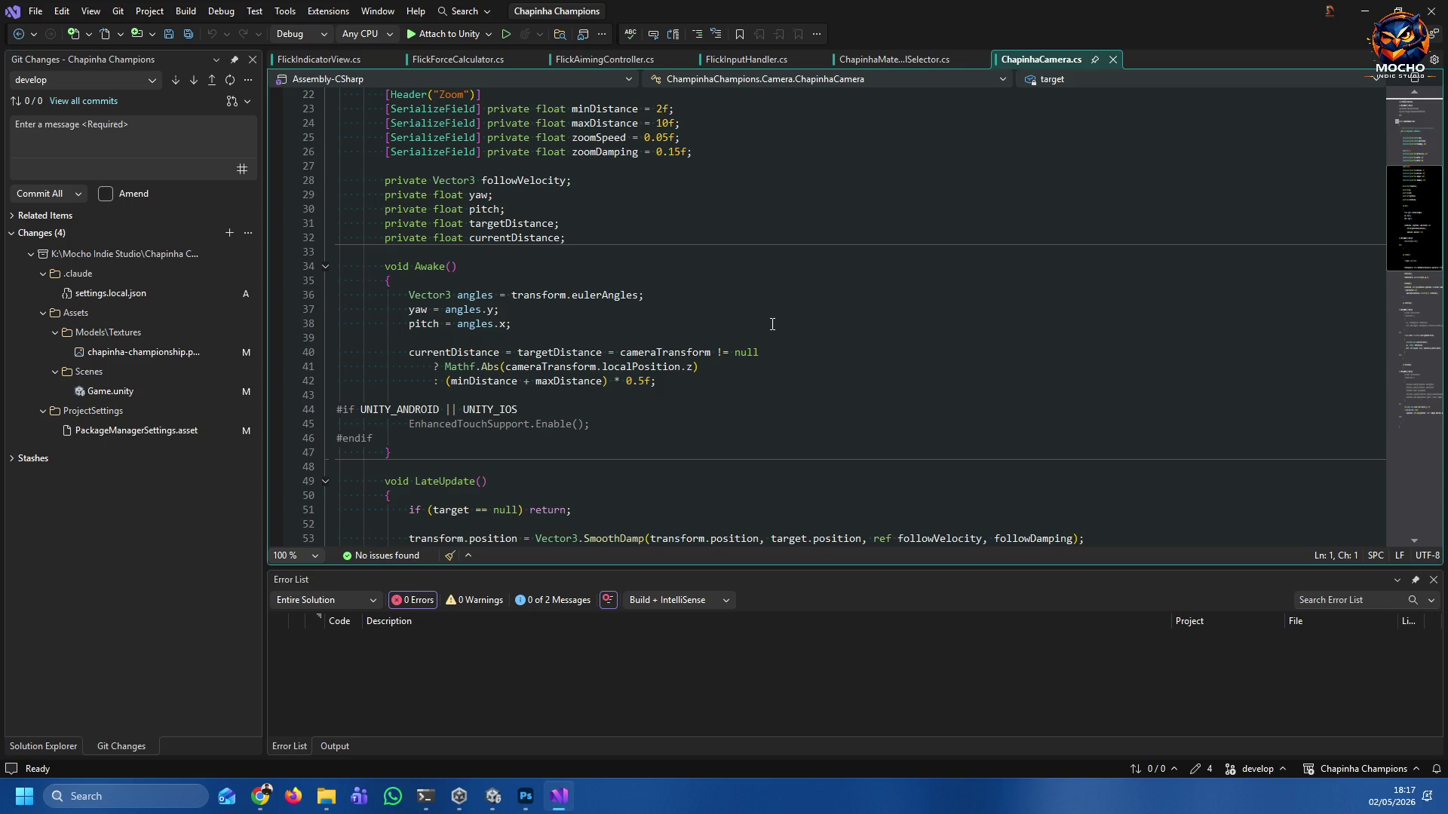
{"action": "scroll", "coordinate": [771, 324], "scroll_direction": "down", "scroll_amount": 2}
{"action": "scroll", "coordinate": [771, 324], "scroll_direction": "up", "scroll_amount": 3}
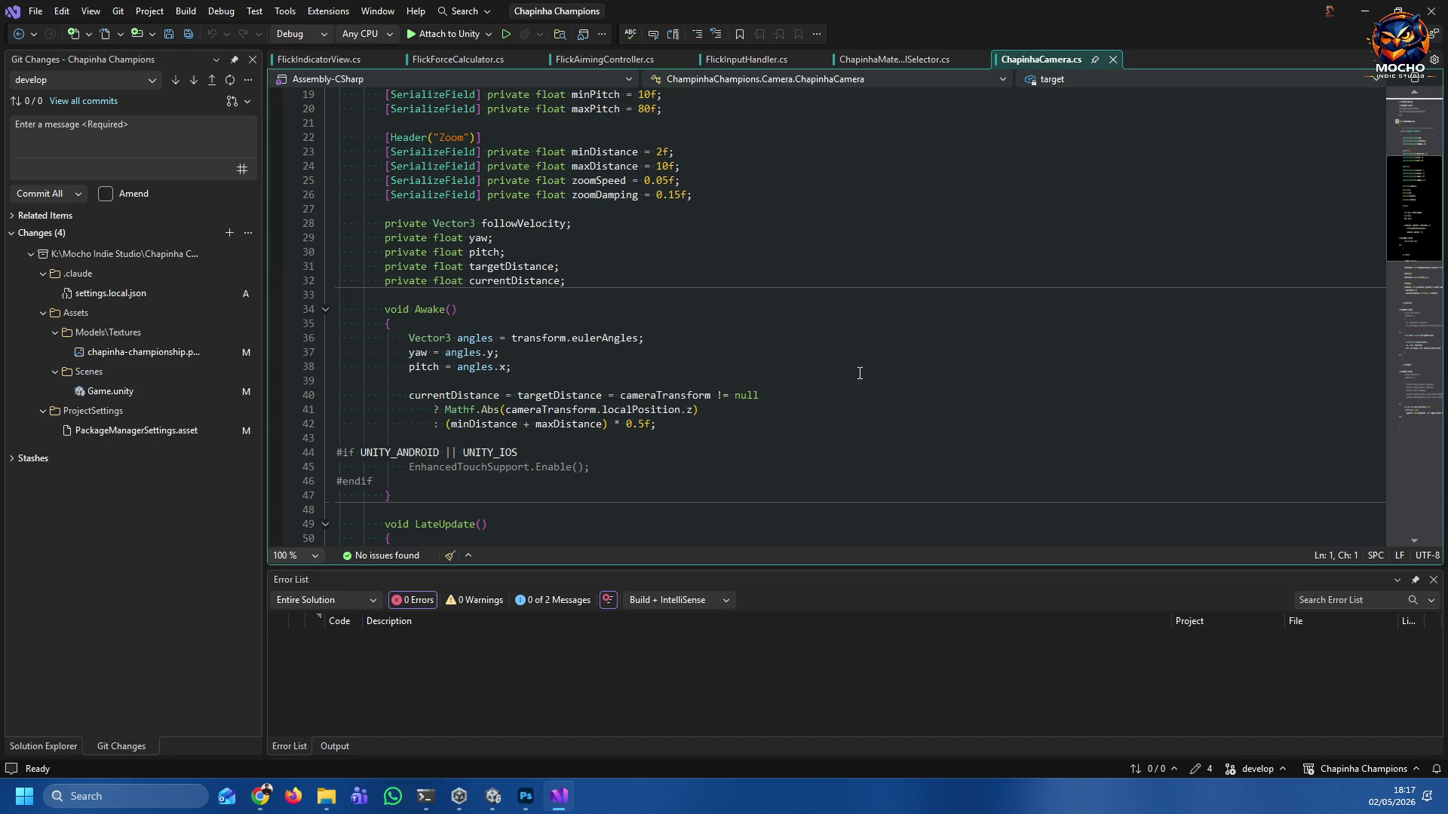
{"action": "left_click", "coordinate": [43, 745]}
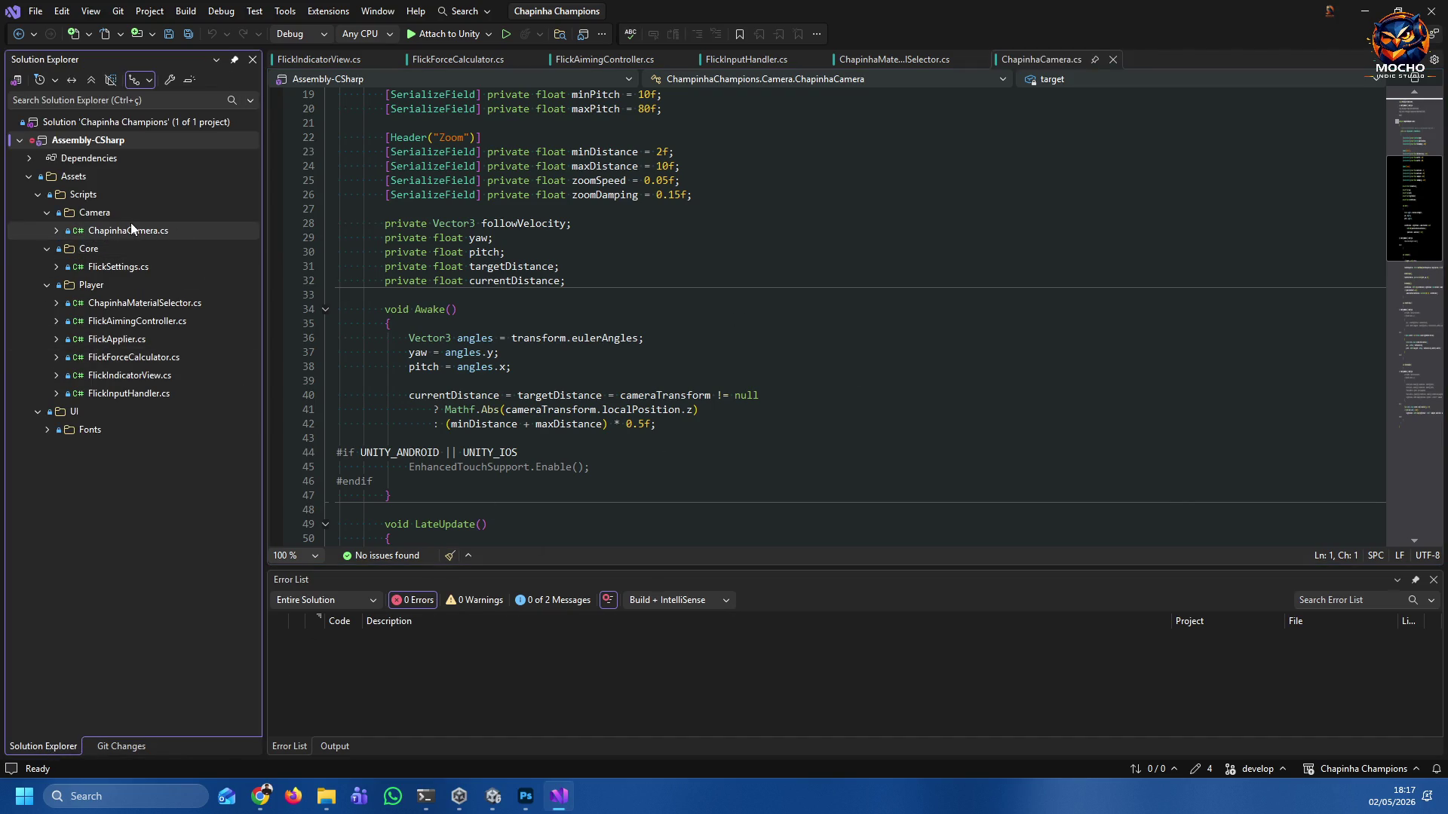
{"action": "double_click", "coordinate": [101, 267]}
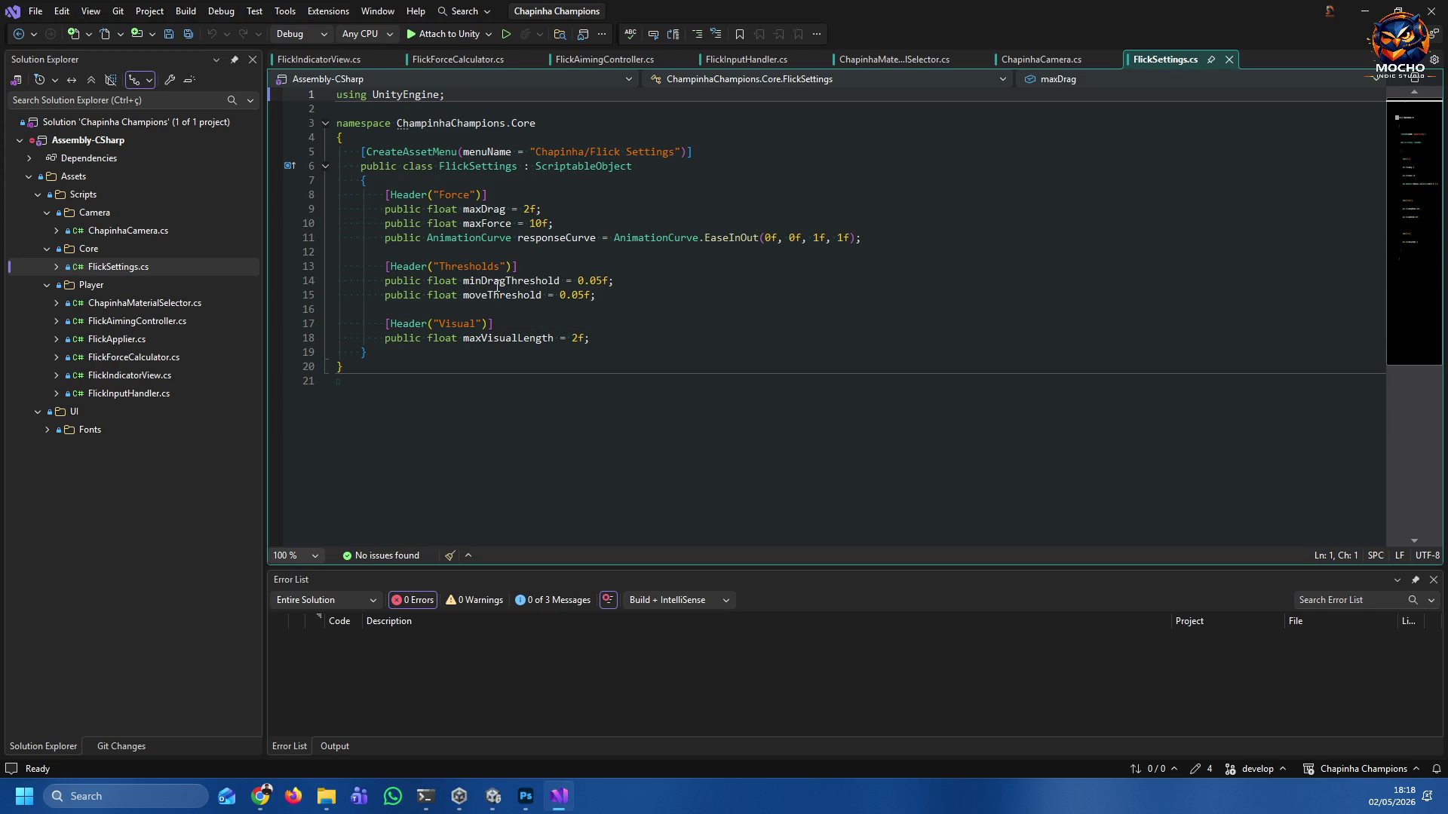
Open ChapinhaMaterialSelector.cs and check the currentMaterialIndex declaration and meshRenderer lookup.
{"action": "left_click", "coordinate": [99, 300]}
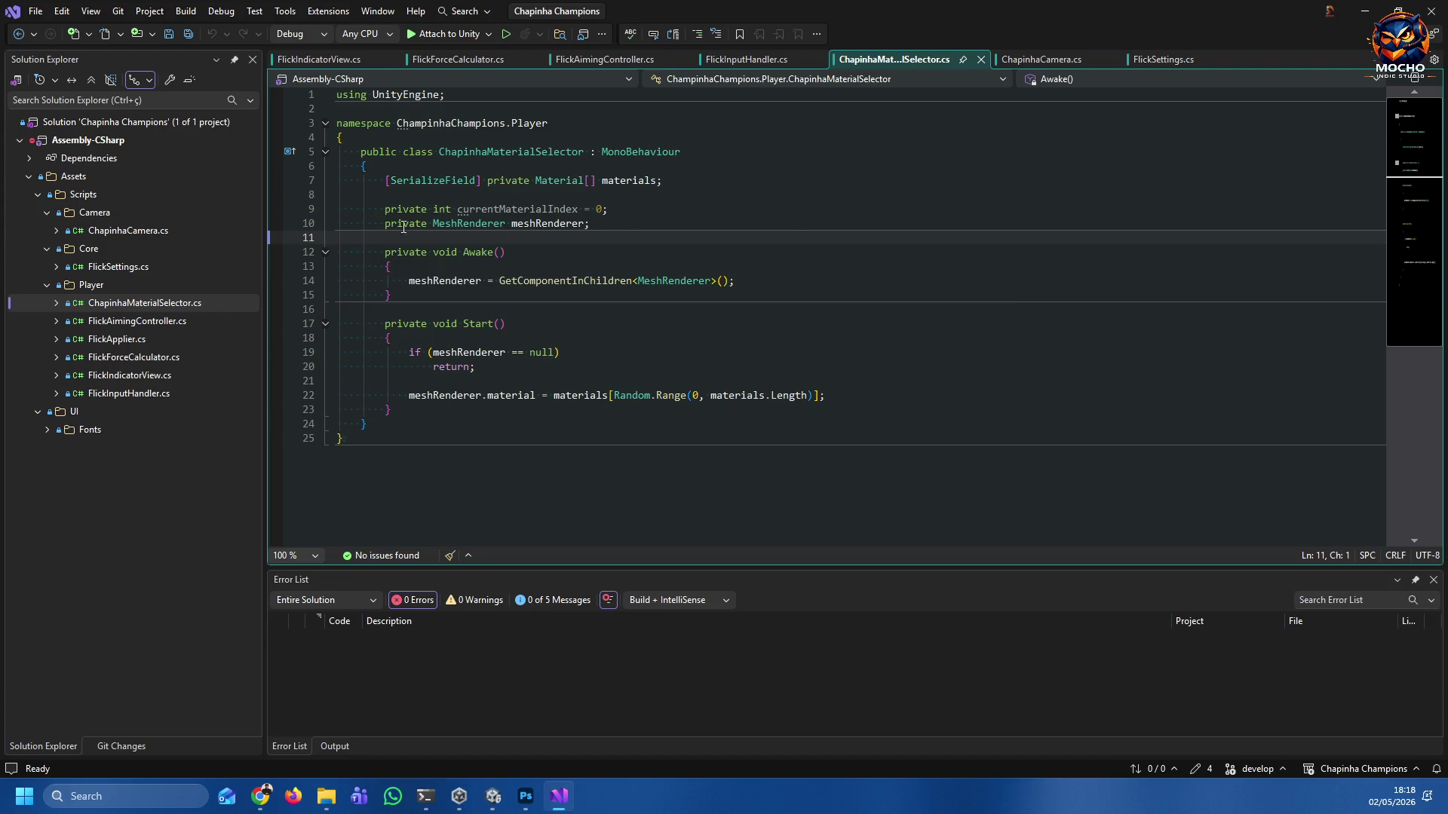
{"action": "left_click", "coordinate": [295, 210]}
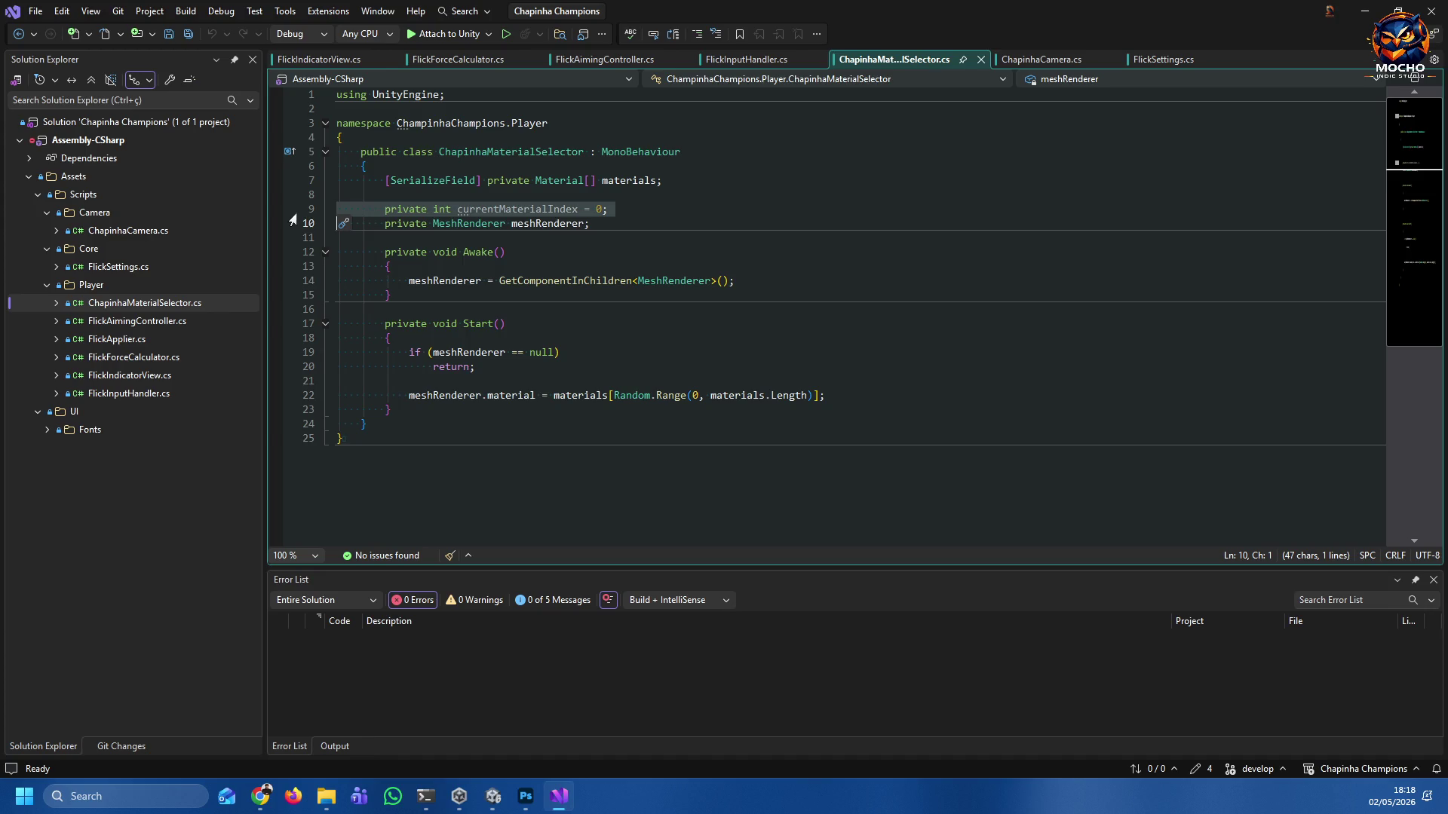
{"action": "left_click", "coordinate": [875, 281]}
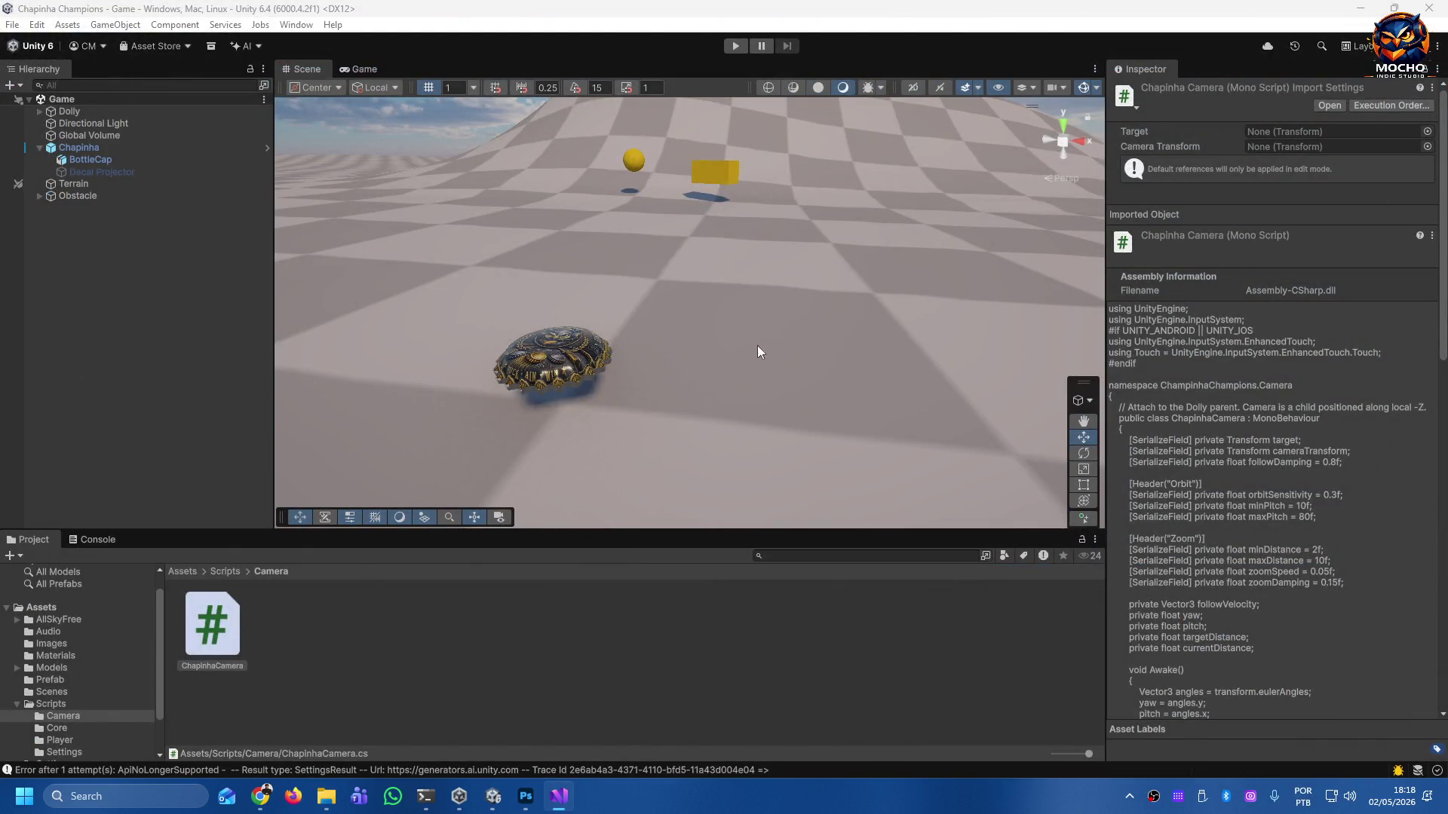
Orbit and zoom the Scene view toward the bottle cap, then enter Play mode.
{"action": "left_click_drag", "start_coordinate": [531, 373], "coordinate": [705, 405]}
{"action": "scroll", "coordinate": [704, 404], "scroll_direction": "up", "scroll_amount": 5}
{"action": "scroll", "coordinate": [654, 451], "scroll_direction": "down", "scroll_amount": 5}
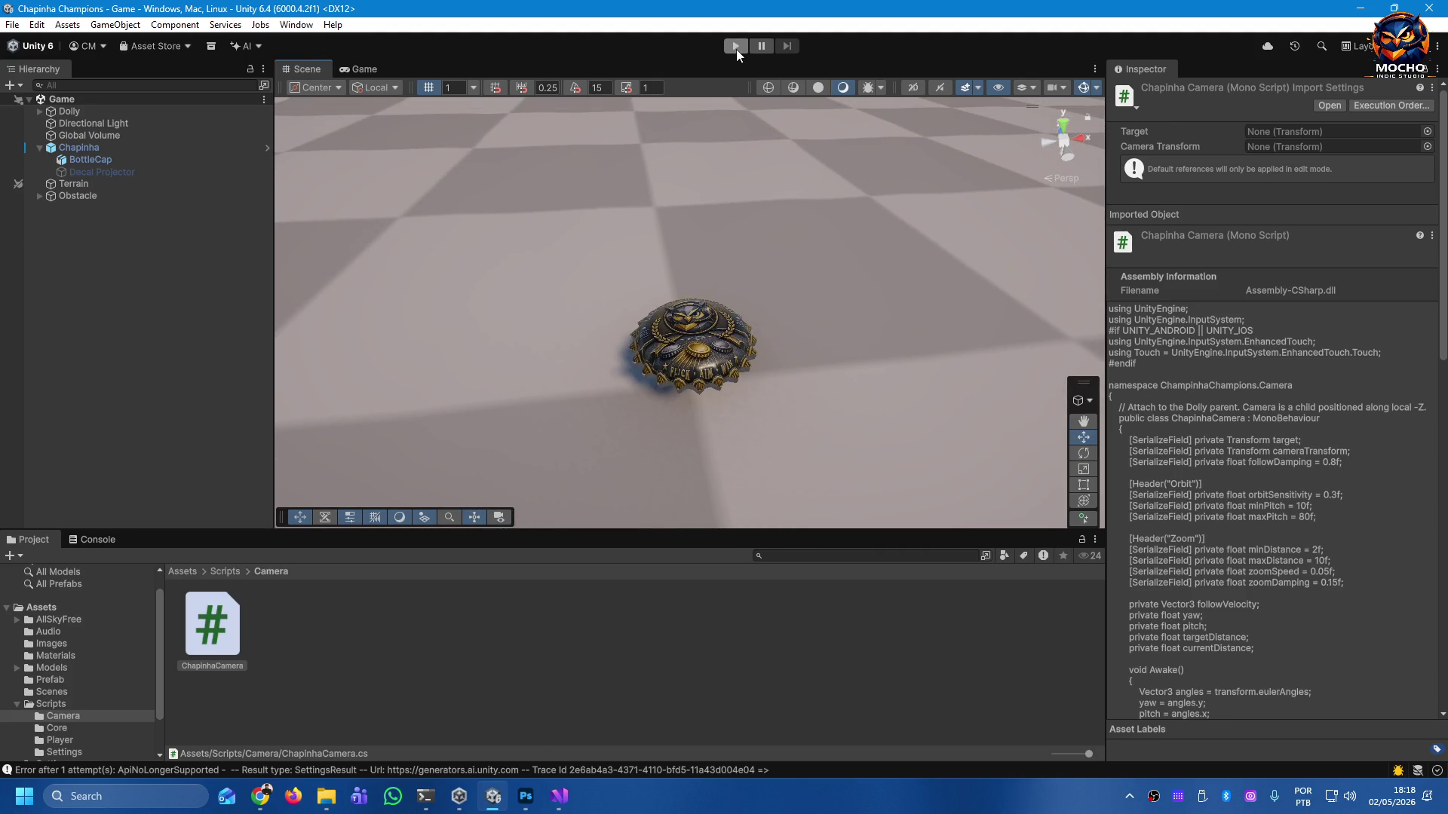
{"action": "left_click", "coordinate": [735, 46]}
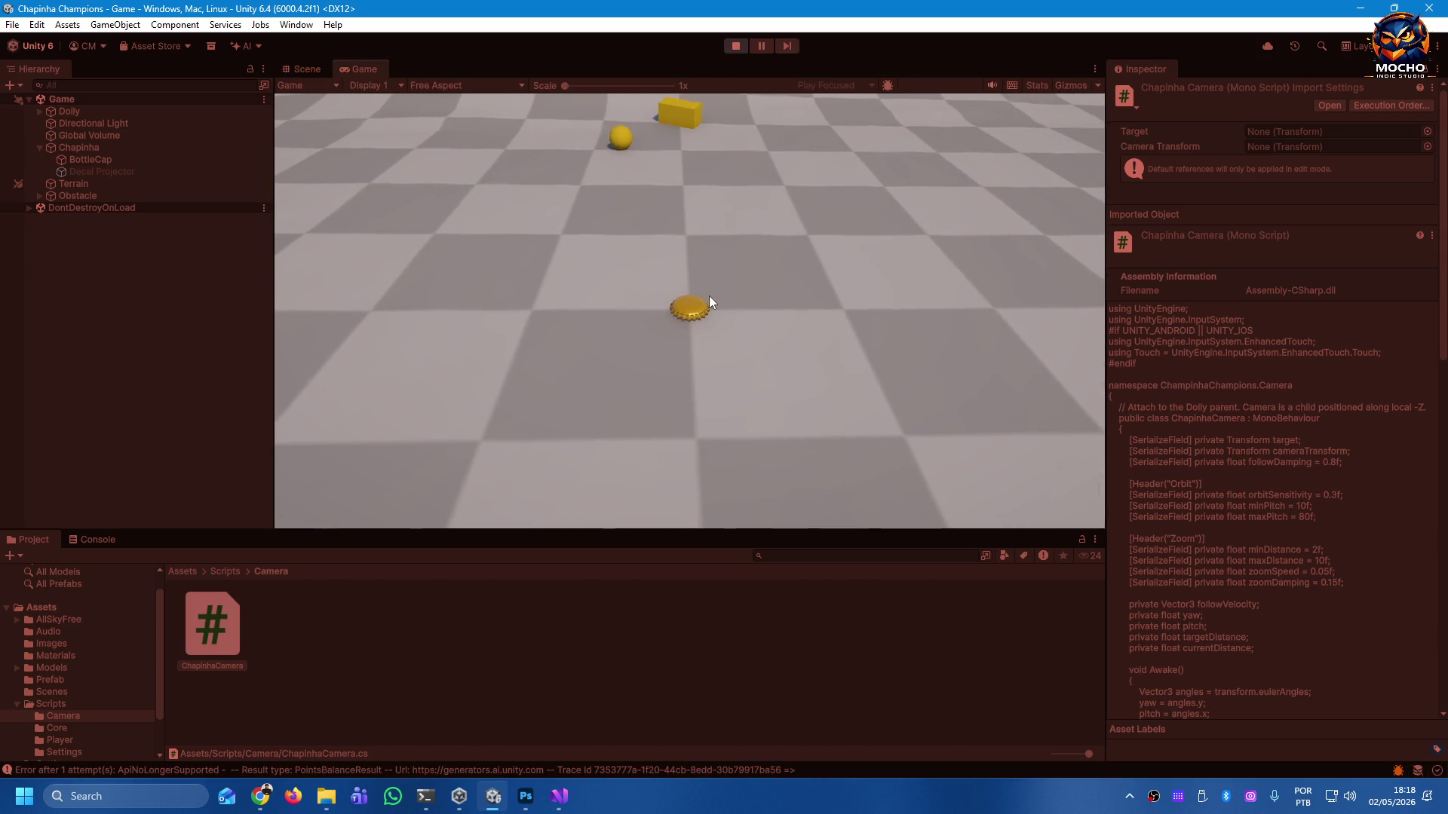
Flick the cap repeatedly toward the cube and up the hill, then return to Visual Studio.
{"action": "left_click_drag", "start_coordinate": [701, 362], "coordinate": [694, 399]}
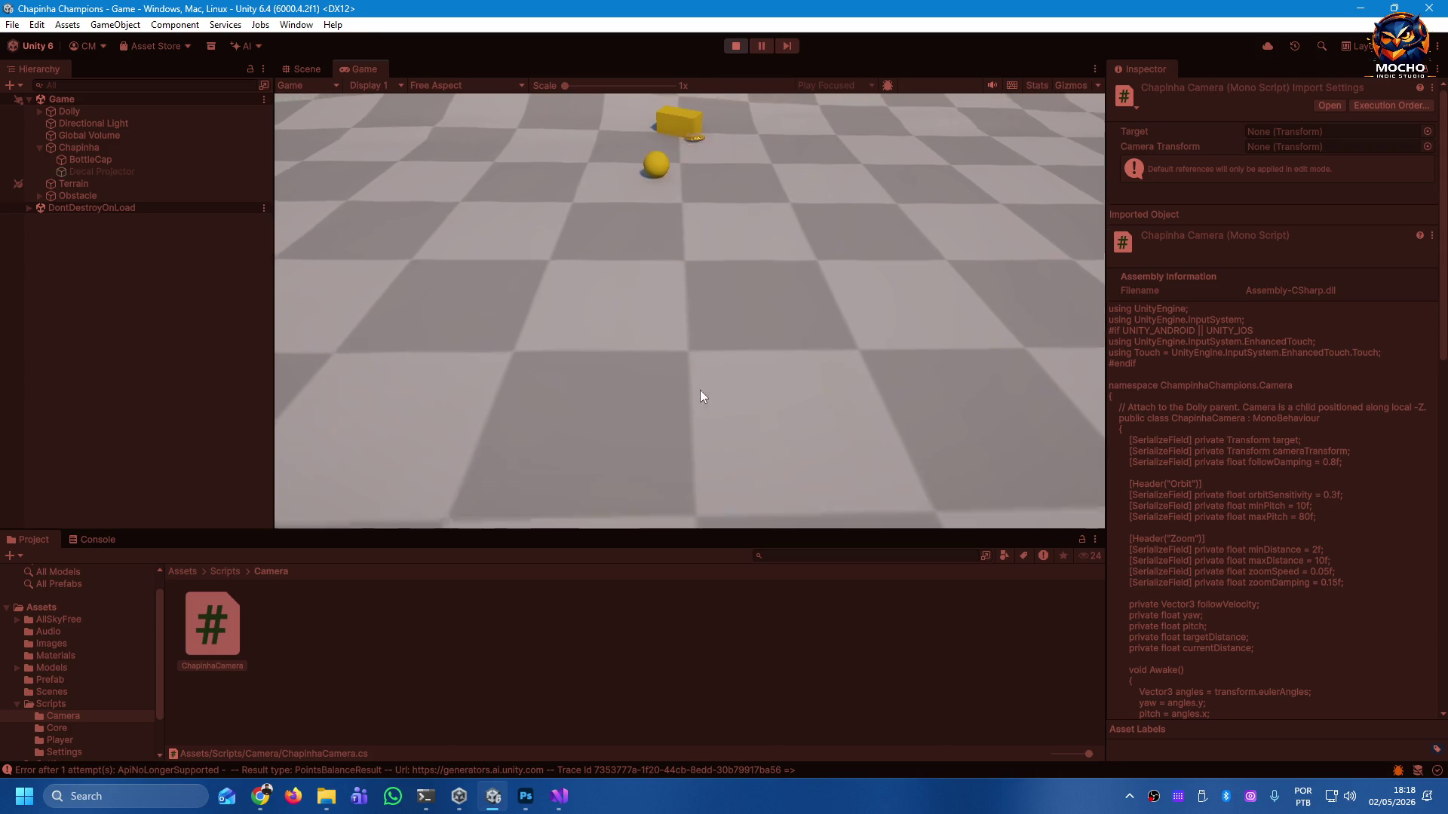
{"action": "mouse_move", "coordinate": [679, 297]}
{"action": "left_mouse_down"}
{"action": "mouse_move", "coordinate": [818, 300]}
{"action": "mouse_move", "coordinate": [817, 288]}
{"action": "left_mouse_up"}
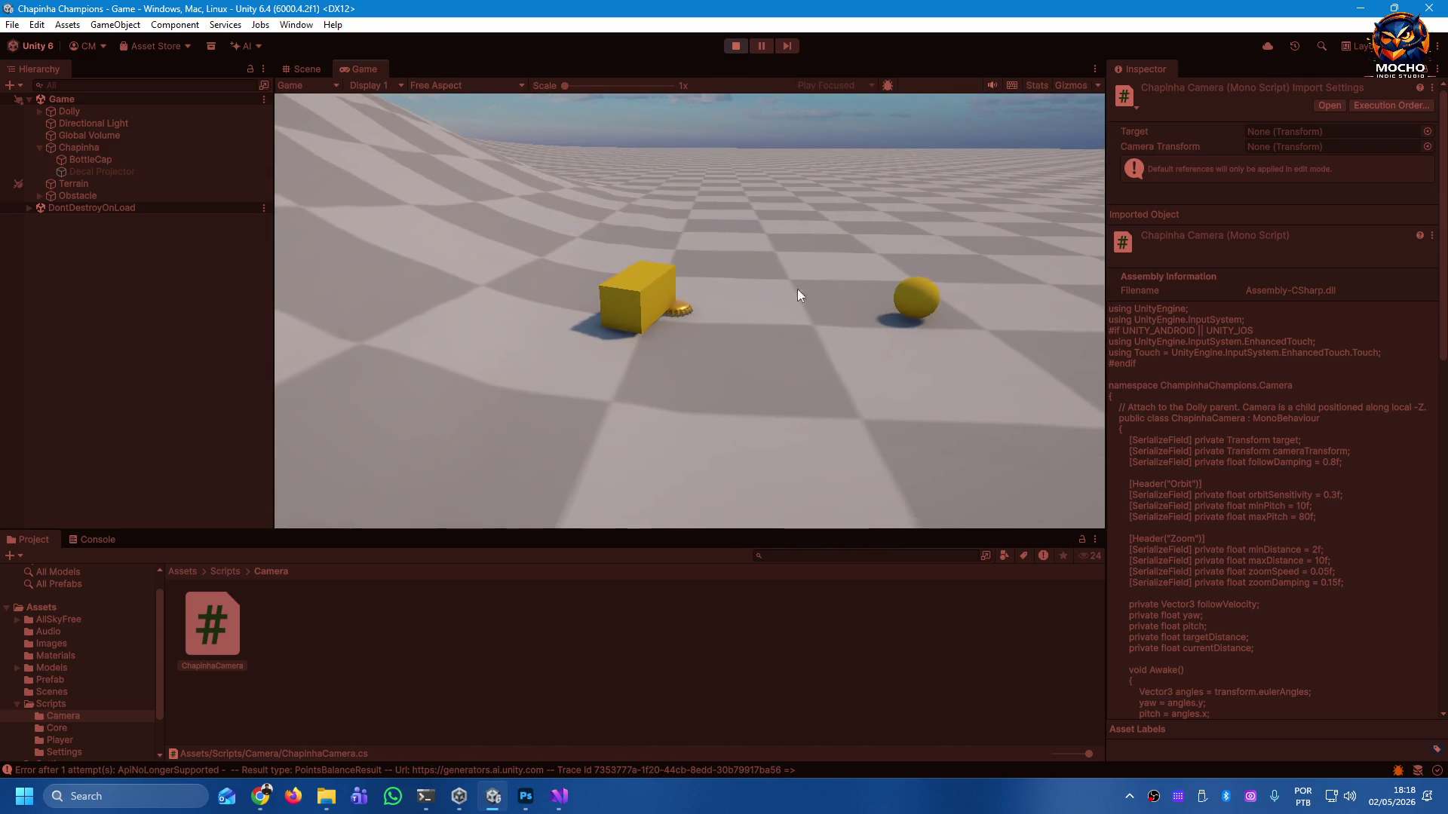
{"action": "left_click_drag", "start_coordinate": [697, 319], "coordinate": [676, 386]}
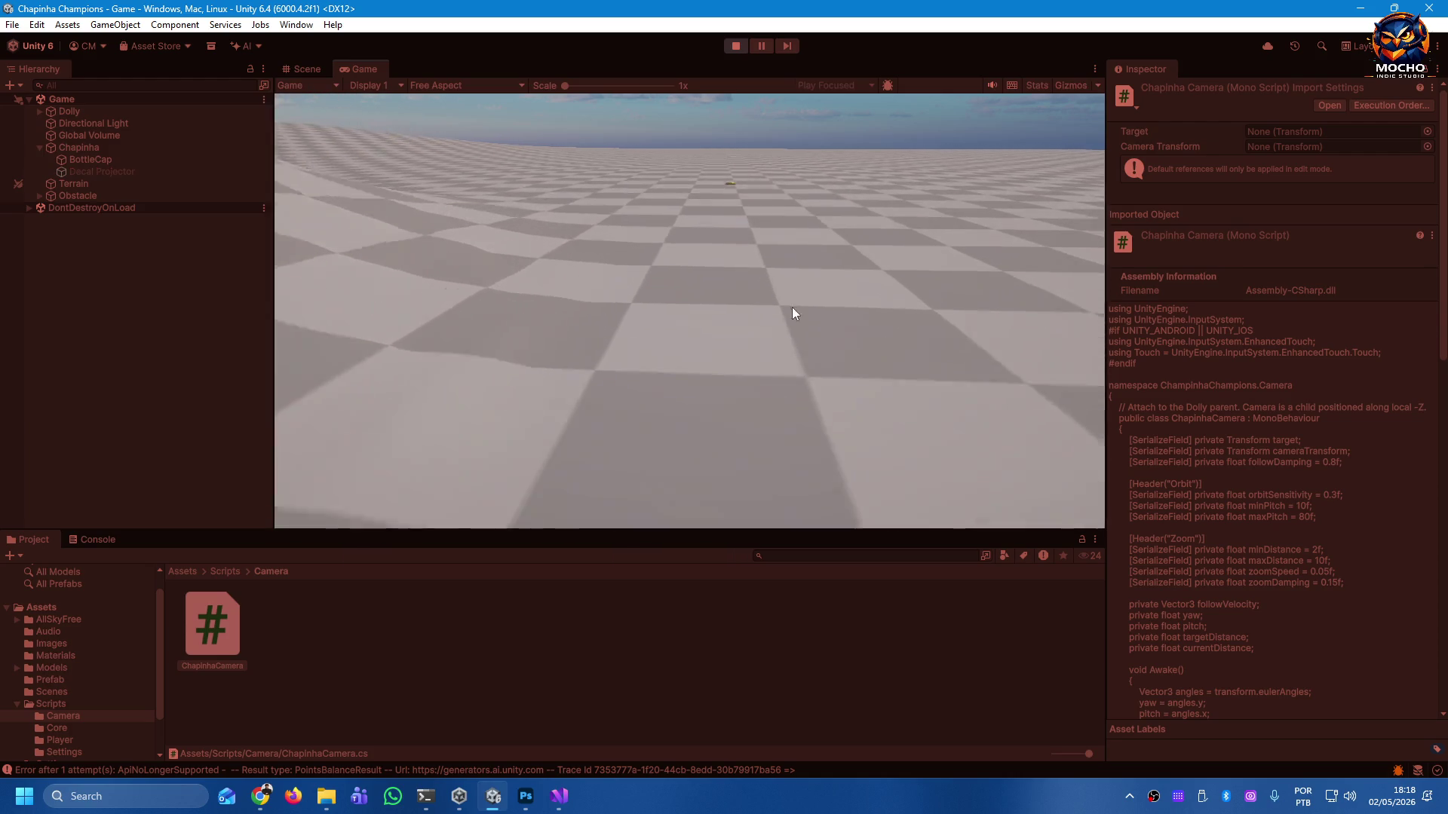
{"action": "mouse_move", "coordinate": [834, 306]}
{"action": "left_mouse_down"}
{"action": "mouse_move", "coordinate": [698, 315]}
{"action": "mouse_move", "coordinate": [508, 266]}
{"action": "left_mouse_up"}
{"action": "left_click_drag", "start_coordinate": [683, 306], "coordinate": [667, 378]}
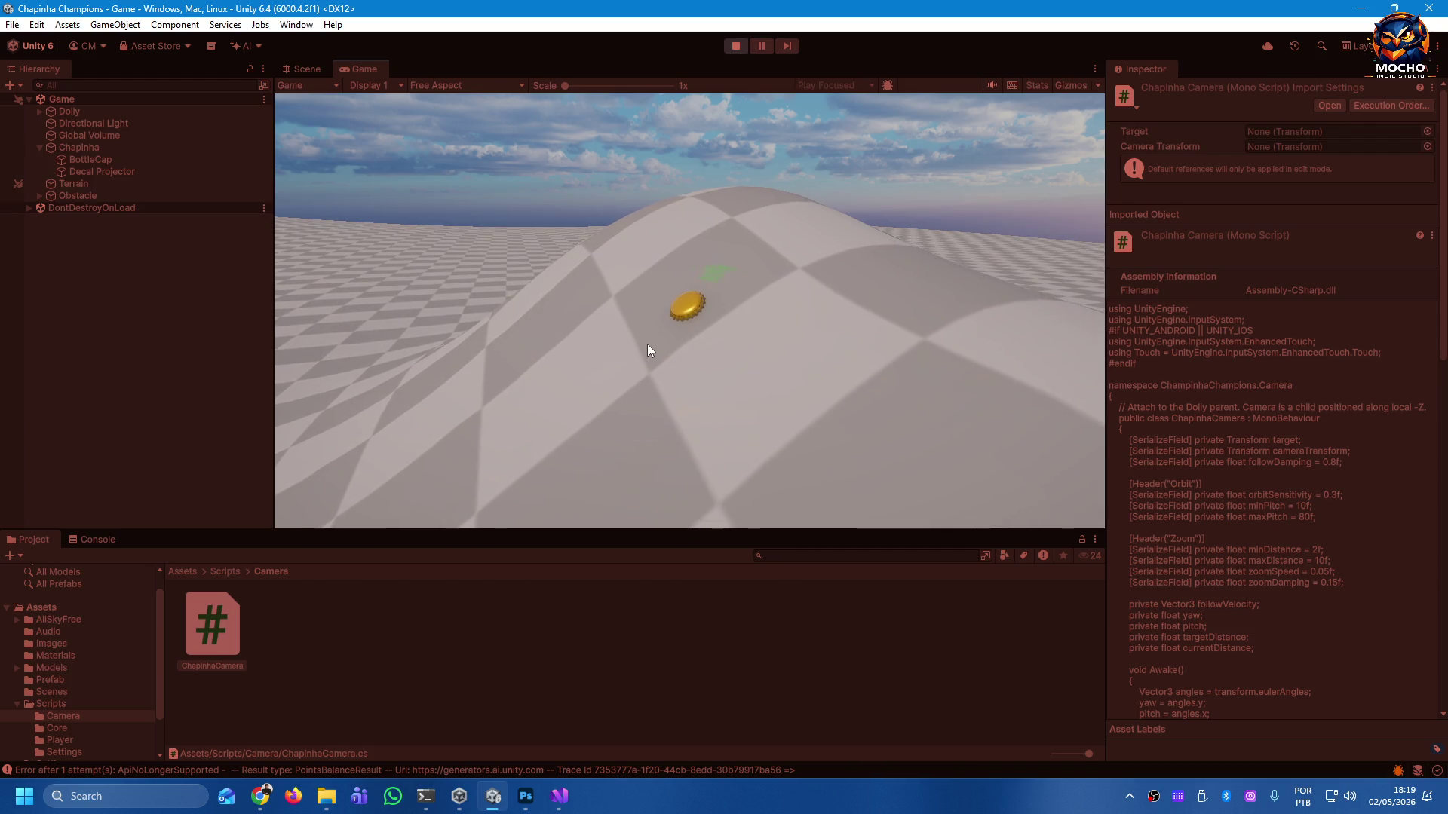
{"action": "left_click_drag", "start_coordinate": [709, 277], "coordinate": [645, 370]}
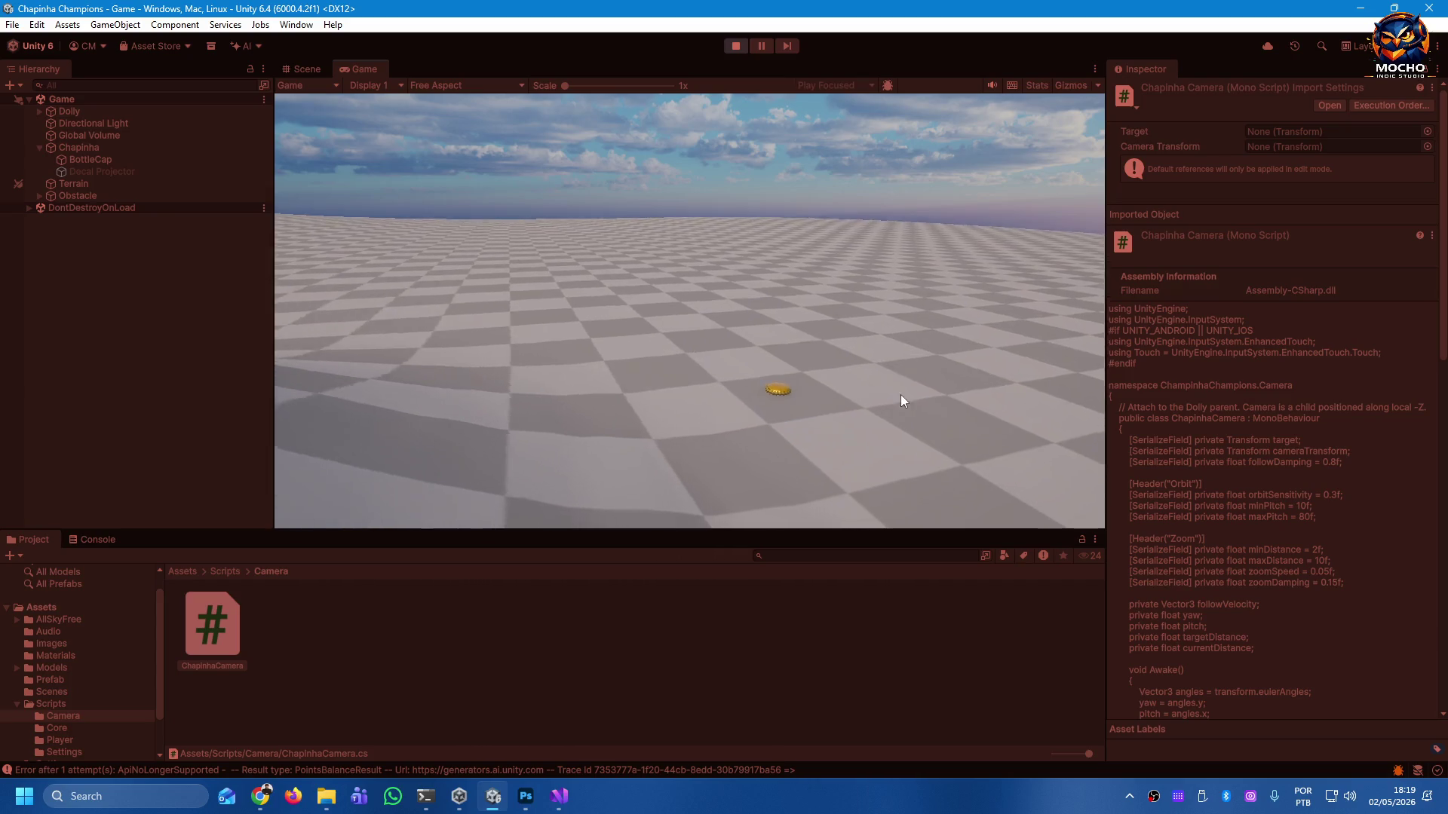
{"action": "left_click_drag", "start_coordinate": [884, 392], "coordinate": [654, 379]}
{"action": "mouse_move", "coordinate": [675, 319]}
{"action": "left_mouse_down"}
{"action": "mouse_move", "coordinate": [704, 401]}
{"action": "mouse_move", "coordinate": [686, 413]}
{"action": "mouse_move", "coordinate": [674, 364]}
{"action": "mouse_move", "coordinate": [676, 383]}
{"action": "left_mouse_up"}
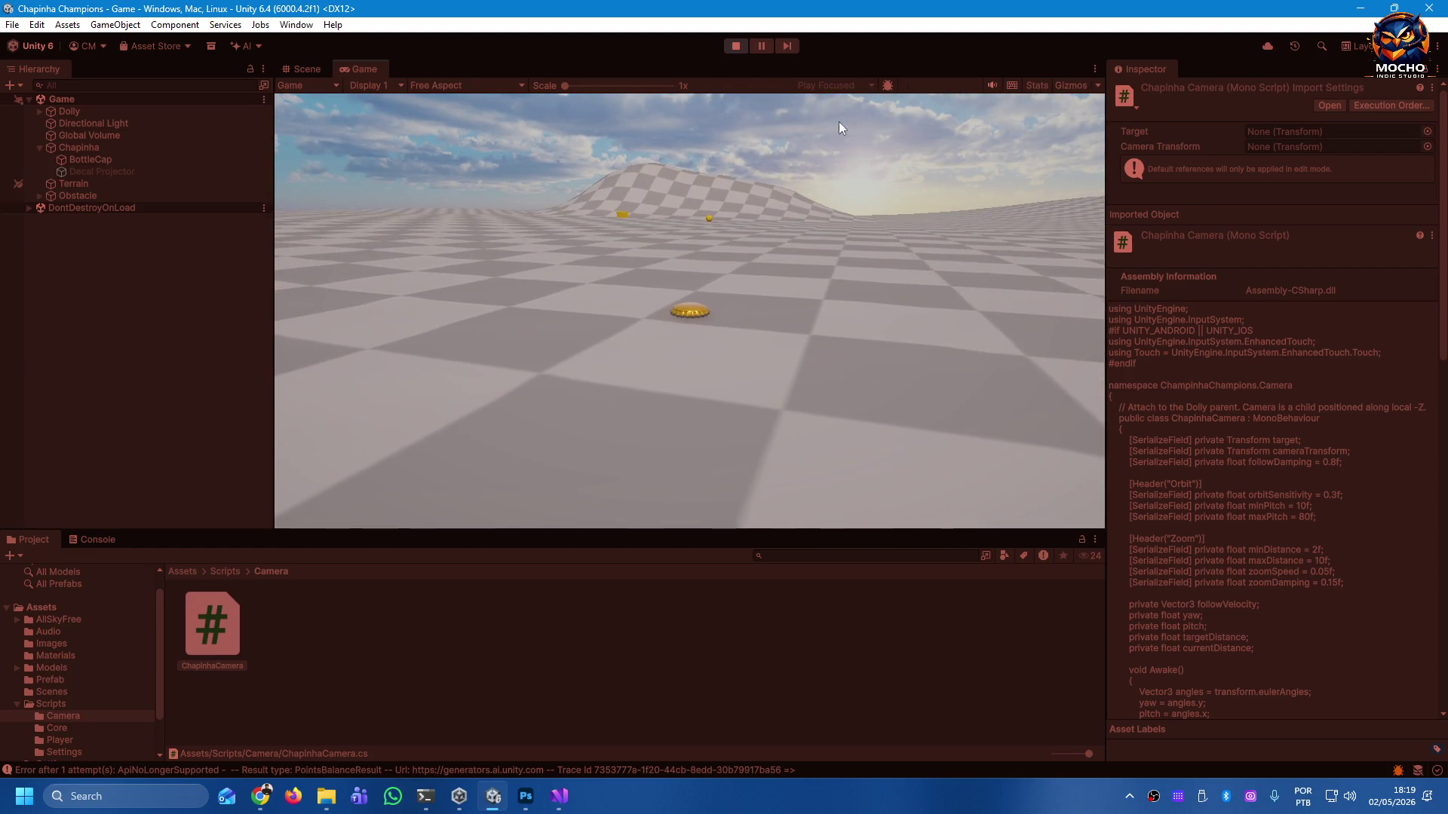
{"action": "key", "text": "alt+Tab"}
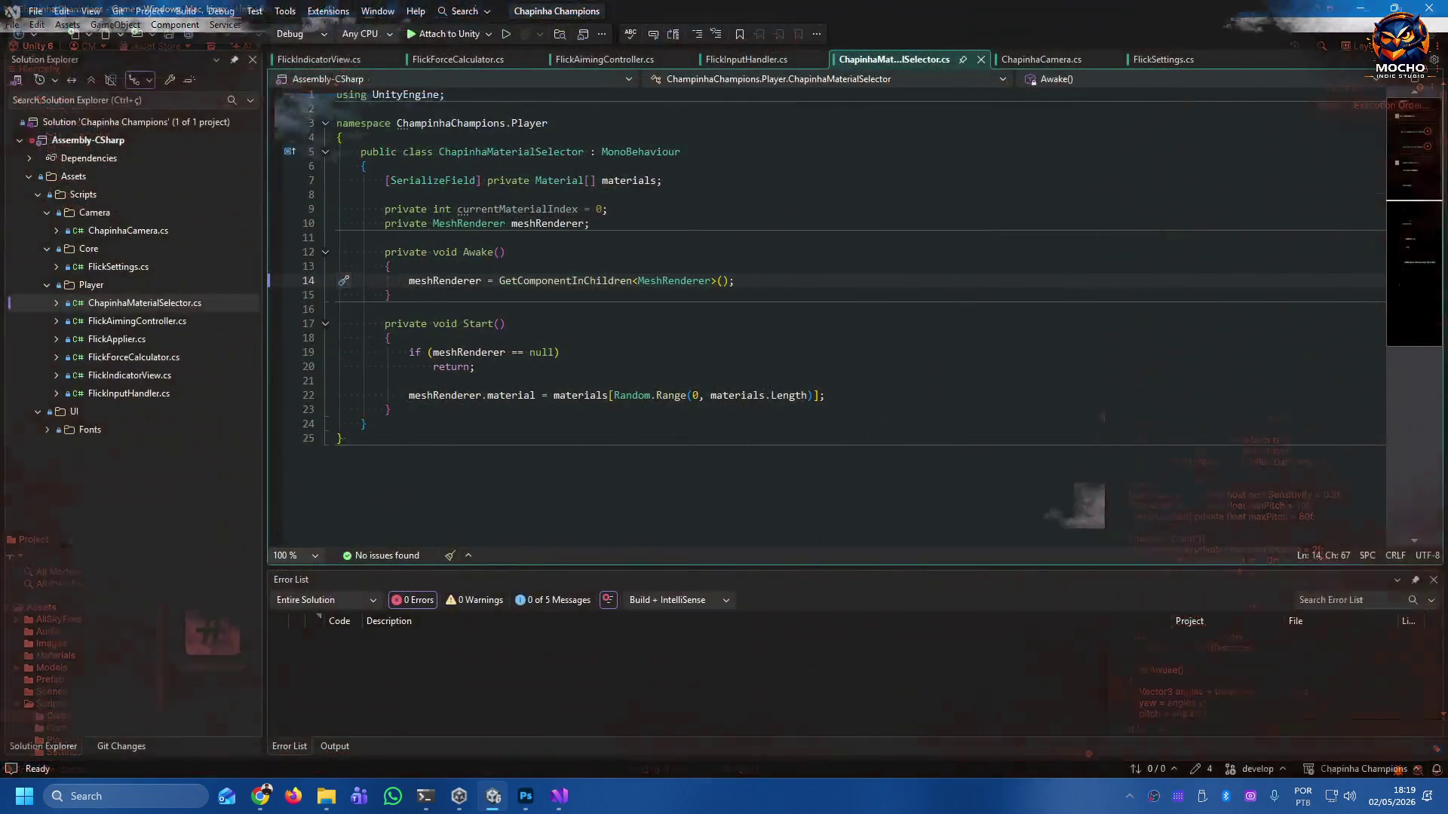